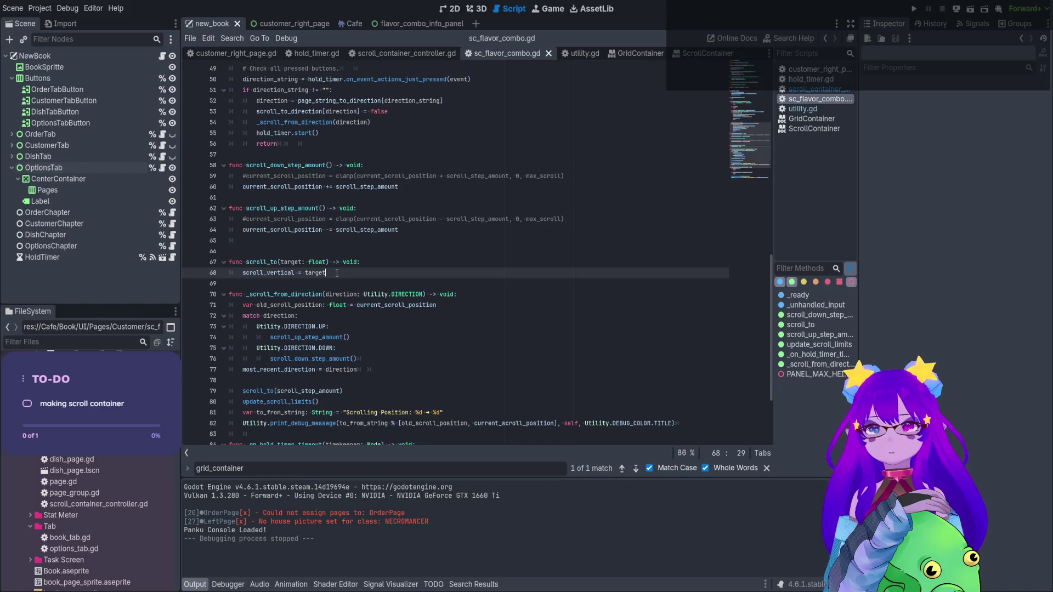
Add 'grid_container.position.y = target' to scroll_to, save the script, and run the current scene
key("Return")
type("g")
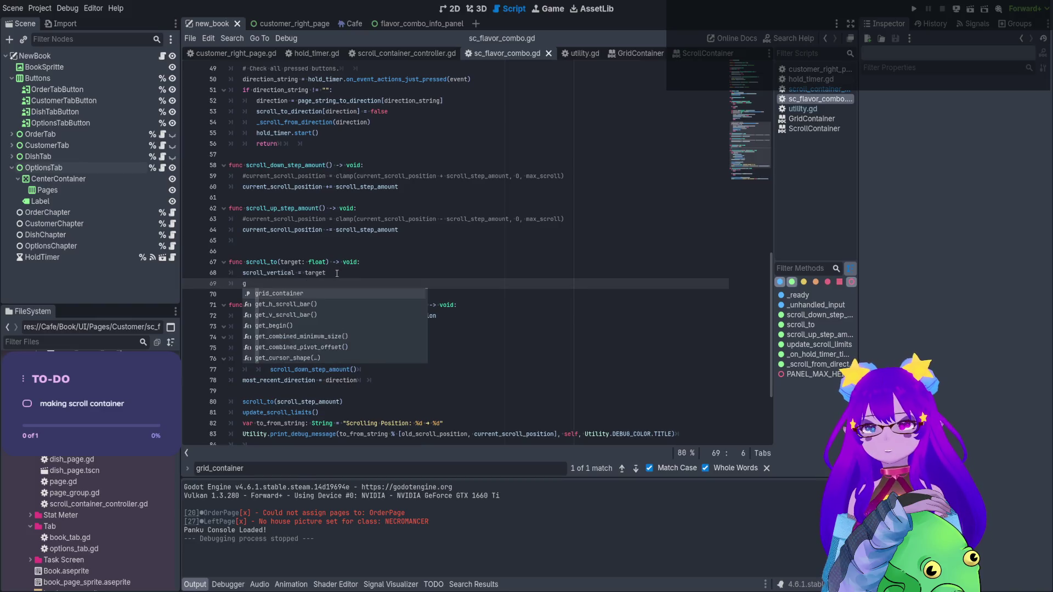
type("rid_container.y")
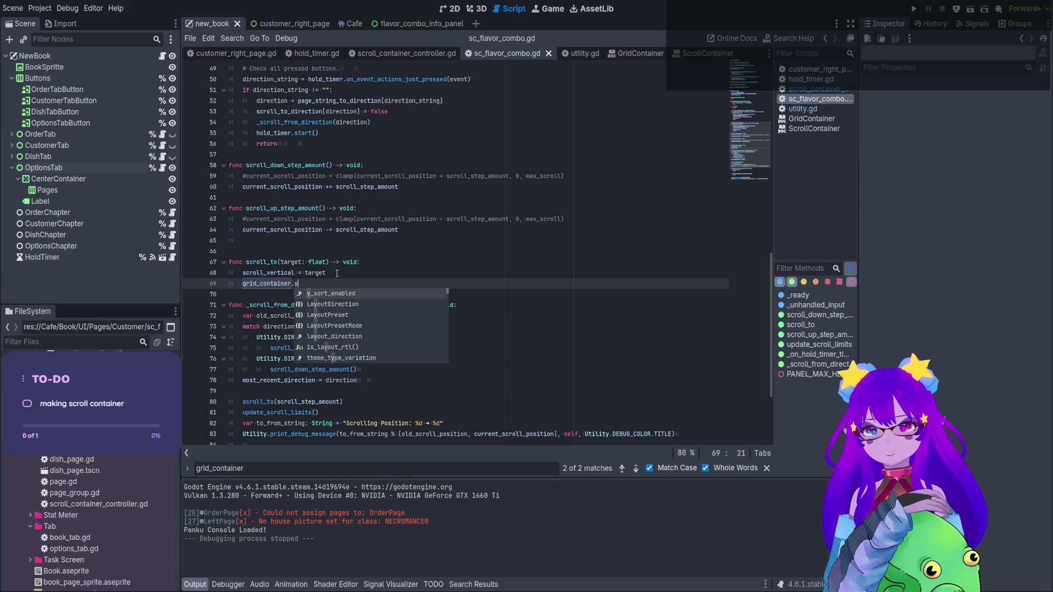
key("BackSpace")
type("pos")
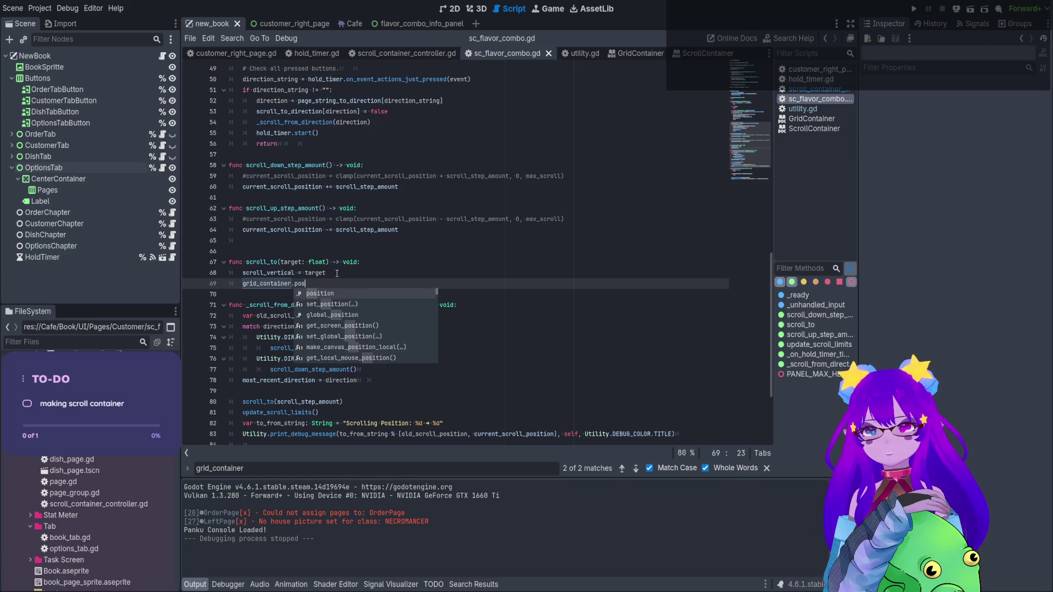
key("Return")
type(".y")
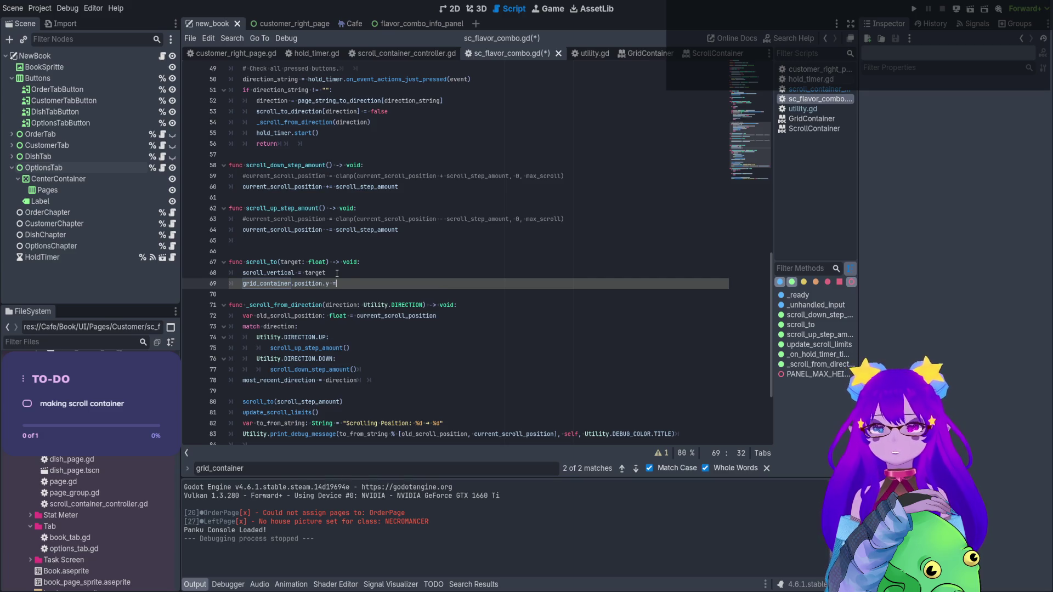
type(" = targe")
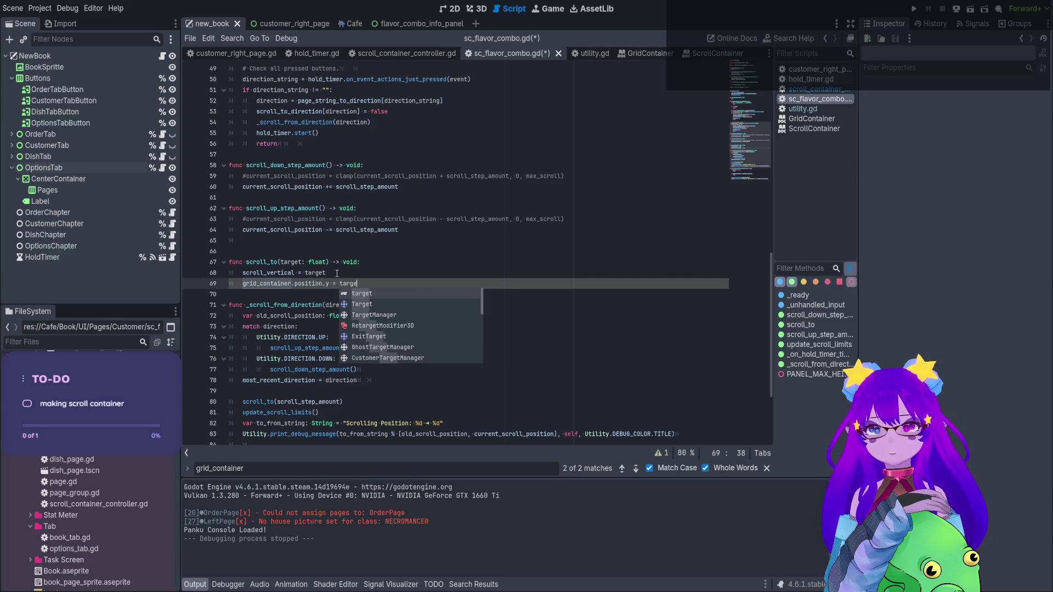
type("t")
left_click(337, 272)
key("ctrl+s")
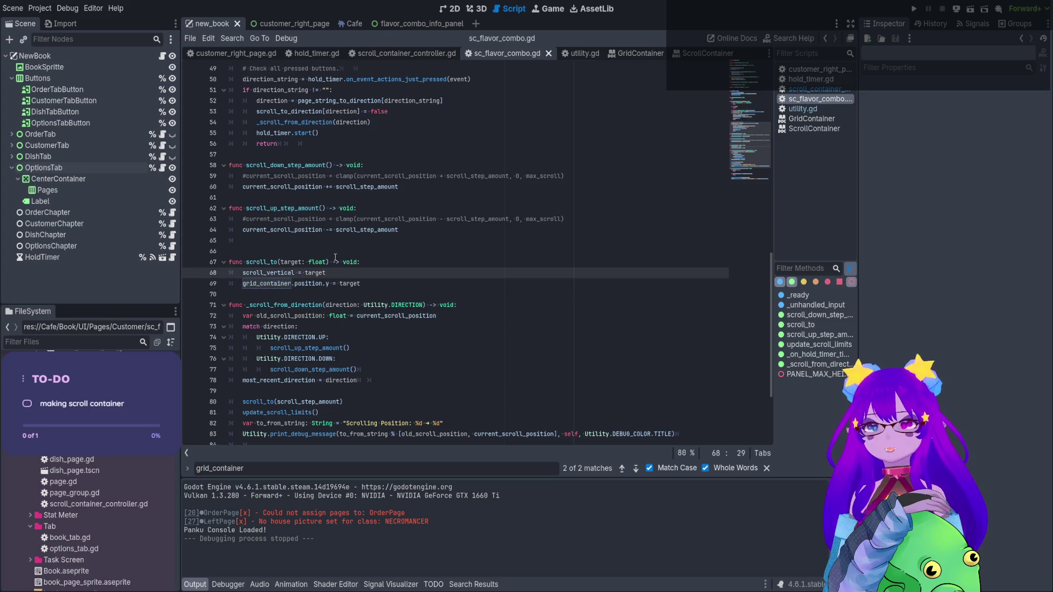
left_click(970, 9)
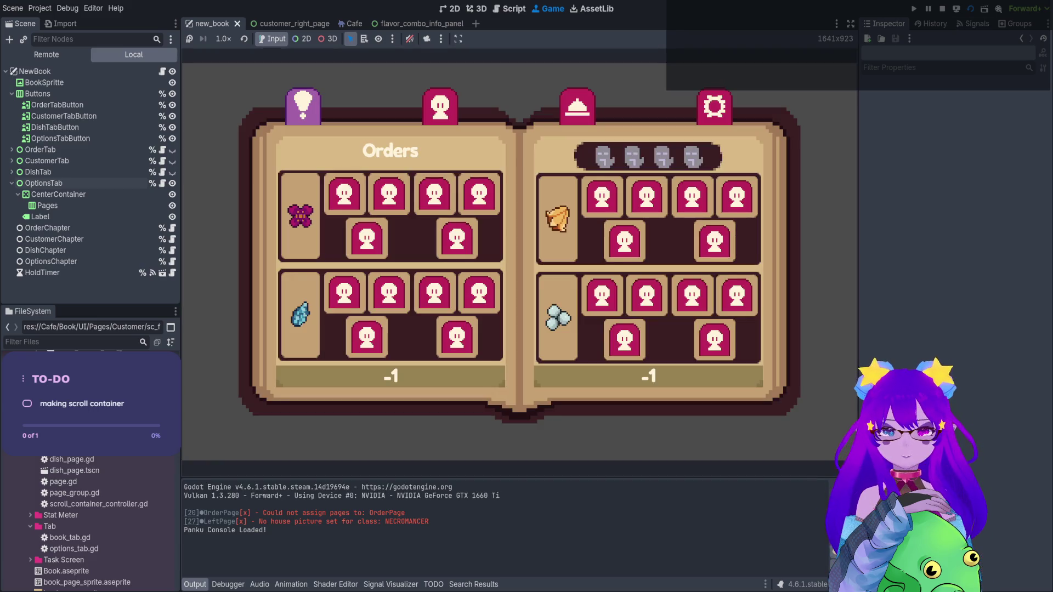
Open the Necromancer customer page, scroll its flavor grid between positions 0 and 144, then stop the game
left_click(440, 107)
scroll(648, 269, "down", 1)
scroll(647, 269, "up", 1)
scroll(648, 269, "down", 1)
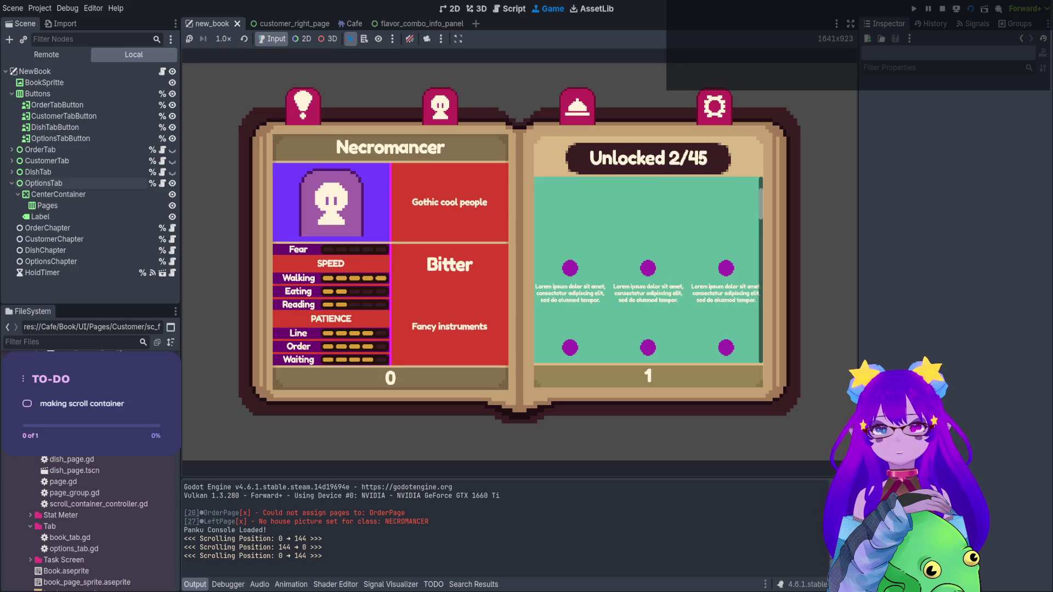
scroll(648, 268, "up", 1)
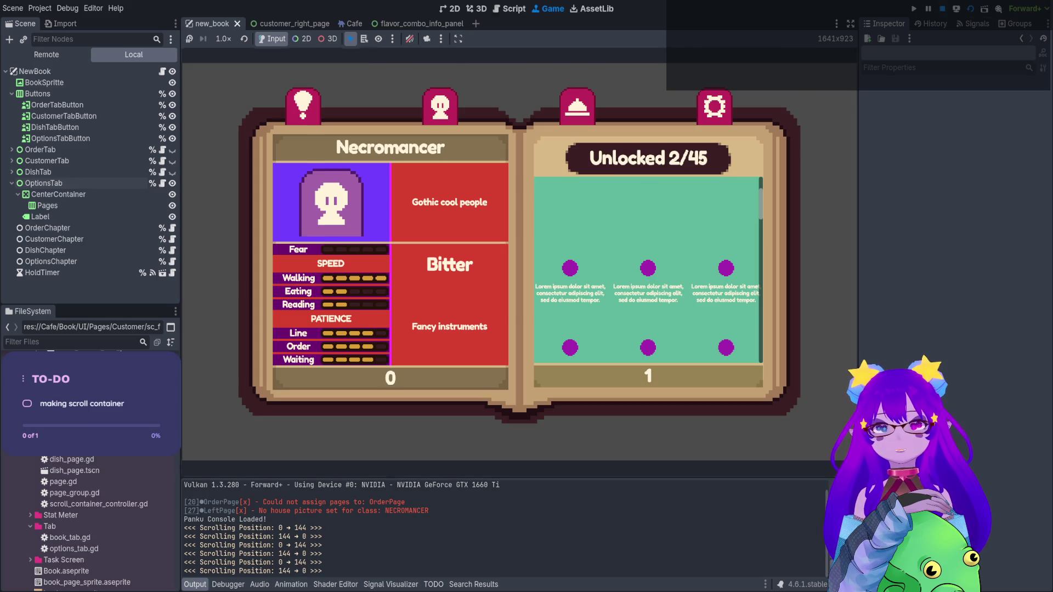
key("F8")
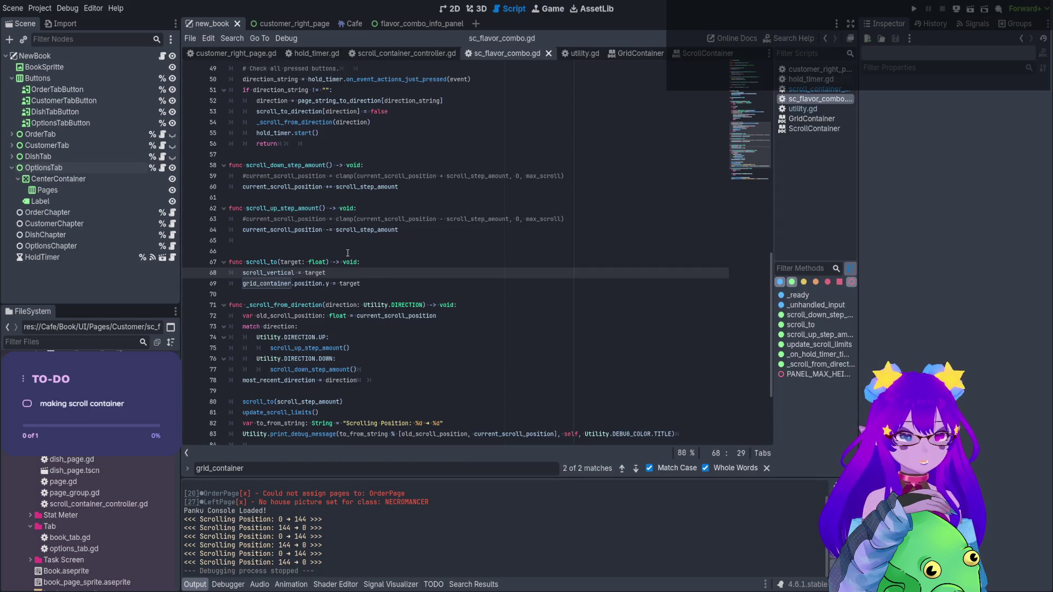
Rerun the scene, scroll the Necromancer grid down to 432 and back to 144, then stop
left_click(329, 283)
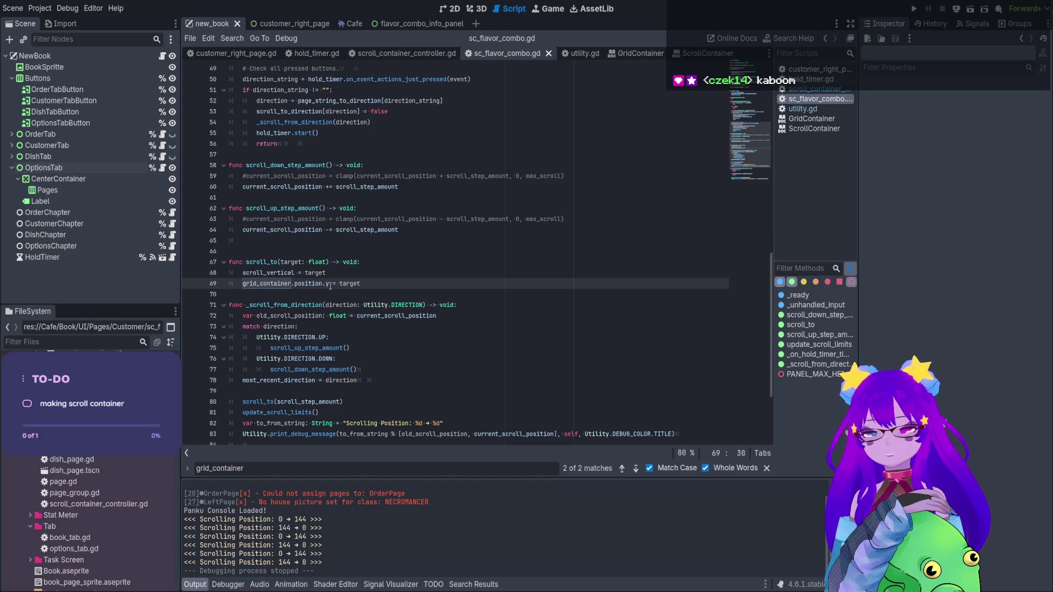
left_click(970, 11)
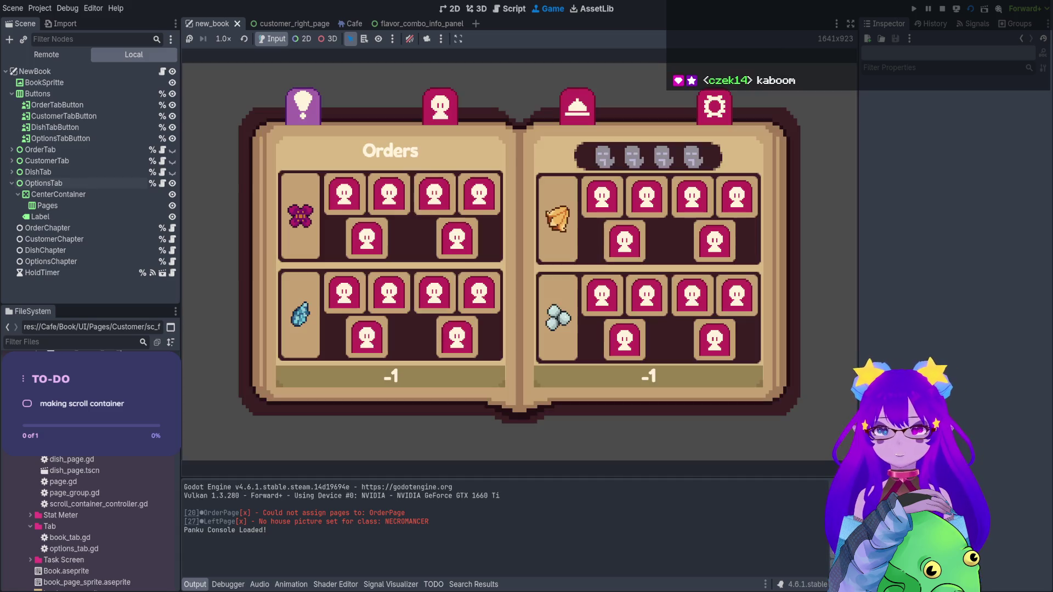
left_click(440, 105)
scroll(647, 269, "down", 2)
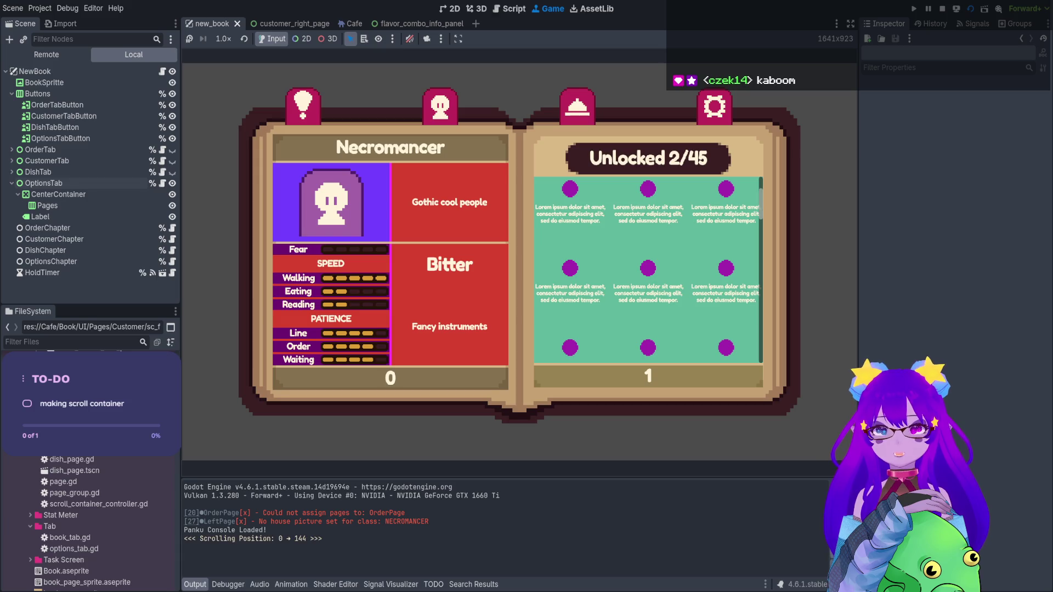
scroll(647, 269, "down", 1)
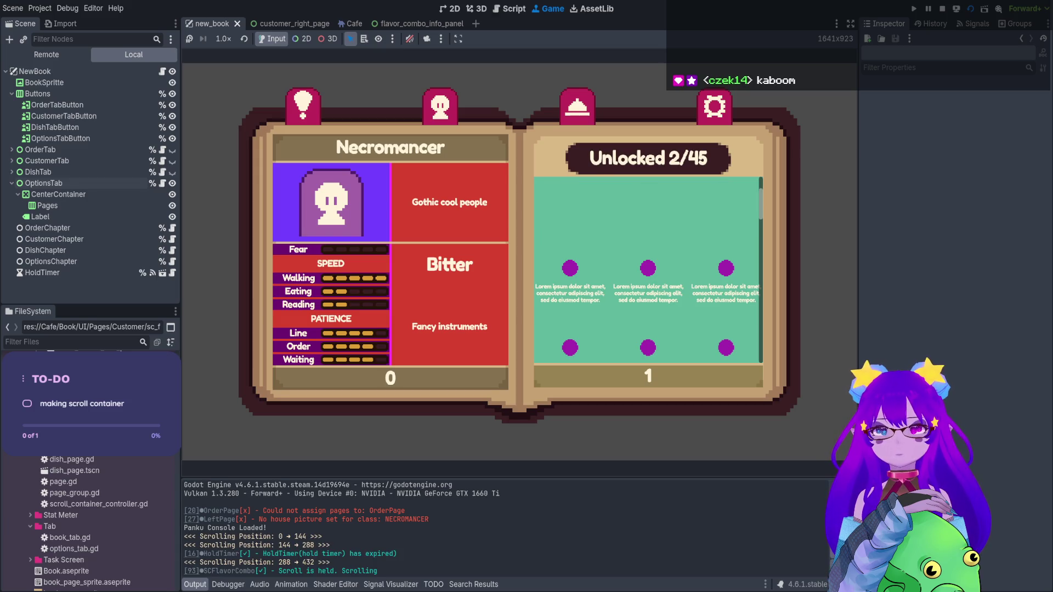
scroll(647, 268, "up", 2)
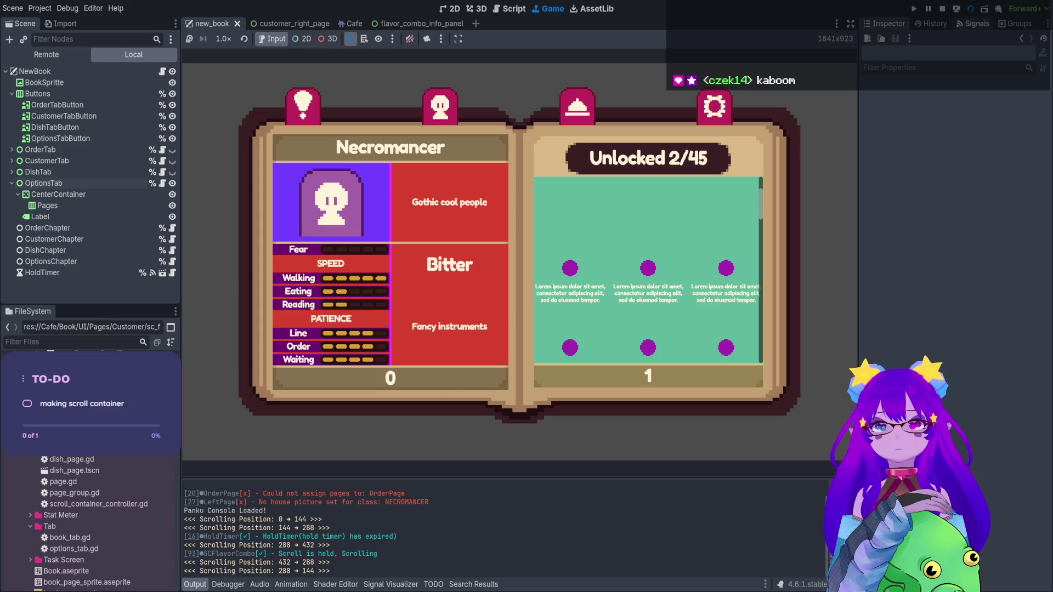
left_click(942, 9)
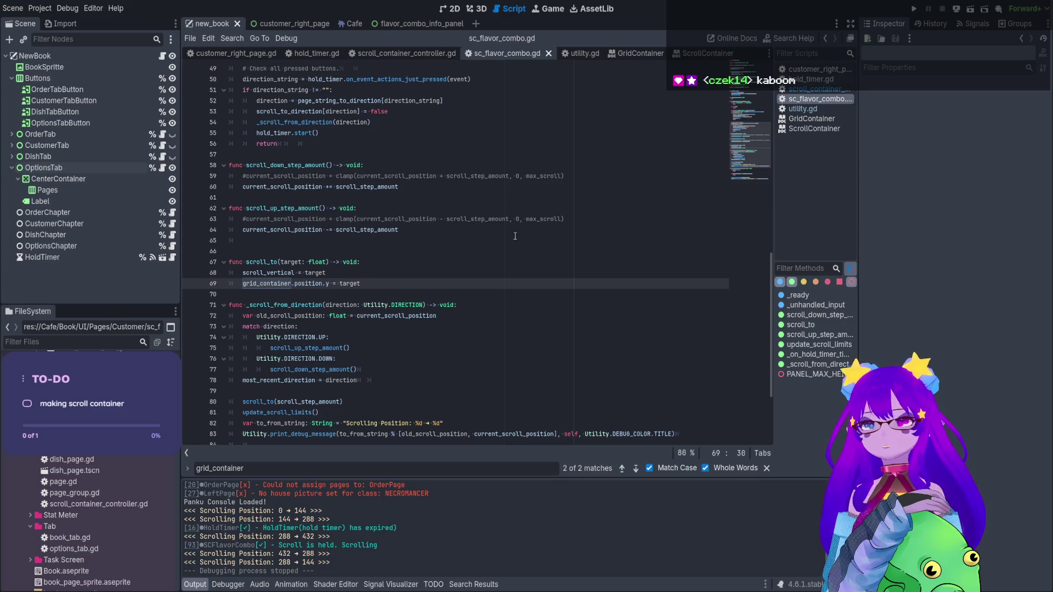
Search the script for every use of target from line 69
double_click(349, 284)
key("ctrl+f")
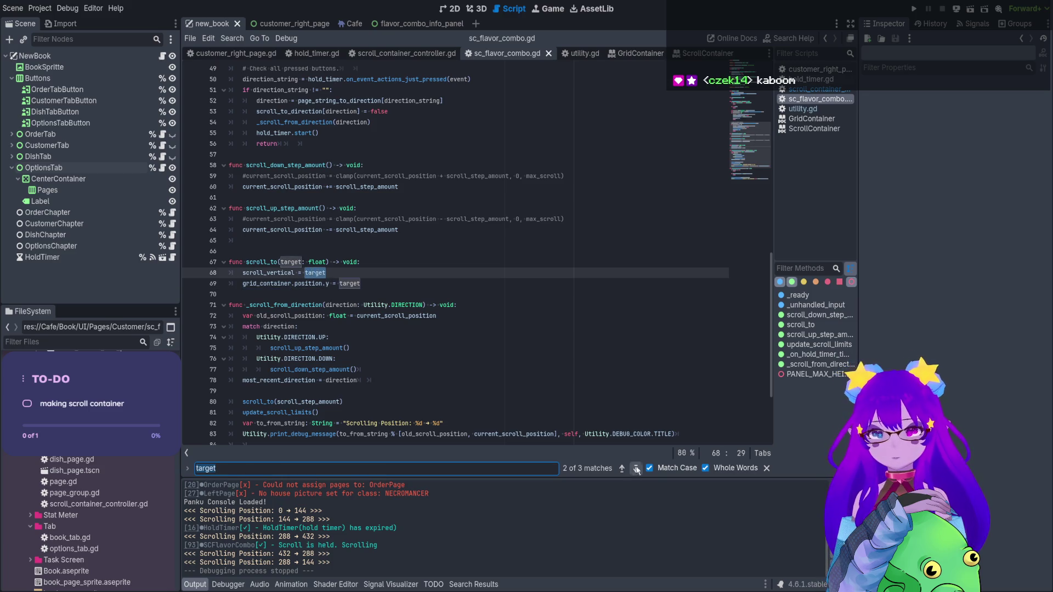
left_click(635, 469)
left_click(635, 469)
left_click(636, 469)
left_click(635, 469)
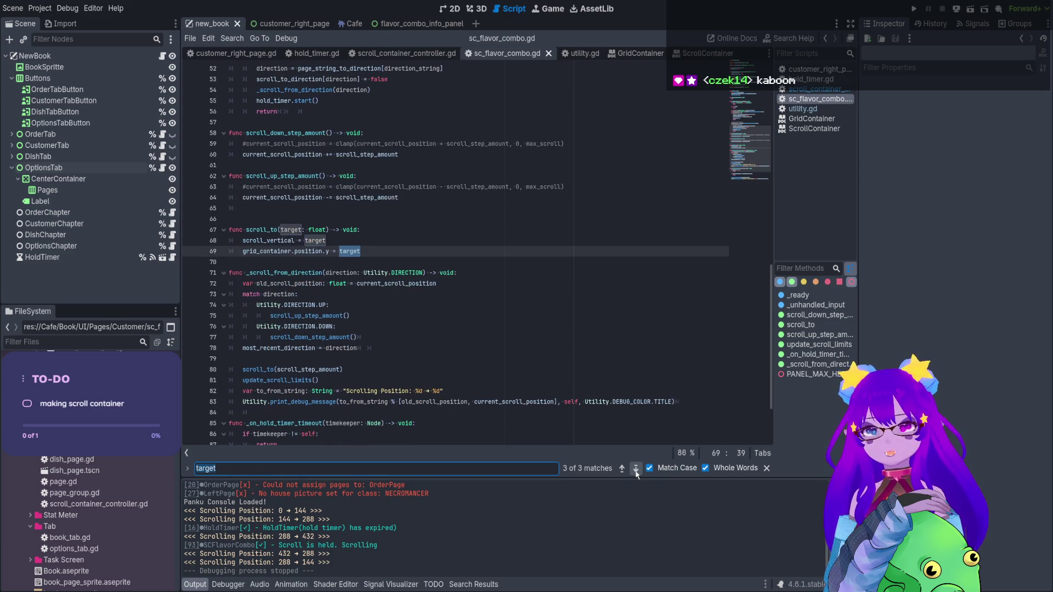
Follow scroll_to to its call on line 80, then find the scroll_step_amount declaration on line 3
double_click(266, 231)
key("ctrl+f")
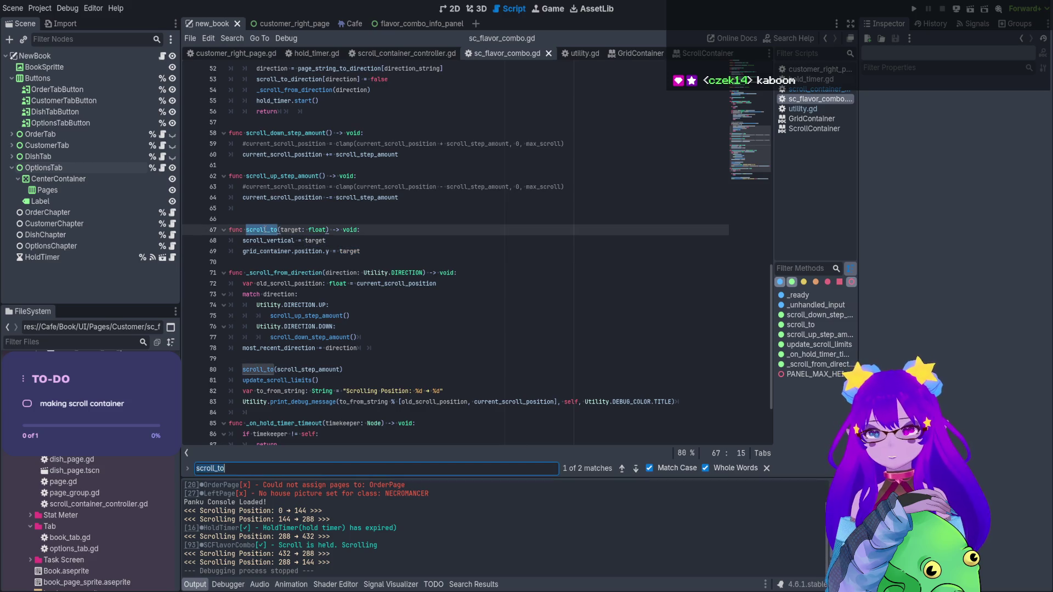
left_click(319, 369)
double_click(320, 369)
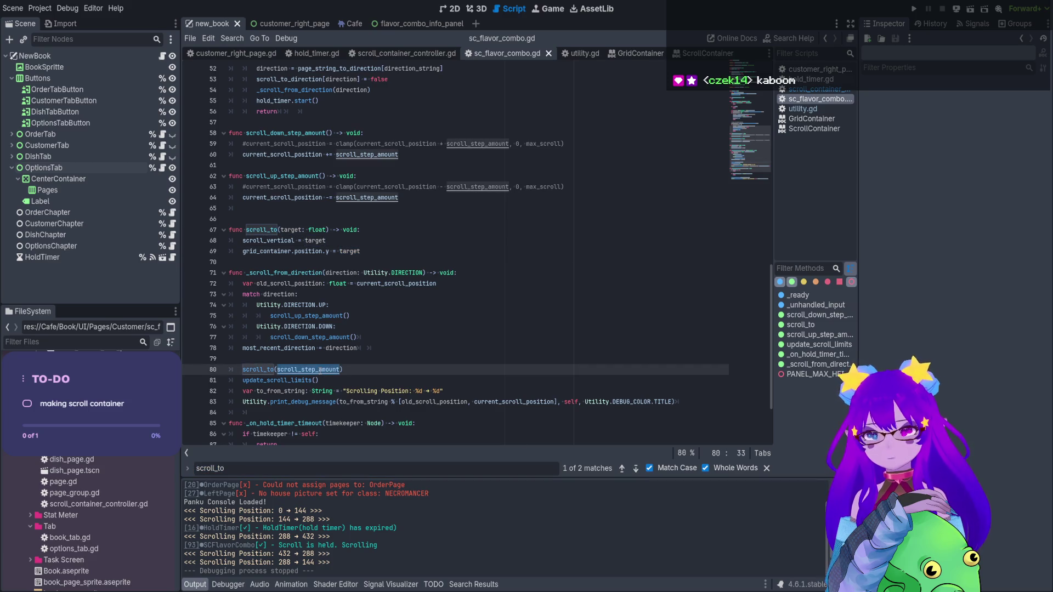
key("ctrl+f")
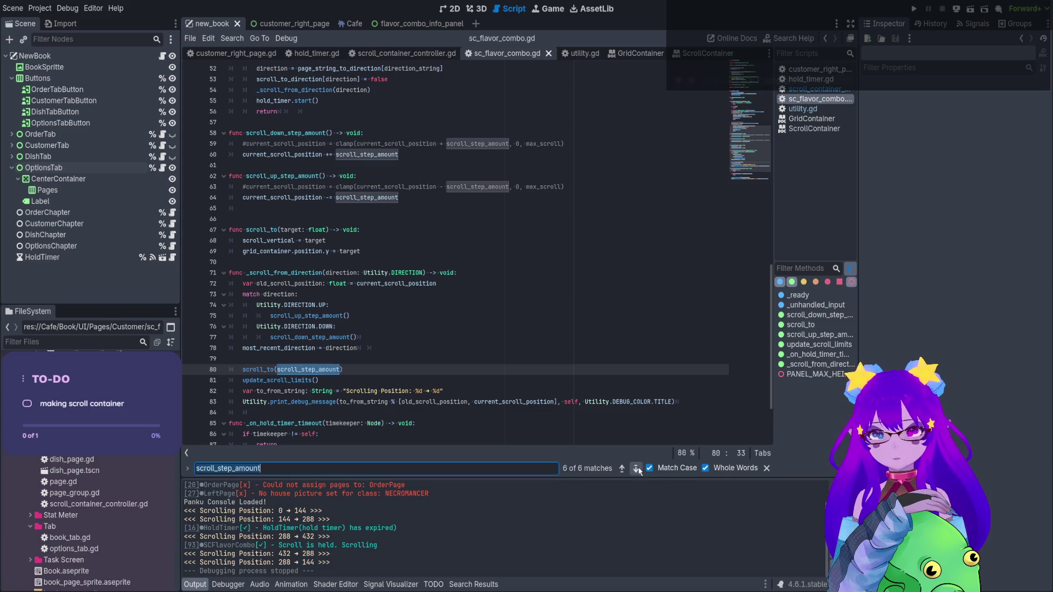
left_click(635, 469)
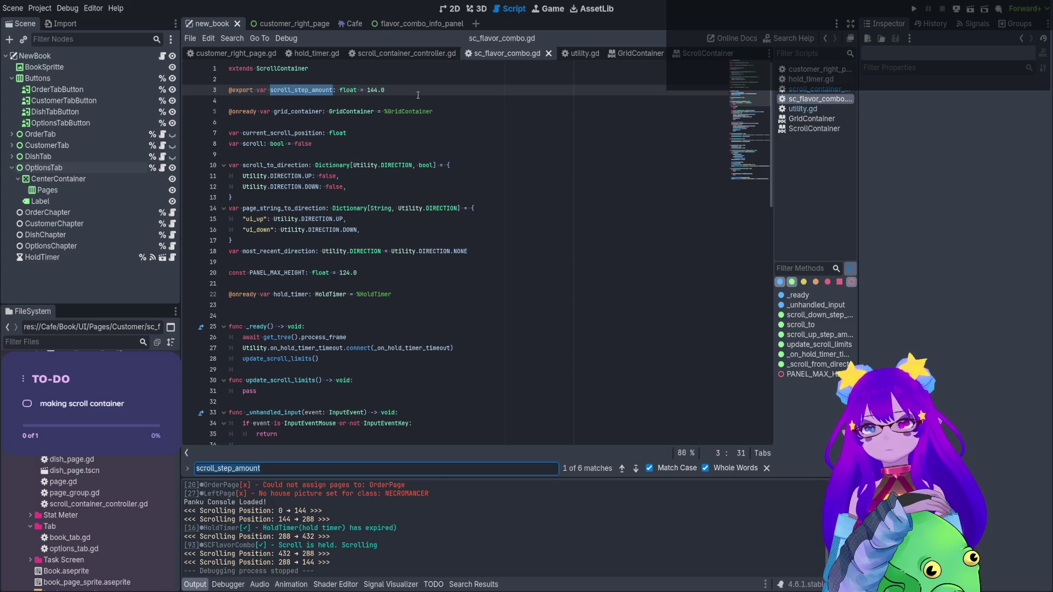
Move the scroll_step_amount export var under PANEL_MAX_HEIGHT, default it to PANEL_MAX_HEIGHT, and save
double_click(284, 272)
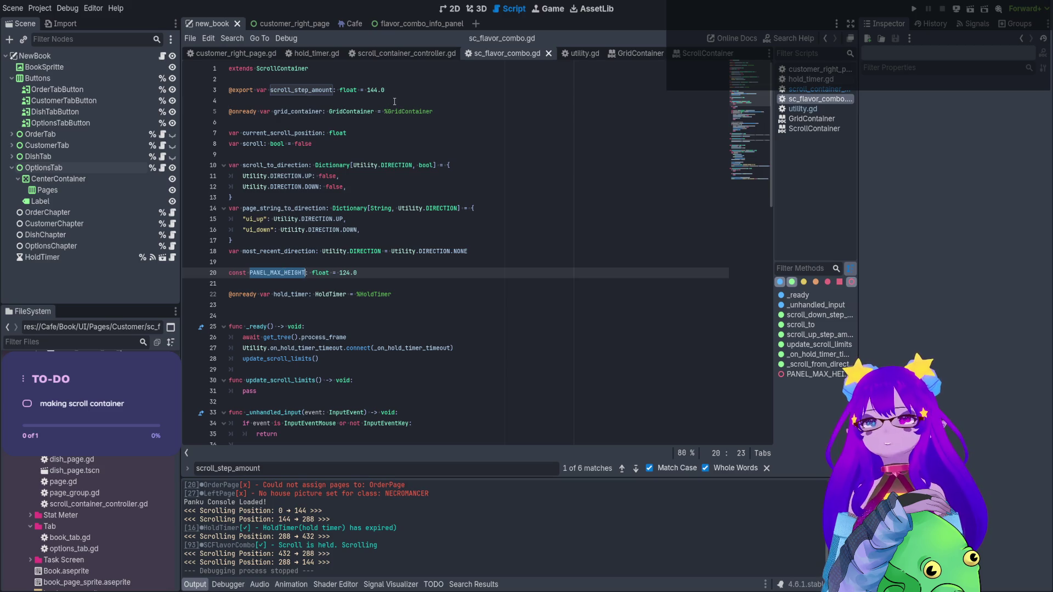
key("ctrl+z")
key("ctrl+z")
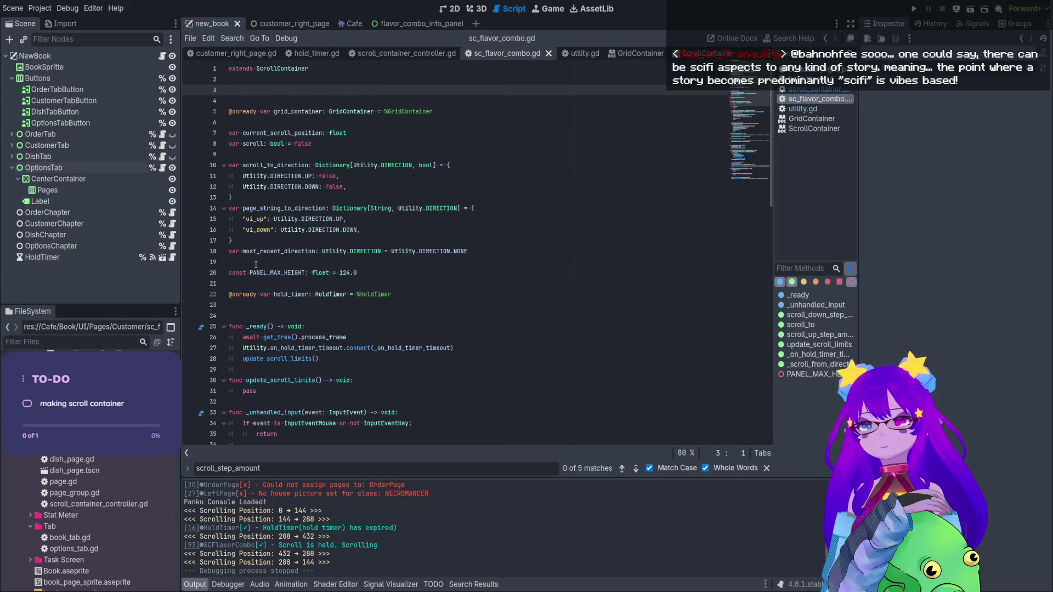
key("ctrl+z")
left_click(375, 267)
key("ctrl+v")
left_click_drag(384, 272, 369, 277)
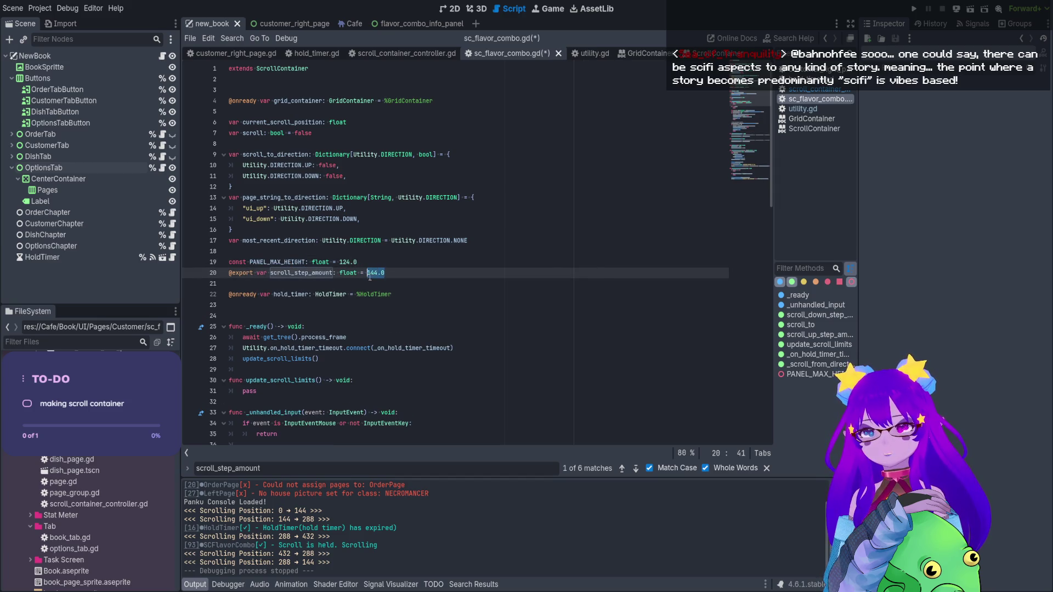
type("PANEL_MAX_HEIGHT")
key("ctrl+s")
Move the scroll_to call from line 80 into the DOWN branch after scroll_down_step_amount()
left_click(742, 178)
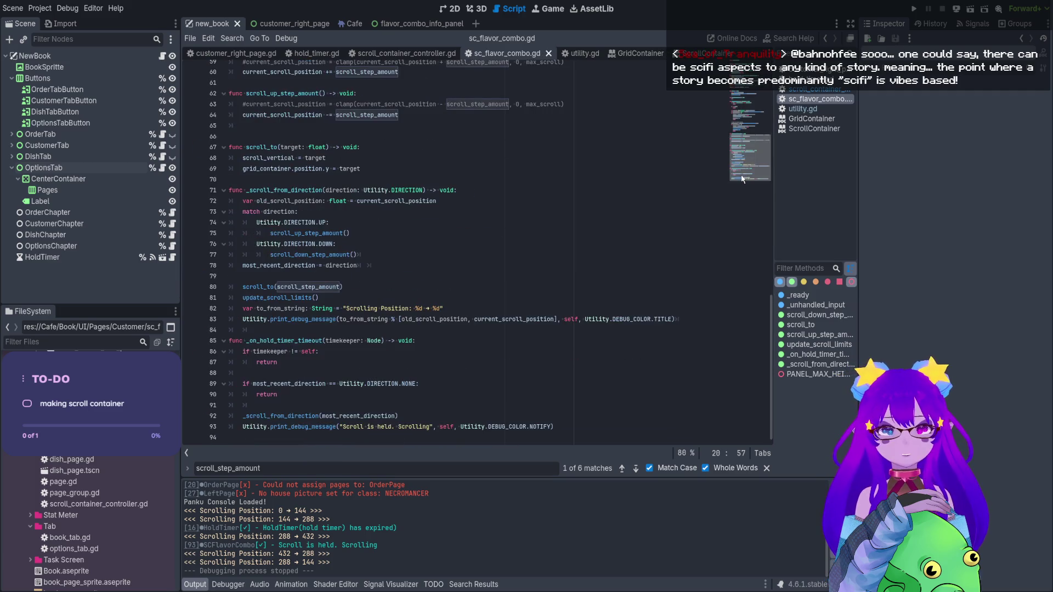
left_click(348, 287)
left_click_drag(348, 287, 241, 287)
key("ctrl+x")
left_click(364, 258)
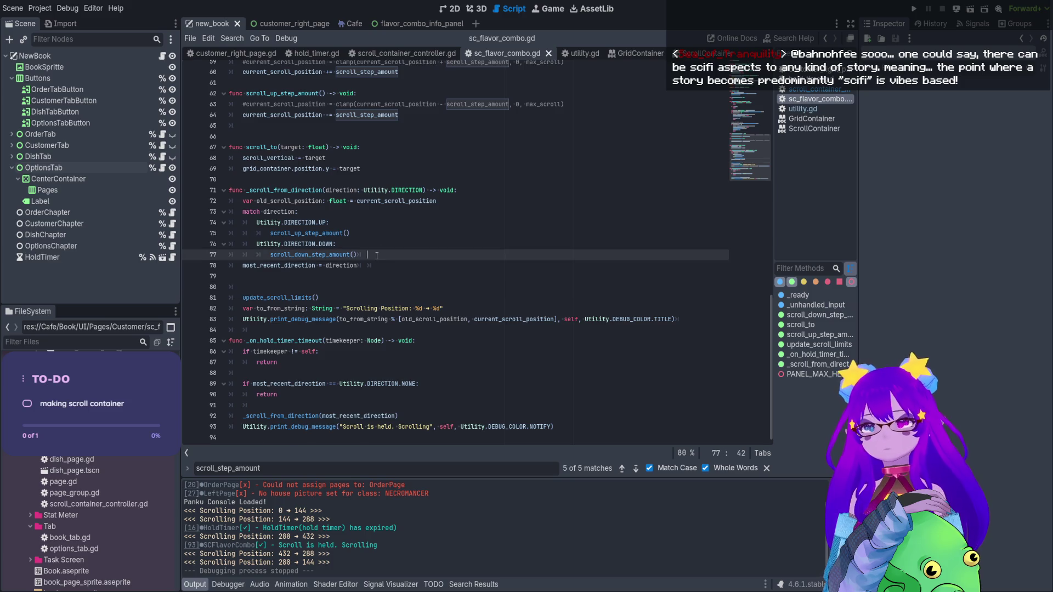
key("Return")
key("ctrl+v")
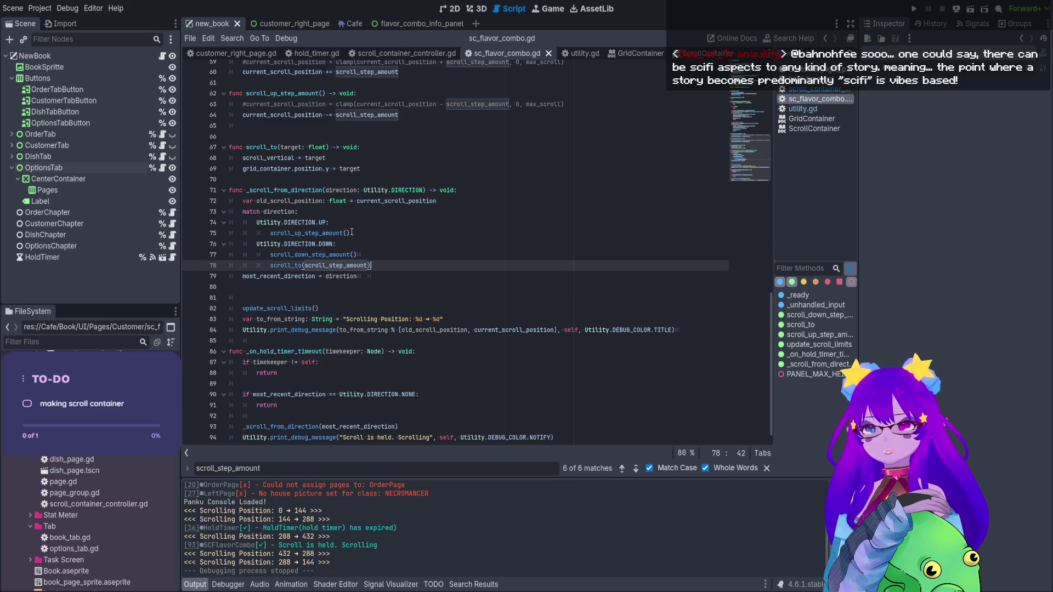
Add scroll_to(-scroll_step_amount) to the UP branch and save the script
left_click(351, 232)
key("Return")
key("ctrl+v")
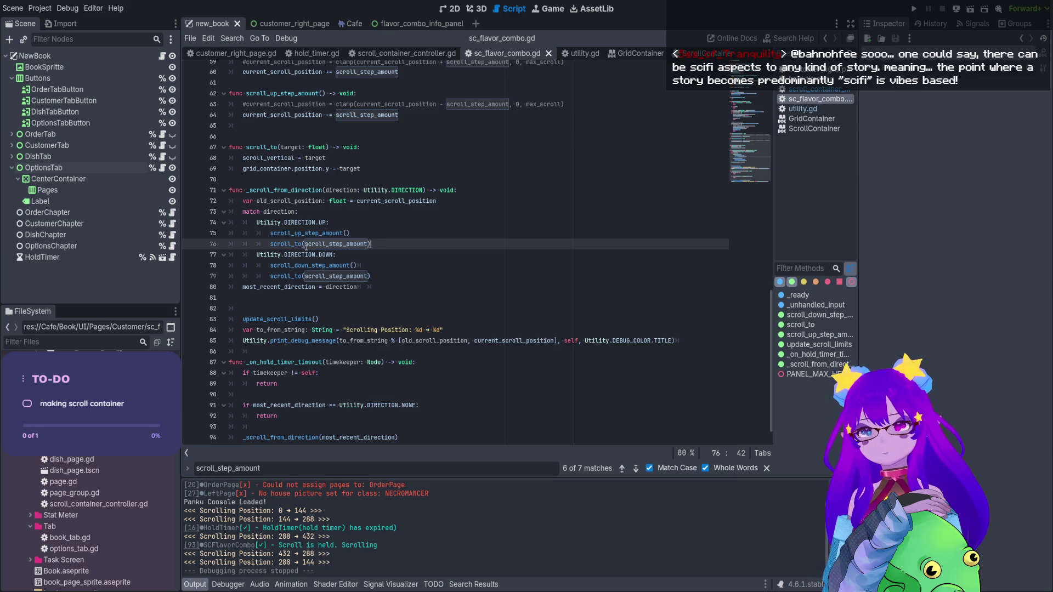
left_click(305, 244)
type("-")
left_click(437, 275)
key("ctrl+s")
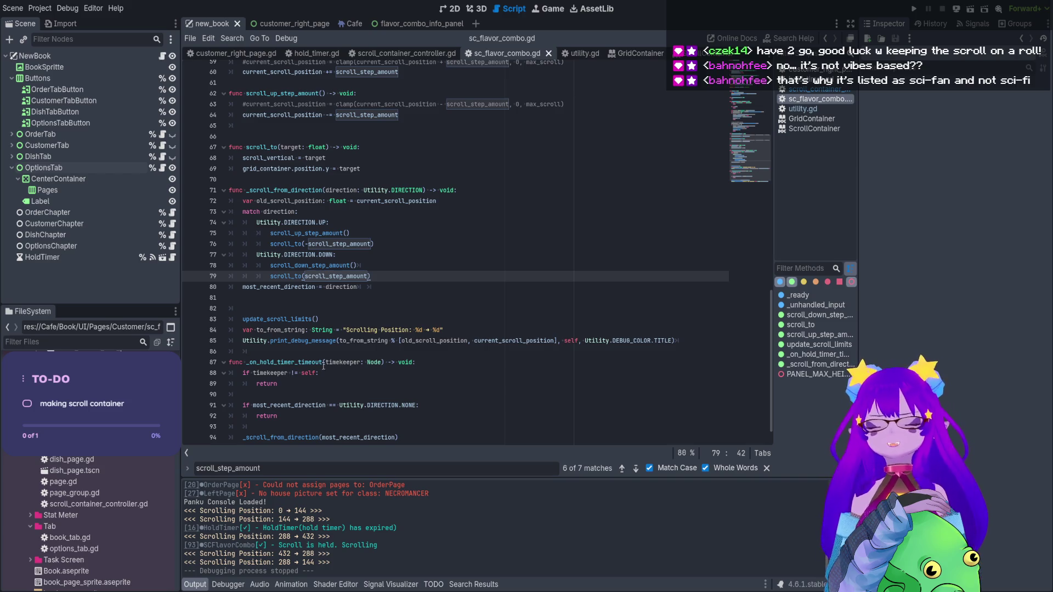
Run the book scene again with F6
key("F6")
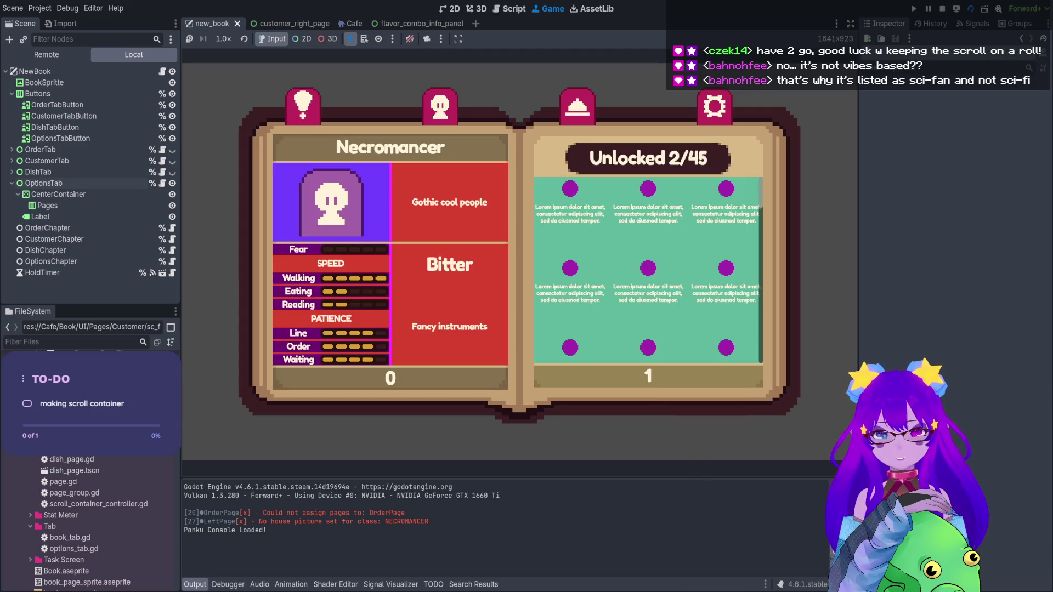
Scroll the flavor grid down and up, confirming 124-step moves up to 248, then stop the game
scroll(647, 268, "down", 1)
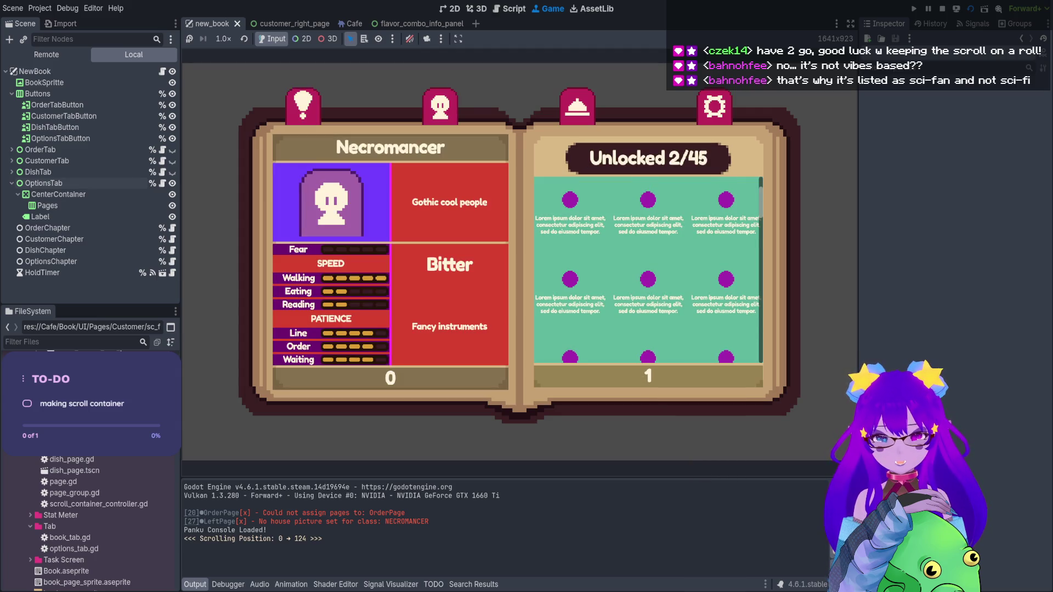
scroll(647, 268, "up", 1)
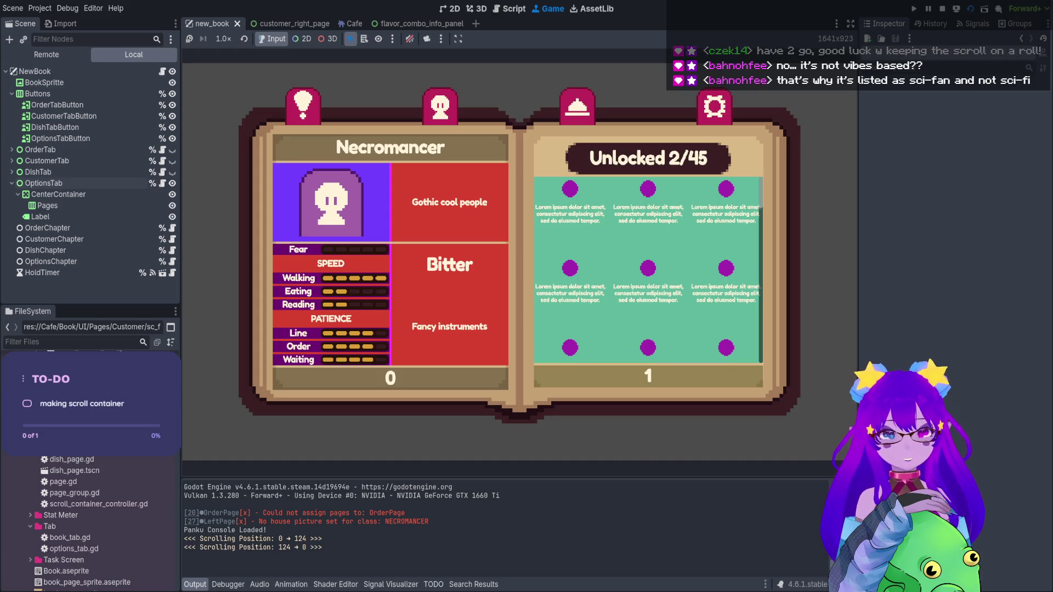
scroll(647, 269, "down", 2)
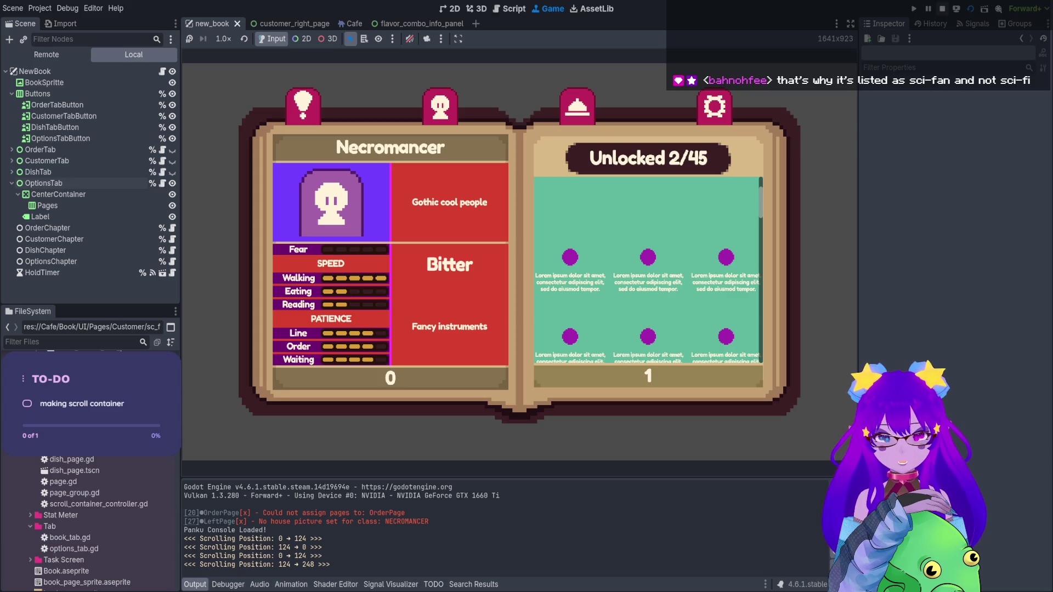
key("F8")
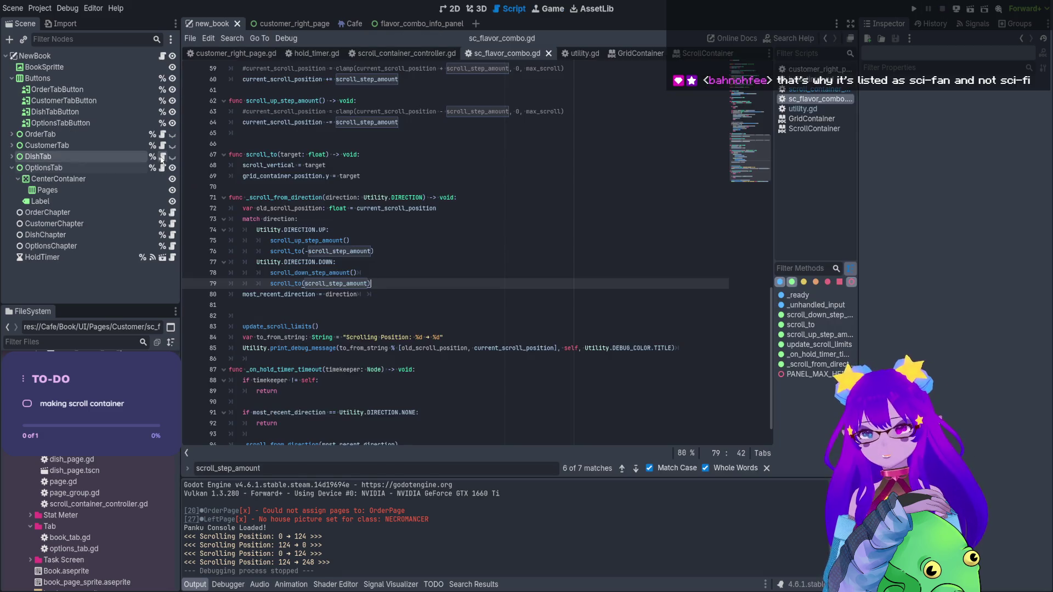
Delete the 17 FlavorComboInfoPanel nodes from customer_right_page, save, and run the new_book scene
left_click(285, 24)
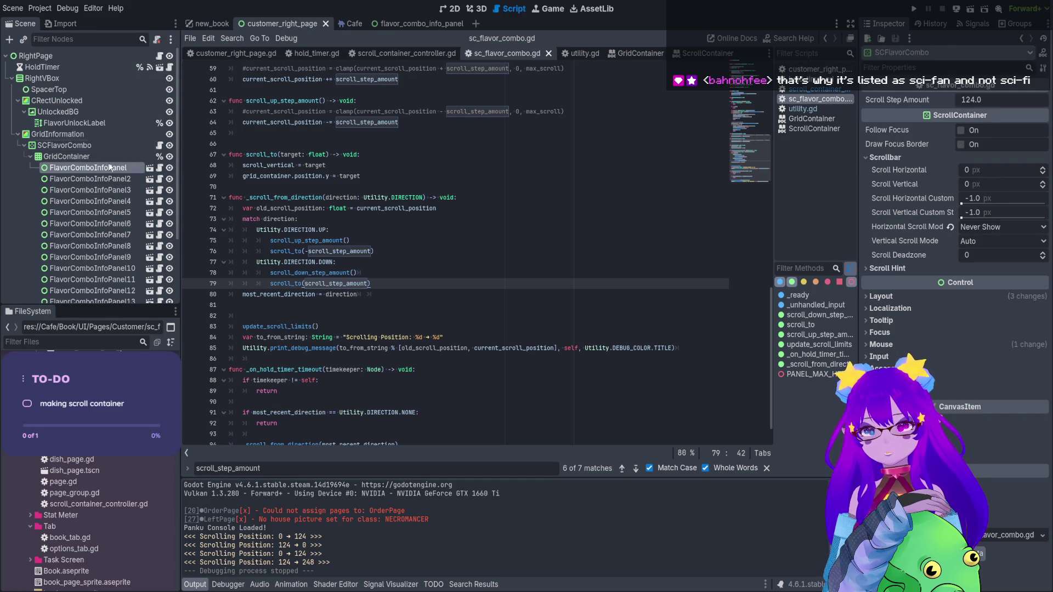
left_click(114, 199)
scroll(115, 199, "down", 3)
left_click(91, 262, "shift")
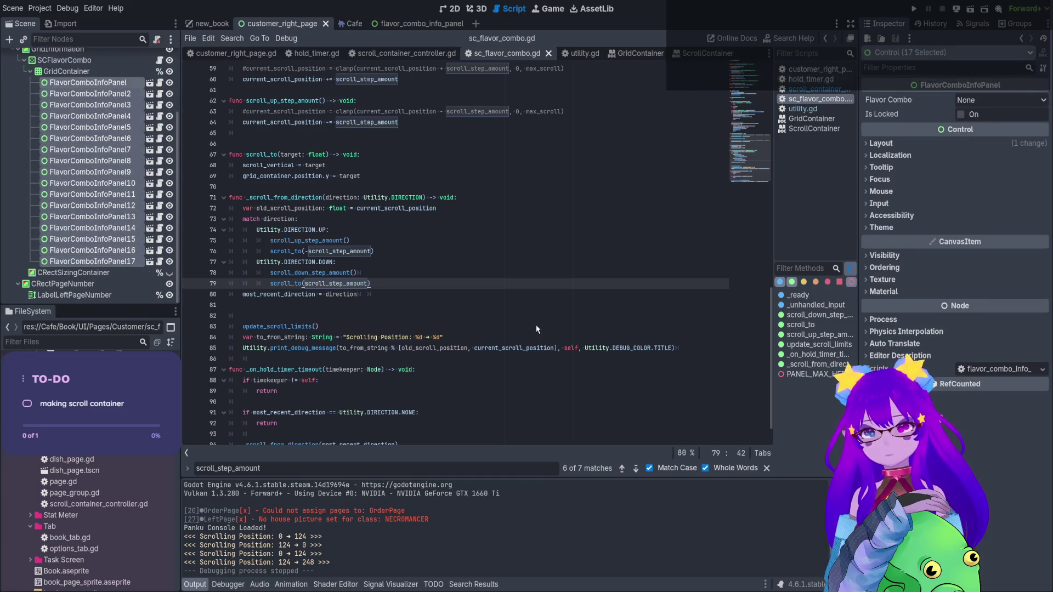
key("Delete")
key("ctrl+s")
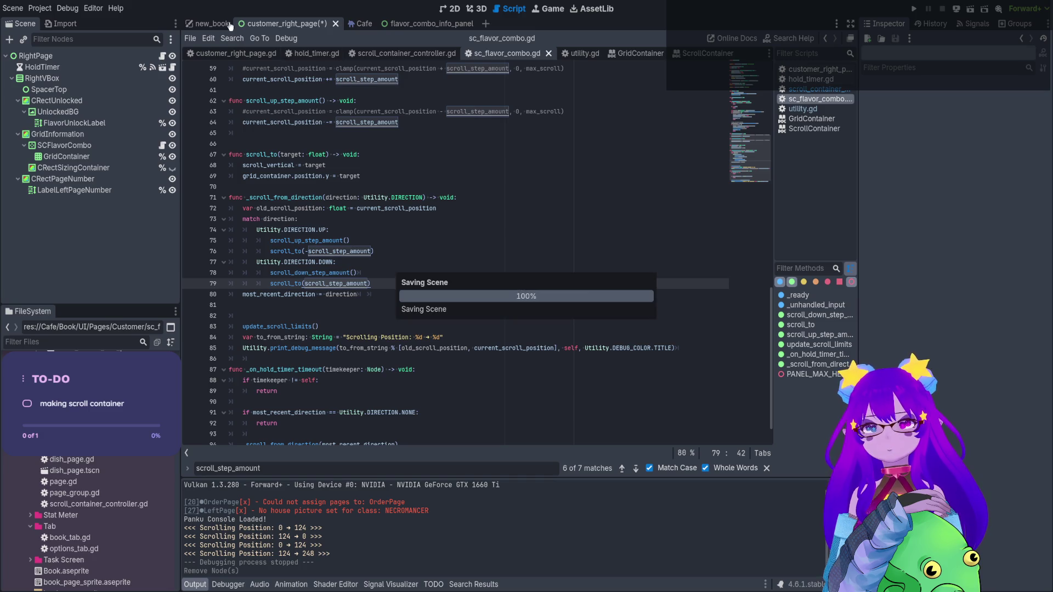
left_click(220, 24)
key("F6")
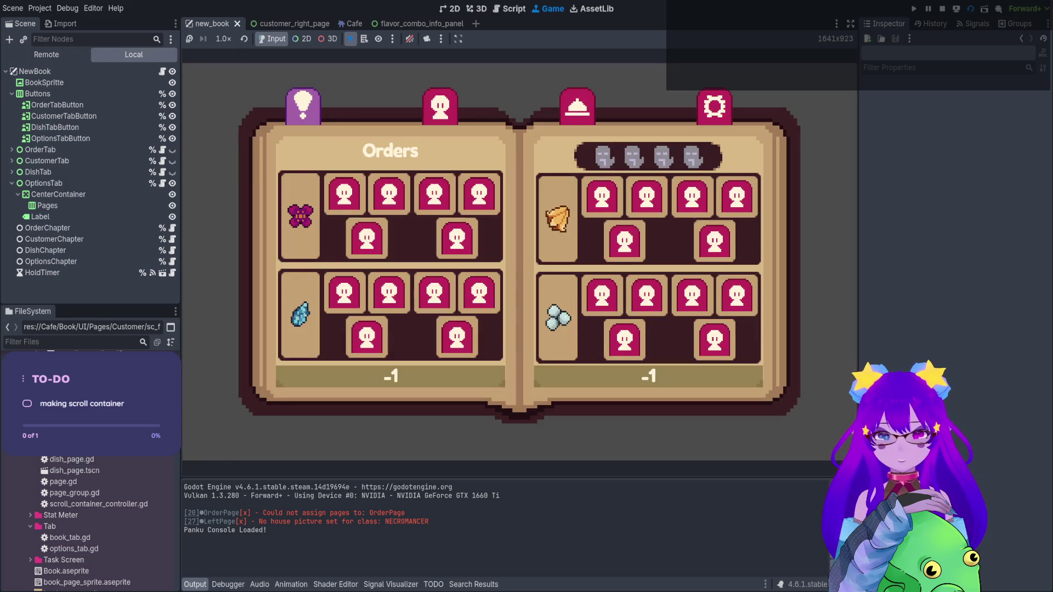
Open the Customer page and scroll the dynamically filled grid repeatedly between 0 and 248, then stop
left_click(440, 106)
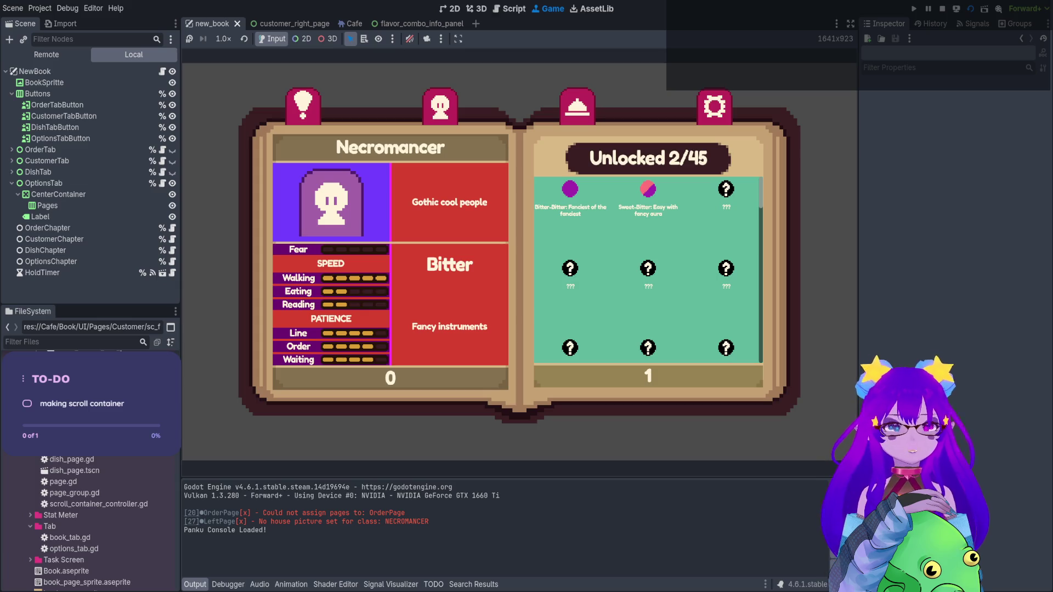
scroll(648, 269, "down", 1)
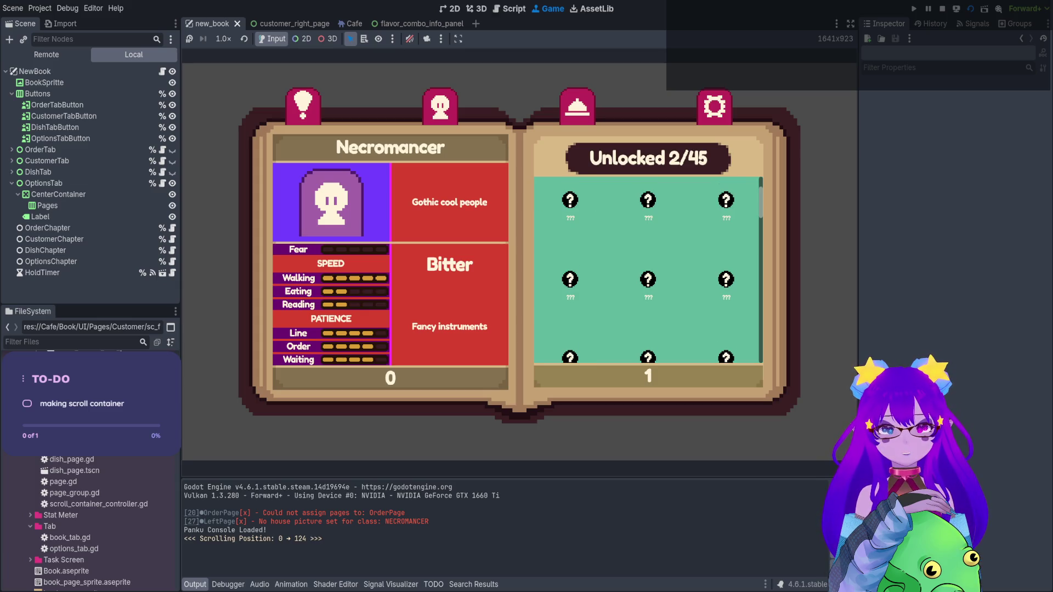
scroll(647, 269, "up", 1)
scroll(648, 269, "down", 1)
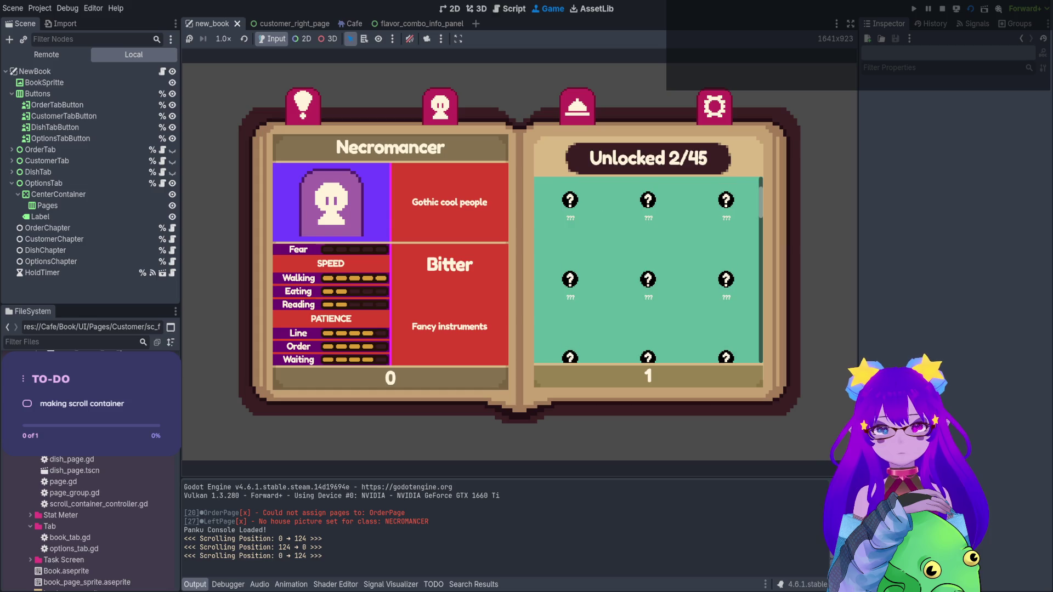
scroll(648, 269, "up", 1)
scroll(647, 269, "down", 1)
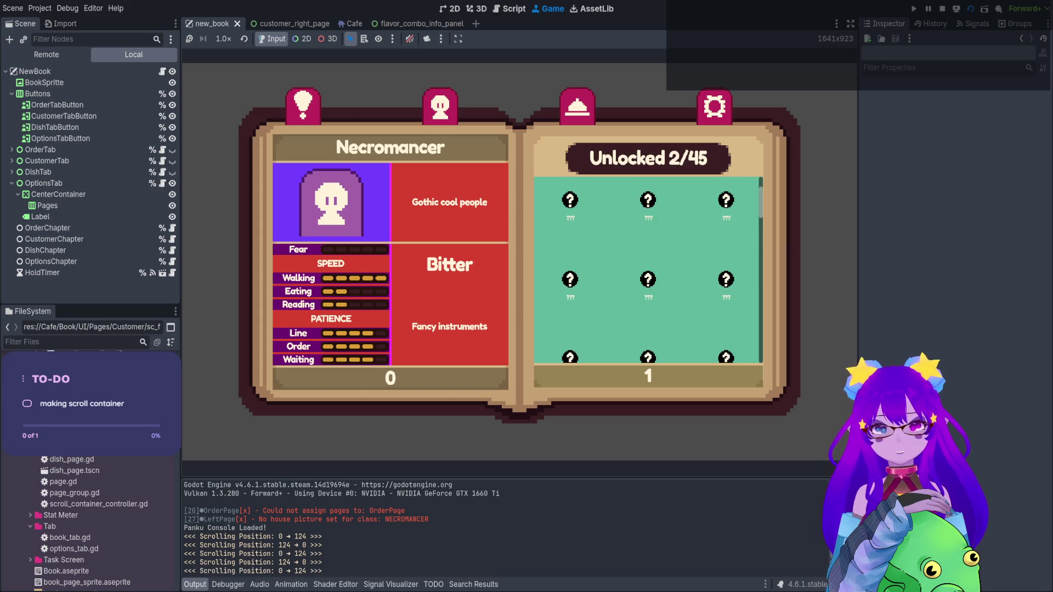
scroll(647, 268, "up", 1)
scroll(647, 268, "down", 1)
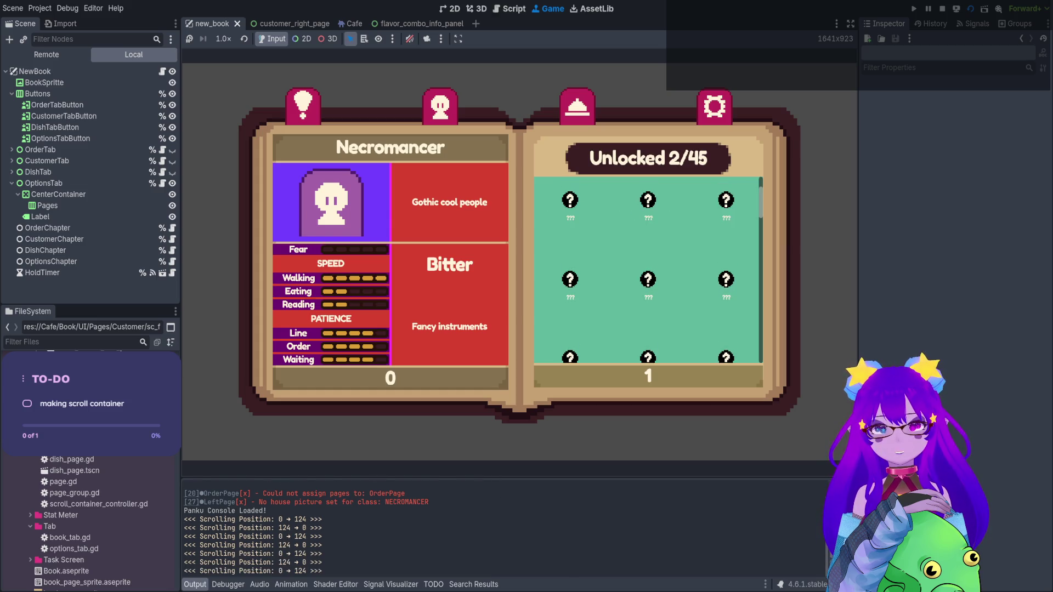
scroll(647, 268, "up", 1)
scroll(647, 269, "down", 1)
scroll(647, 269, "up", 1)
scroll(647, 268, "down", 1)
scroll(648, 269, "up", 1)
scroll(647, 269, "down", 1)
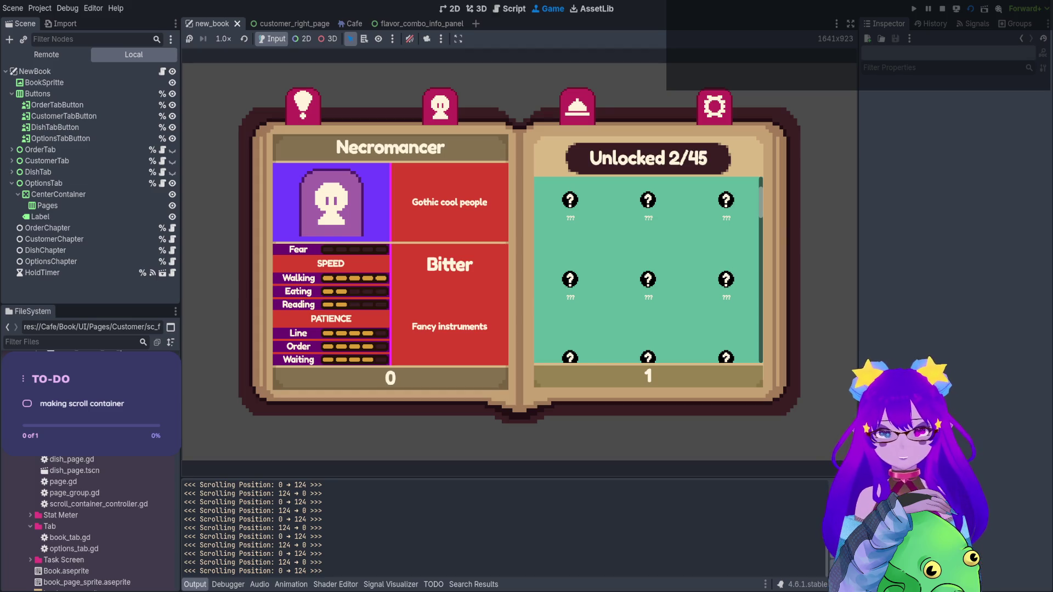
scroll(648, 277, "up", 1)
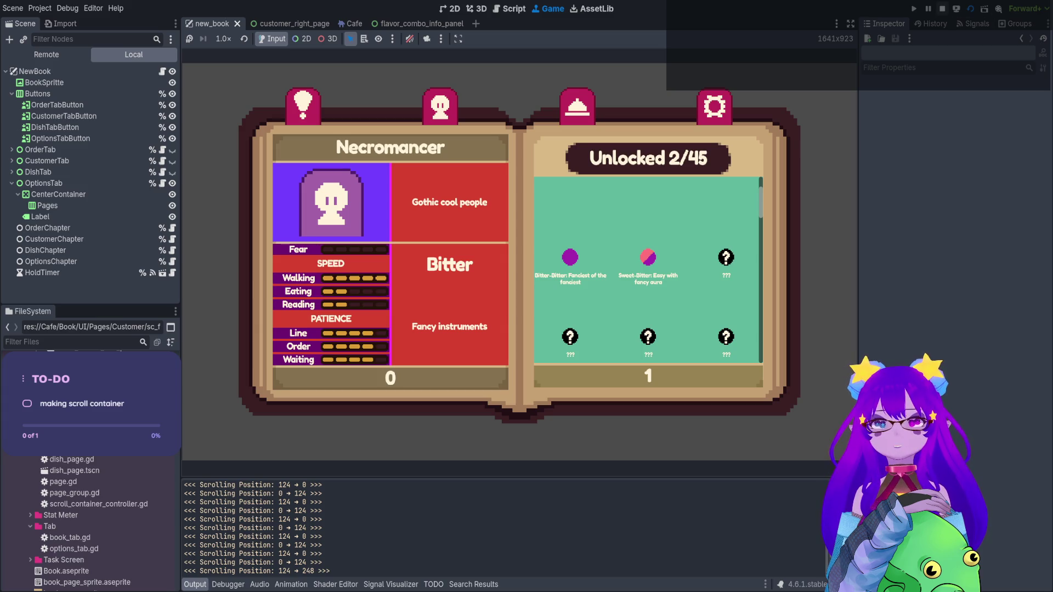
left_click(942, 8)
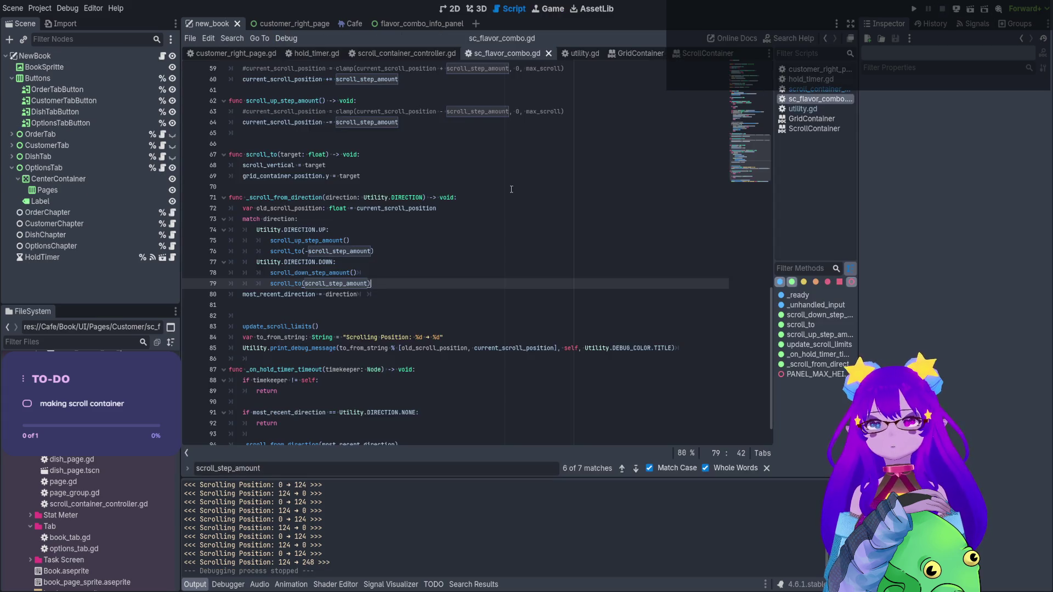
In scroll_to, replace target on line 69 with current_scroll_position and save
left_click(349, 283, "ctrl")
scroll(395, 224, "down", 1)
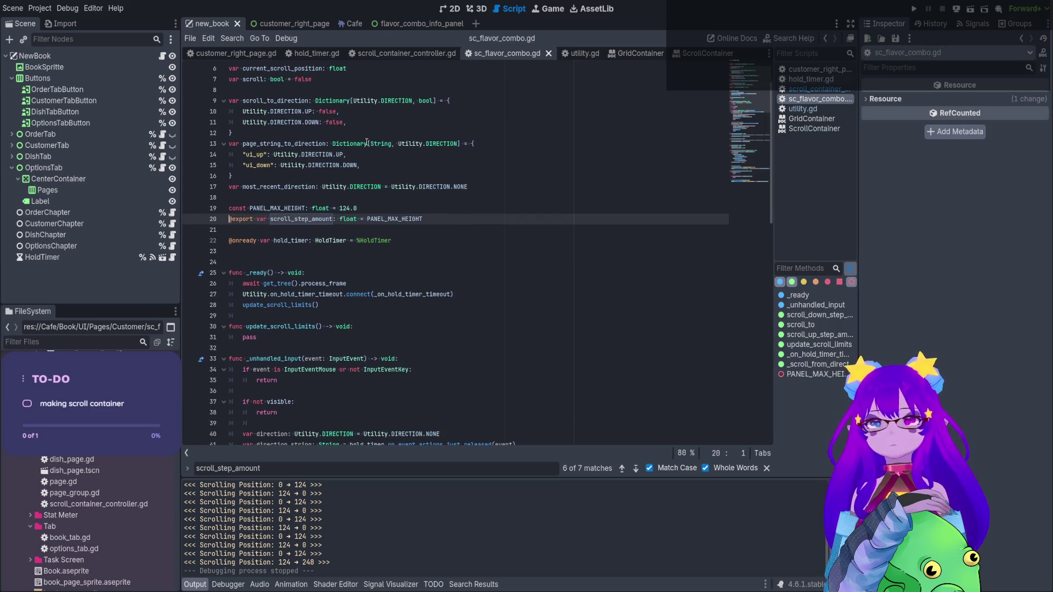
scroll(379, 152, "down", 18)
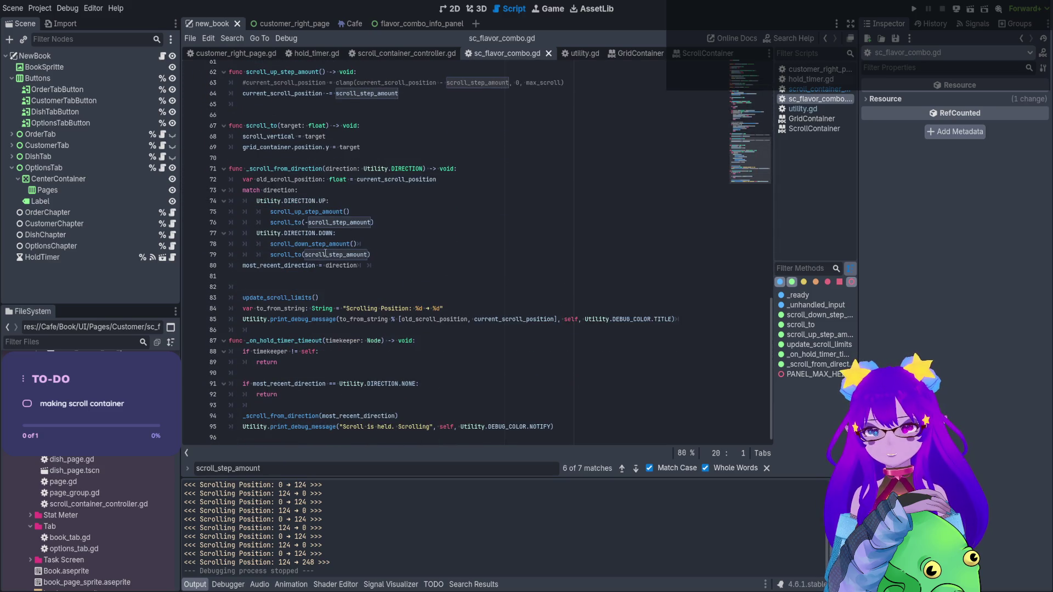
left_click(277, 251, "ctrl")
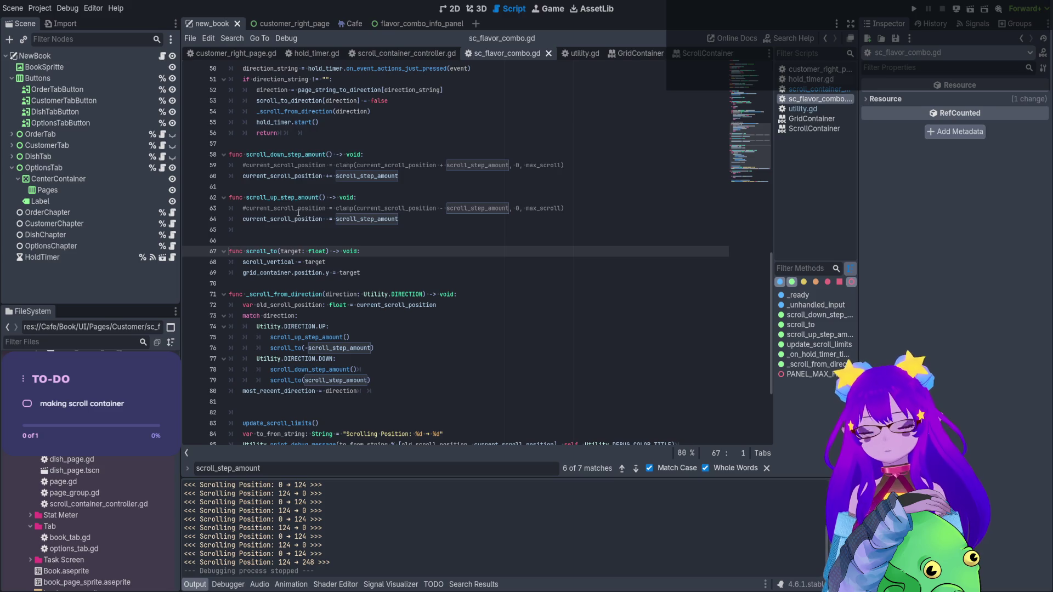
double_click(350, 272)
type("scroll_p")
key("Return")
key("ctrl+s")
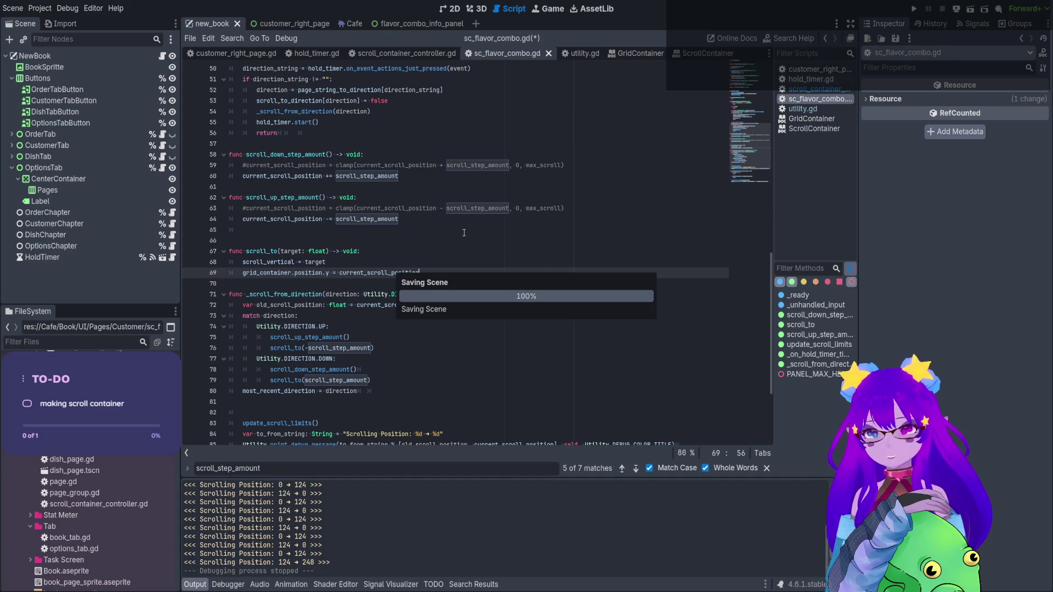
Search for other uses of current_scroll_position, then rerun the scene with F6
double_click(403, 273)
key("ctrl+f")
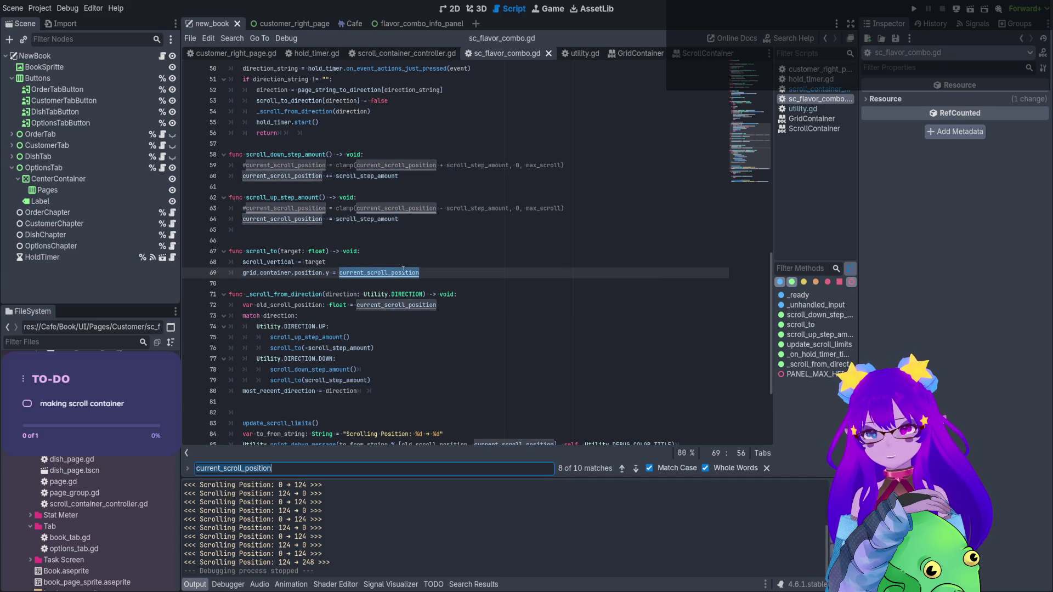
key("F6")
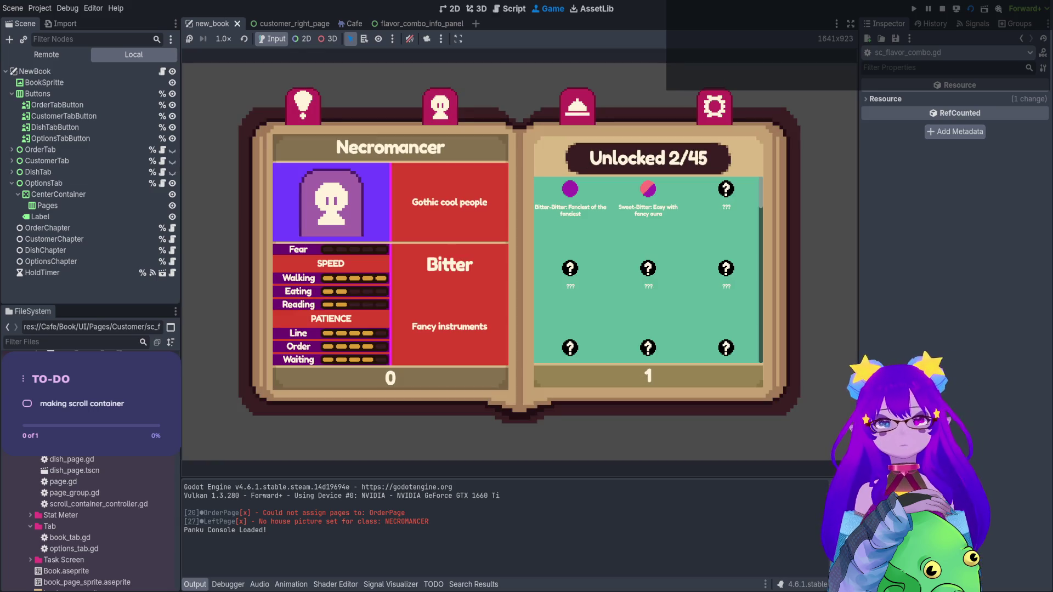
Switch the Scene dock to Remote, expand NewBook, and briefly browse the OptionsTab branch
scroll(648, 268, "down", 1)
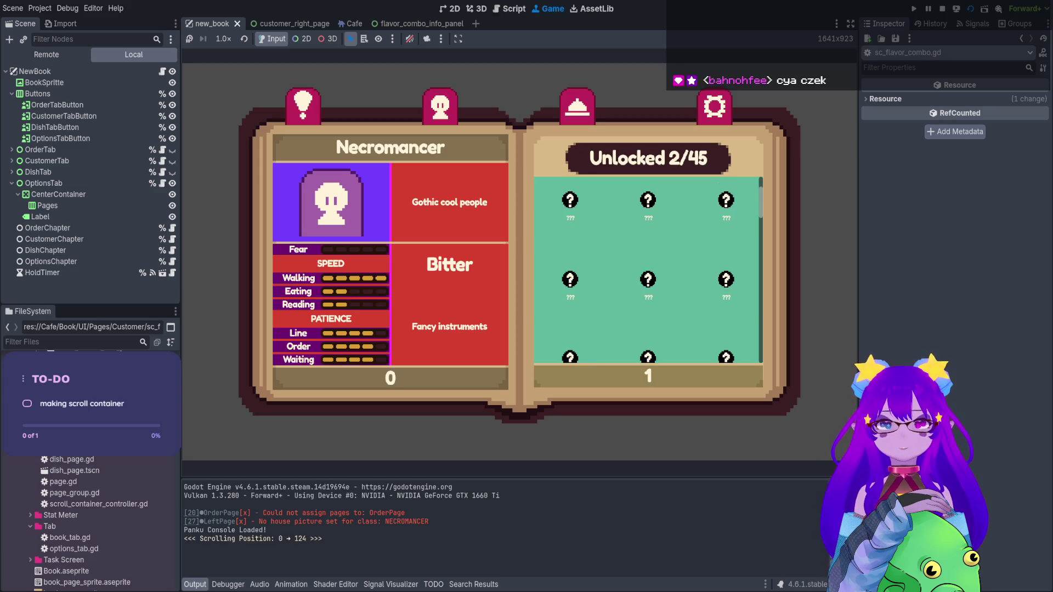
scroll(647, 268, "up", 1)
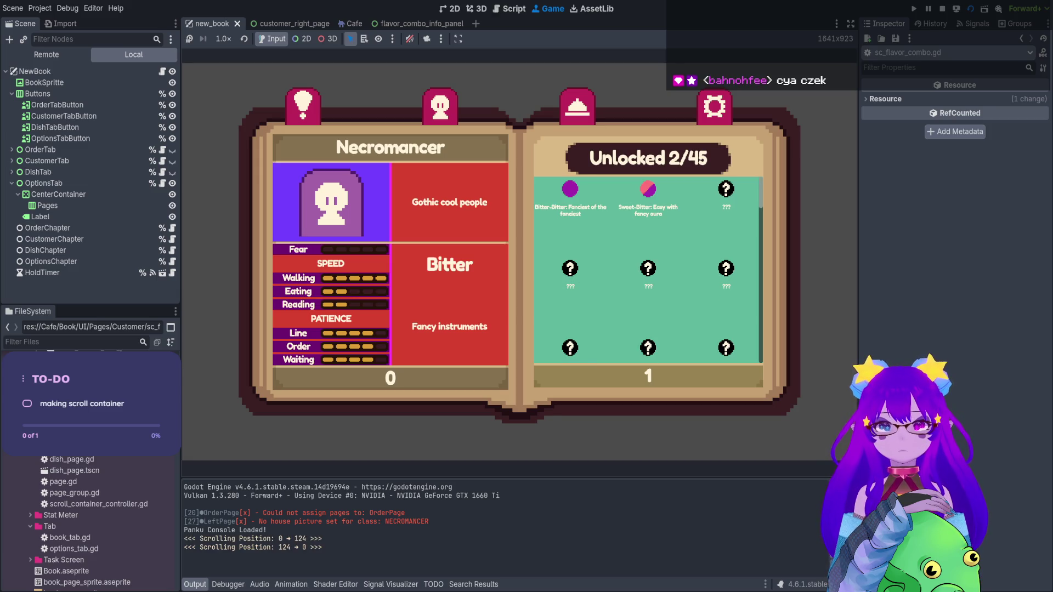
scroll(647, 269, "down", 2)
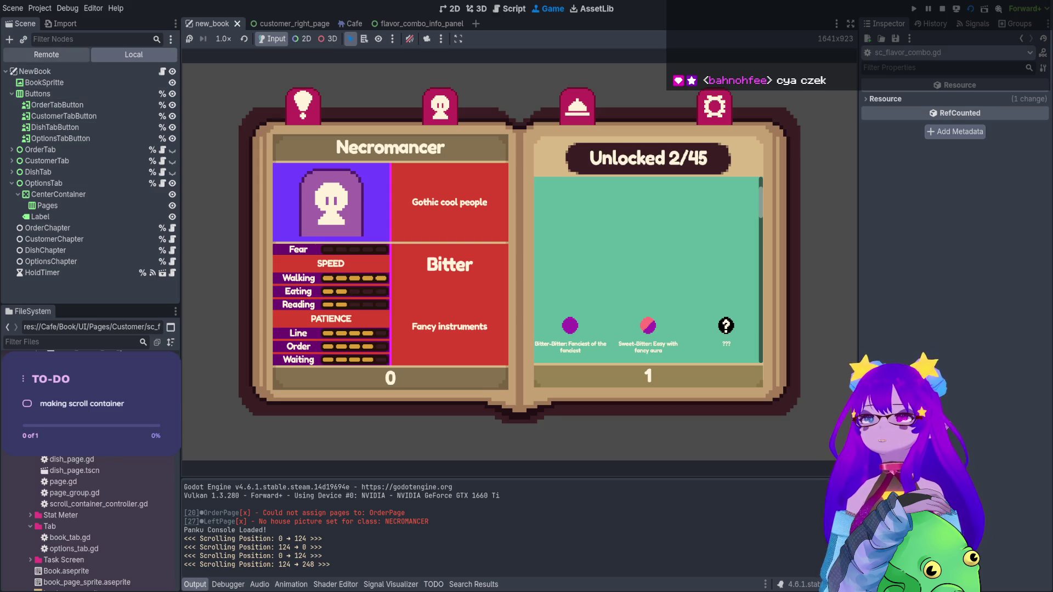
left_click(46, 54)
left_click(12, 216)
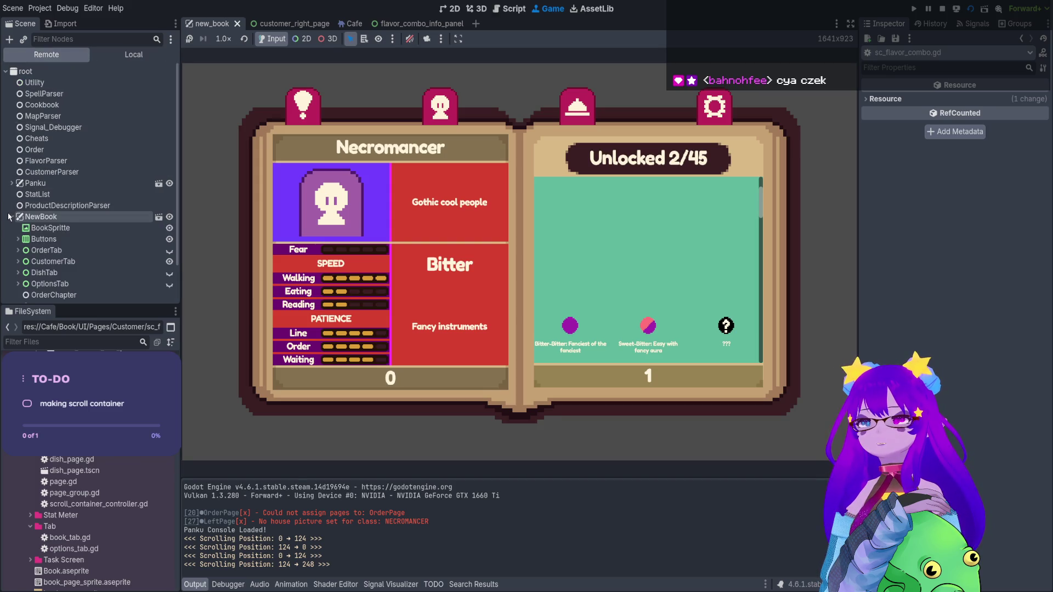
scroll(13, 242, "down", 2)
left_click(15, 240)
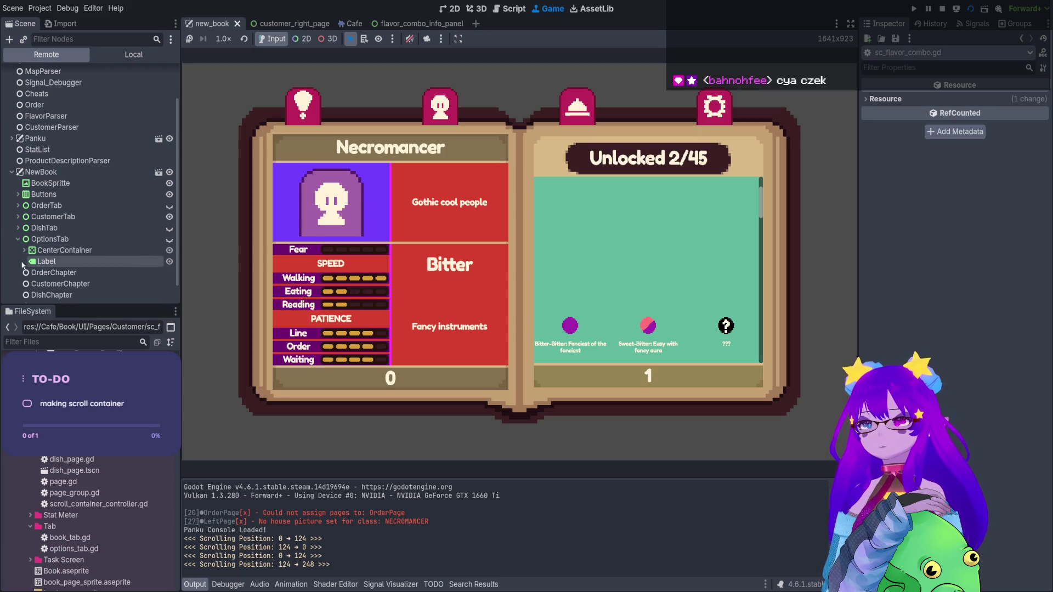
left_click(23, 250)
left_click(18, 239)
Expand CustomerTab down through CustomerPageNecromancer, RightPageParent, RightPage and RightVBox to GridInformation
left_click(18, 217)
left_click(19, 239)
left_click(19, 239)
left_click(24, 228)
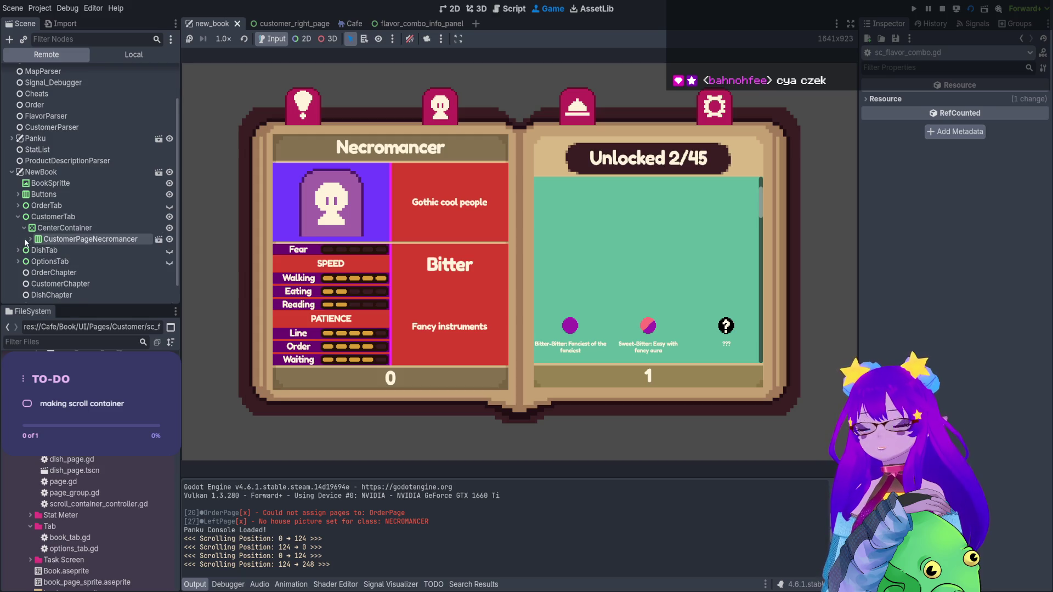
left_click(30, 239)
left_click(34, 262)
left_click(42, 273)
scroll(49, 274, "down", 1)
left_click(48, 266)
scroll(49, 271, "down", 1)
left_click(55, 270)
scroll(57, 252, "down", 2)
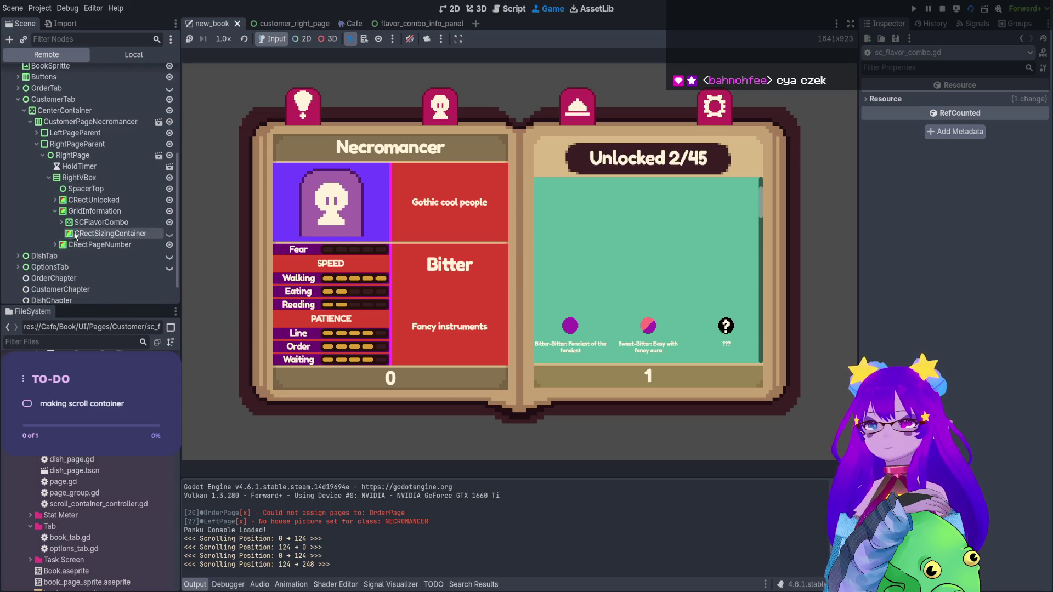
Select the live GridContainer under SCFlavorCombo, scroll the grid while watching Position, then stop the game
left_click(61, 222)
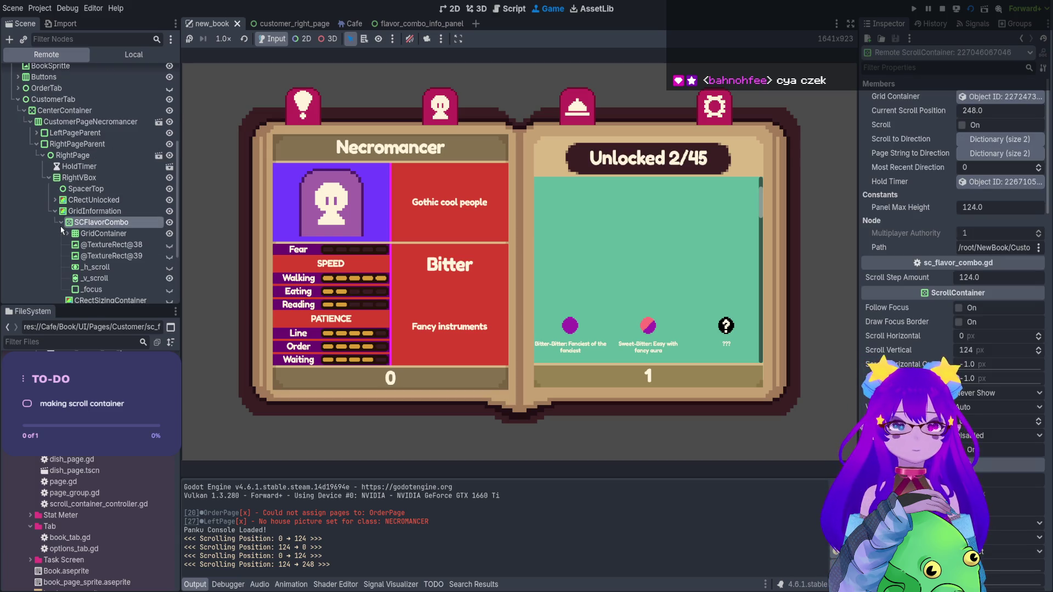
left_click(74, 235)
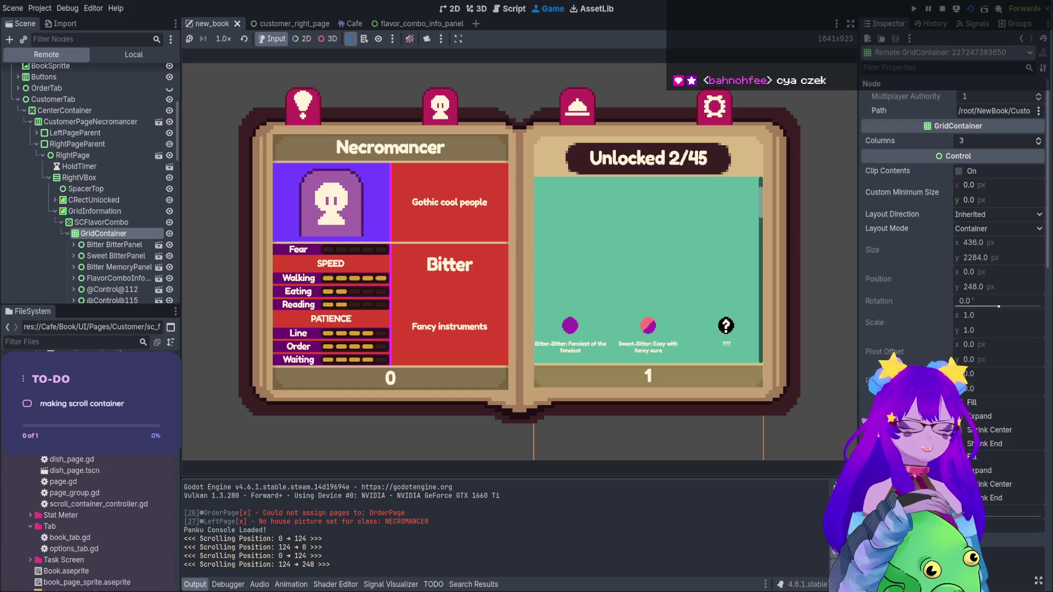
scroll(647, 269, "down", 3)
scroll(647, 269, "up", 3)
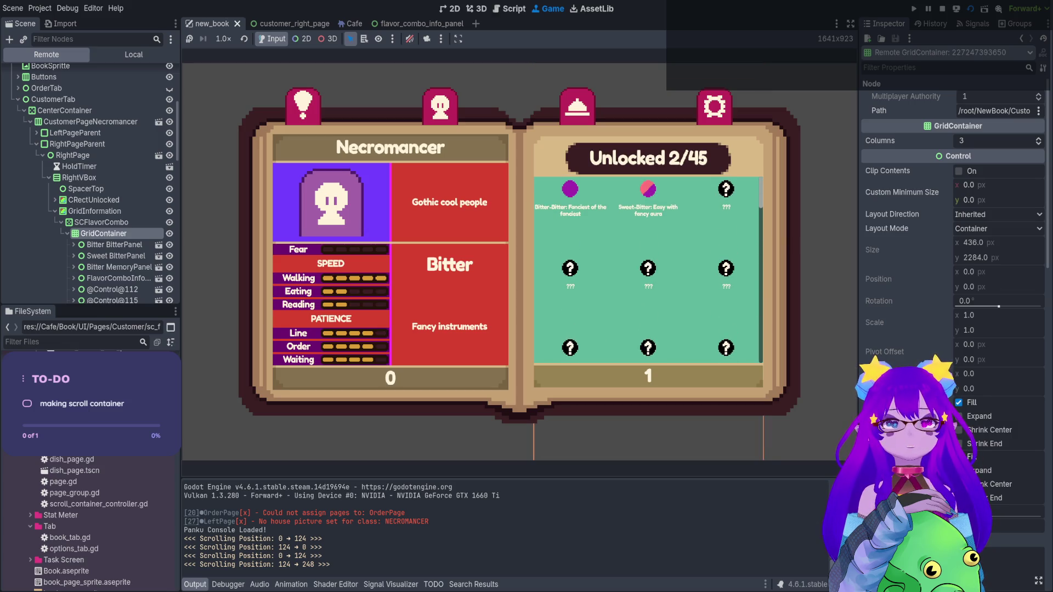
scroll(647, 269, "down", 1)
left_click(942, 9)
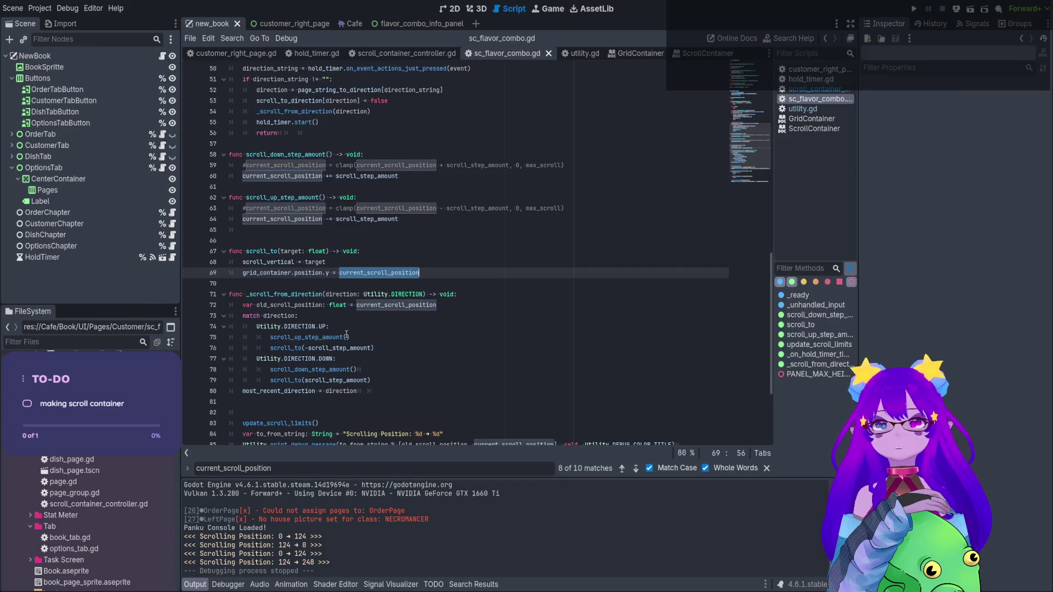
Negate current_scroll_position on line 69 for the grid's y position and rerun the project
left_click(339, 272)
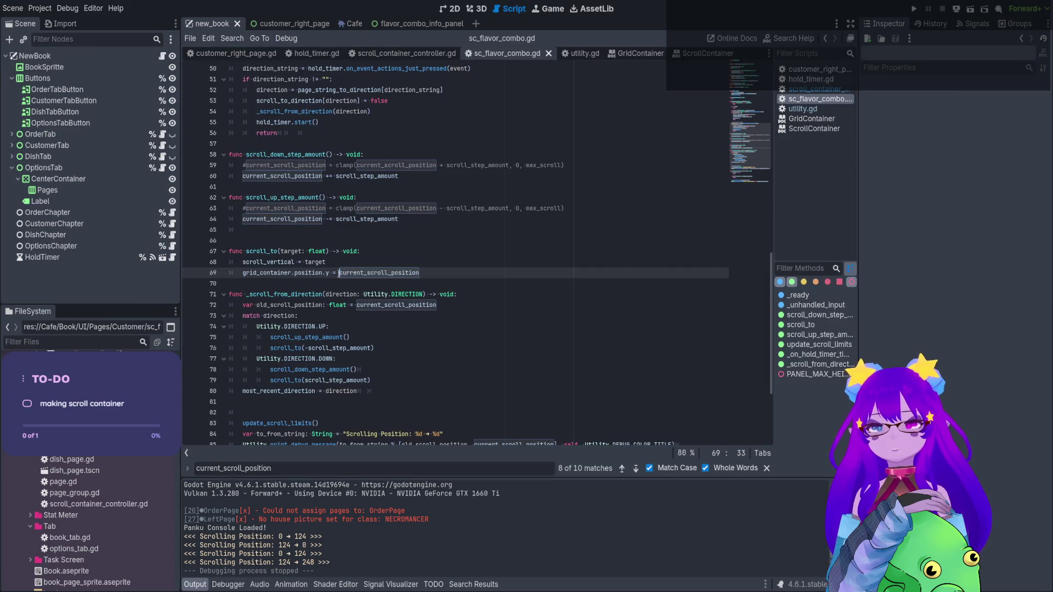
type("-")
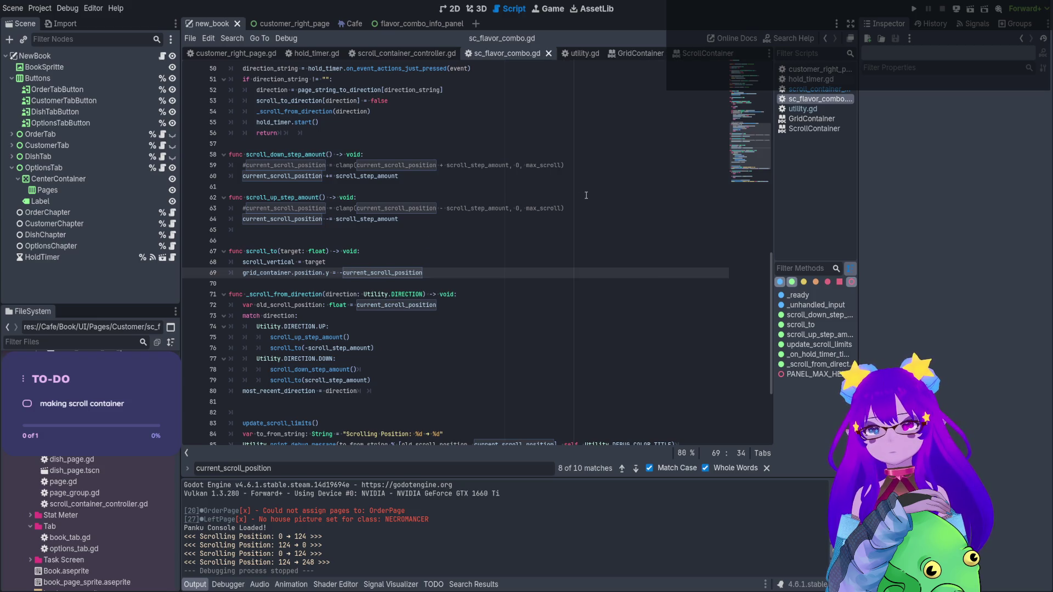
key("F5")
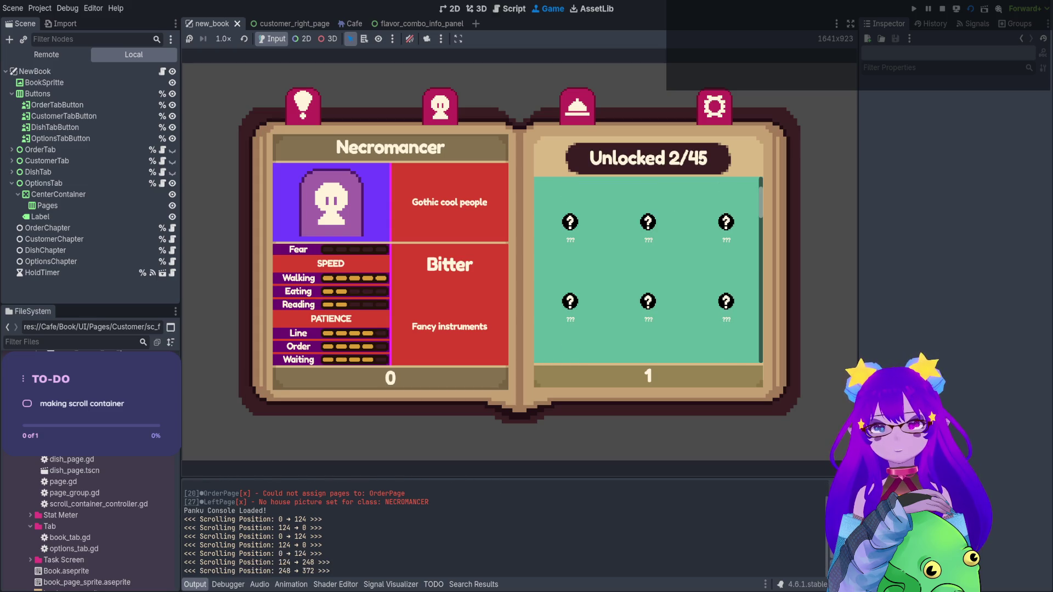
Scroll the Unlocked grid up and down, checking 124-unit Scrolling Position steps up to 1488
scroll(647, 268, "up", 2)
scroll(647, 269, "up", 1)
scroll(647, 269, "down", 1)
scroll(647, 269, "up", 1)
scroll(647, 269, "down", 1)
scroll(647, 269, "up", 1)
scroll(647, 269, "down", 1)
scroll(647, 268, "up", 1)
scroll(647, 268, "down", 1)
scroll(647, 269, "up", 1)
scroll(647, 269, "down", 1)
scroll(647, 269, "up", 1)
scroll(646, 268, "down", 1)
scroll(647, 269, "down", 1)
scroll(647, 269, "down", 1)
scroll(646, 269, "down", 1)
scroll(647, 269, "up", 1)
scroll(647, 268, "down", 1)
scroll(647, 269, "down", 2)
scroll(647, 268, "up", 1)
scroll(647, 268, "down", 1)
scroll(647, 268, "up", 1)
scroll(647, 268, "down", 1)
scroll(646, 269, "up", 1)
scroll(647, 269, "down", 1)
scroll(647, 269, "up", 1)
scroll(647, 269, "down", 1)
scroll(647, 269, "up", 1)
scroll(647, 269, "down", 1)
scroll(647, 268, "down", 1)
scroll(647, 269, "down", 4)
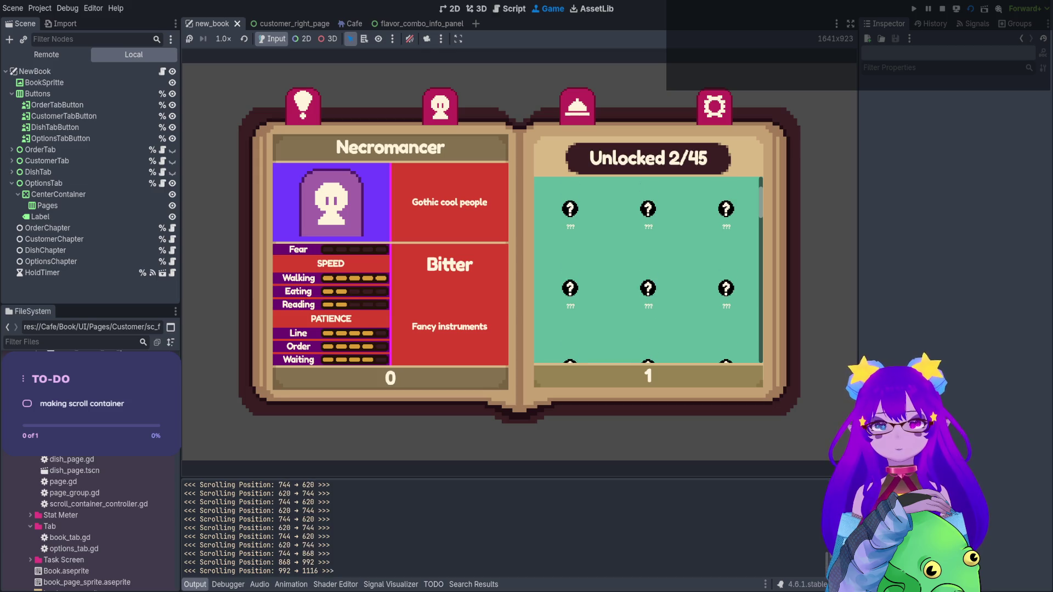
scroll(647, 269, "up", 2)
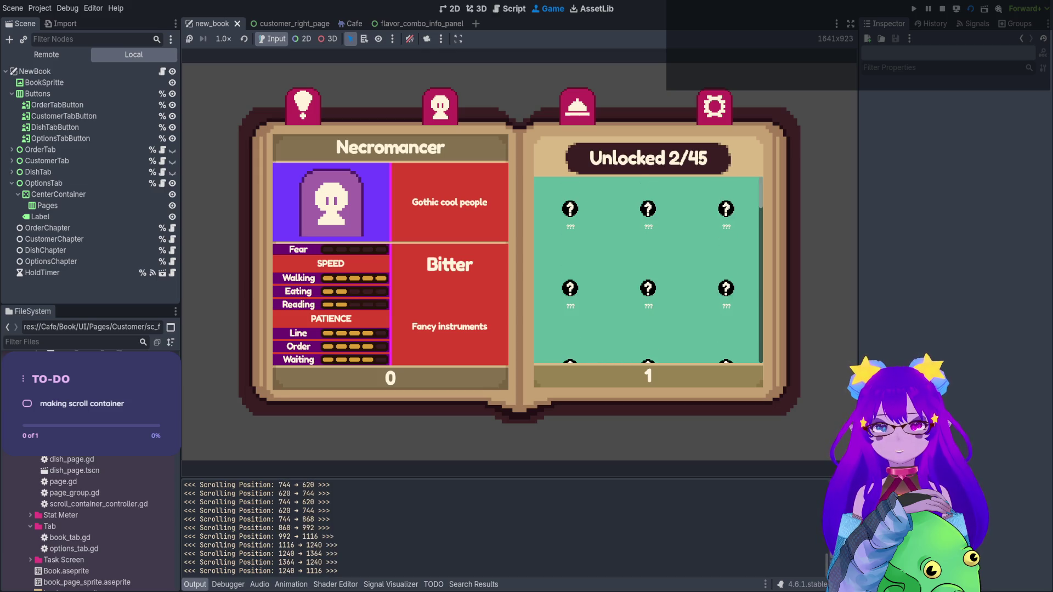
scroll(647, 268, "down", 2)
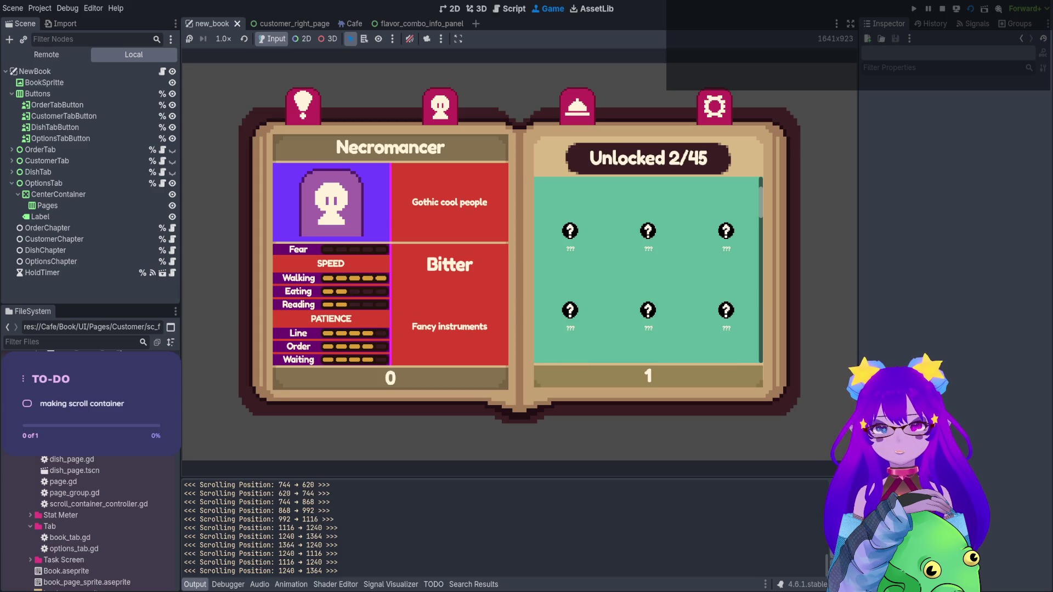
scroll(647, 268, "up", 1)
scroll(647, 269, "down", 2)
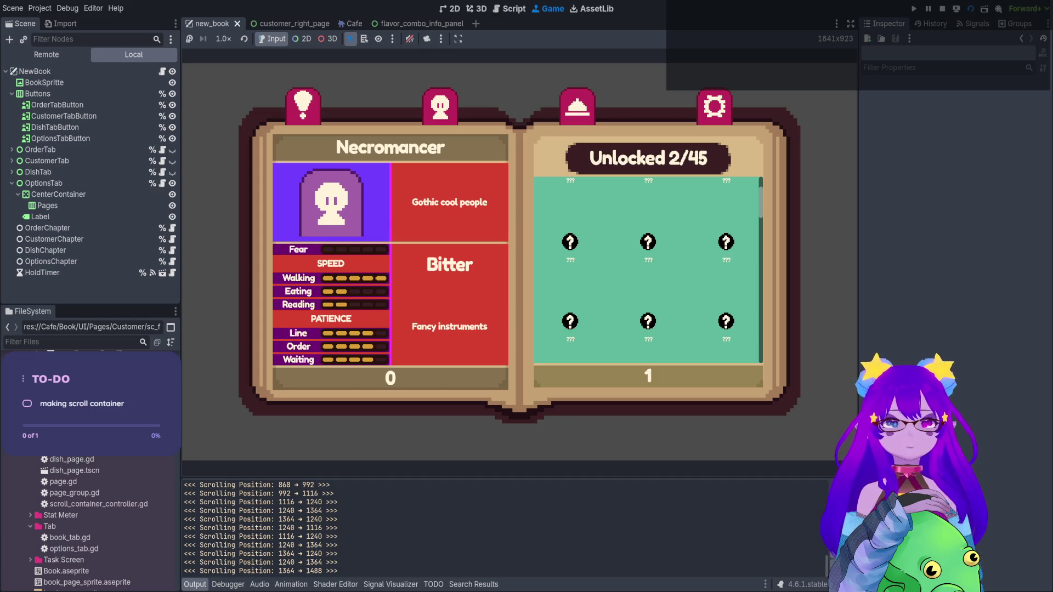
scroll(647, 269, "down", 1)
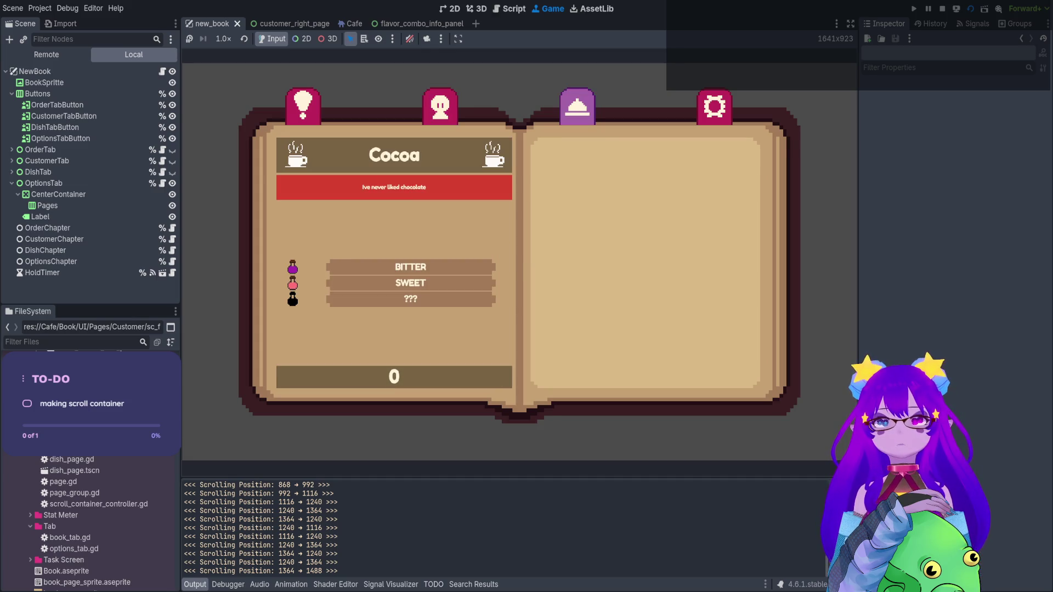
scroll(647, 269, "up", 2)
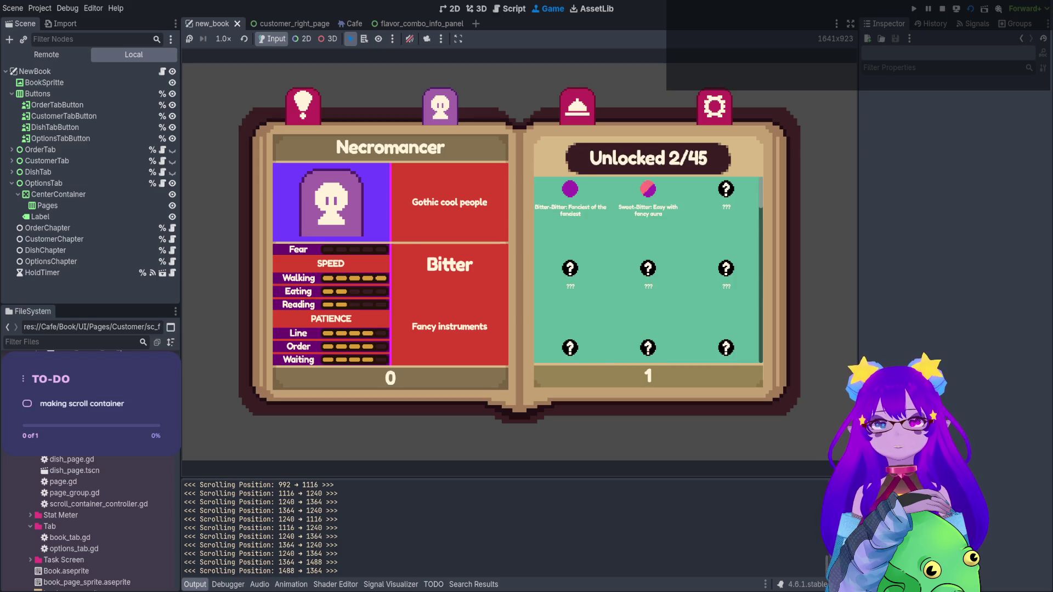
Stop the game, show new_book in the 2D view, and duplicate CustomerPageNecromancer under CustomerTab
left_click(942, 9)
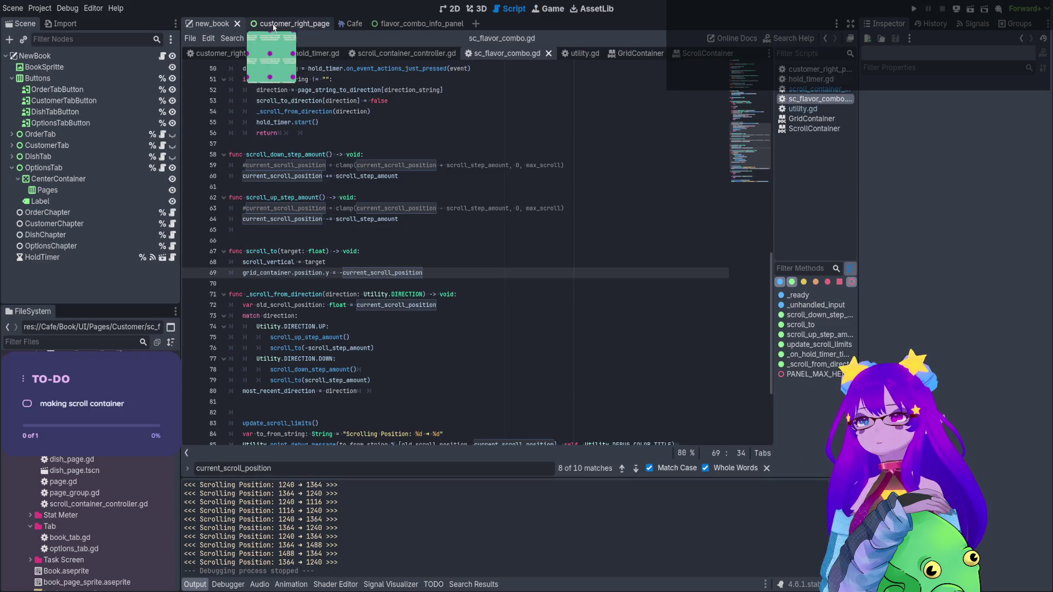
left_click(289, 23)
left_click(217, 25)
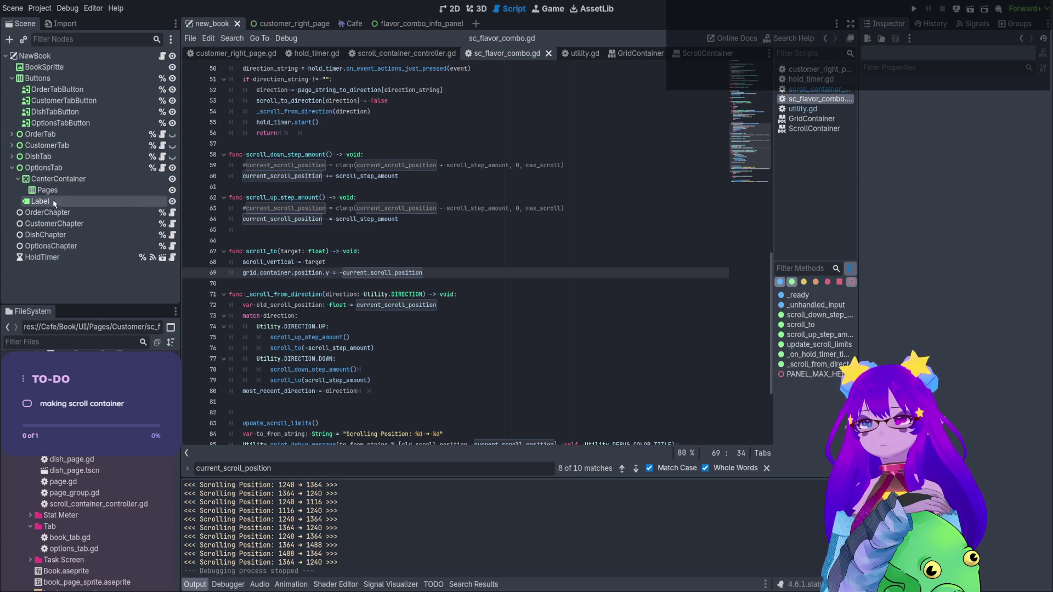
left_click(455, 9)
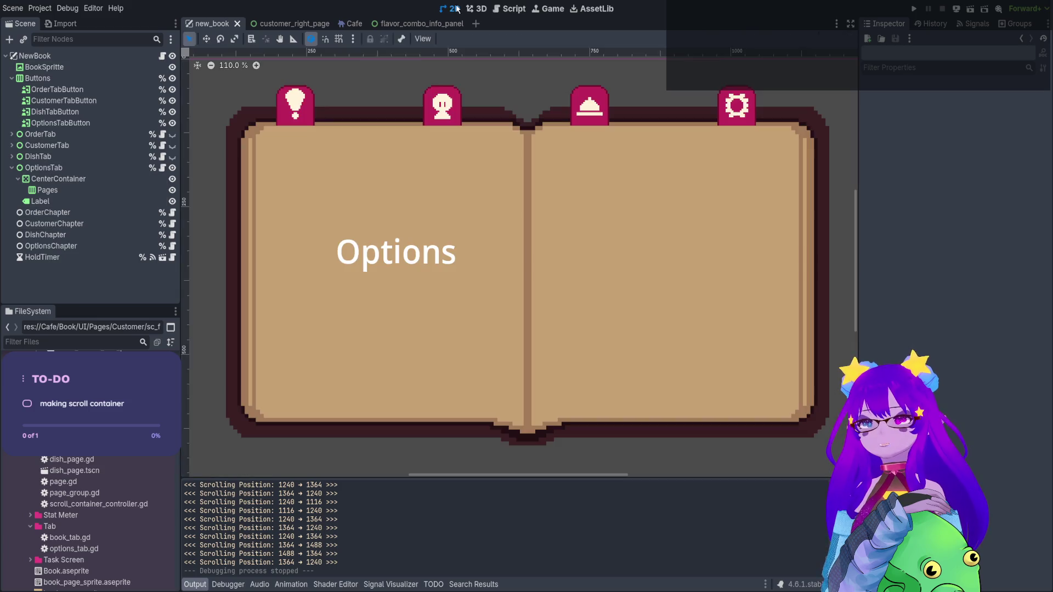
left_click(11, 145)
left_click(82, 168)
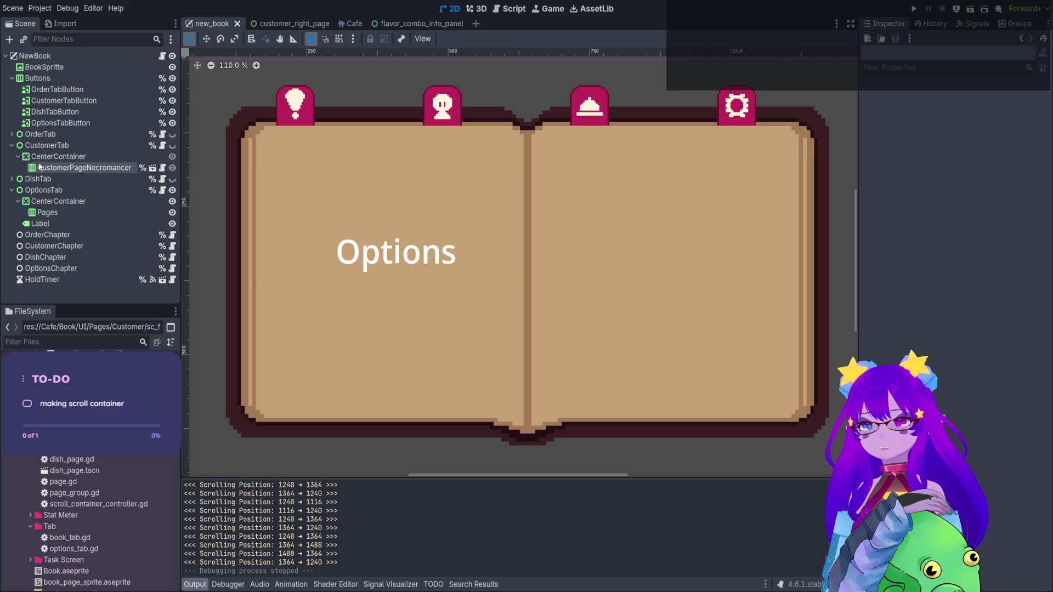
key("ctrl+d")
Set the copy's Customer to medimancer_profile.tres, save the scene, and relaunch the game
left_click(946, 100)
left_click(71, 342)
type("med")
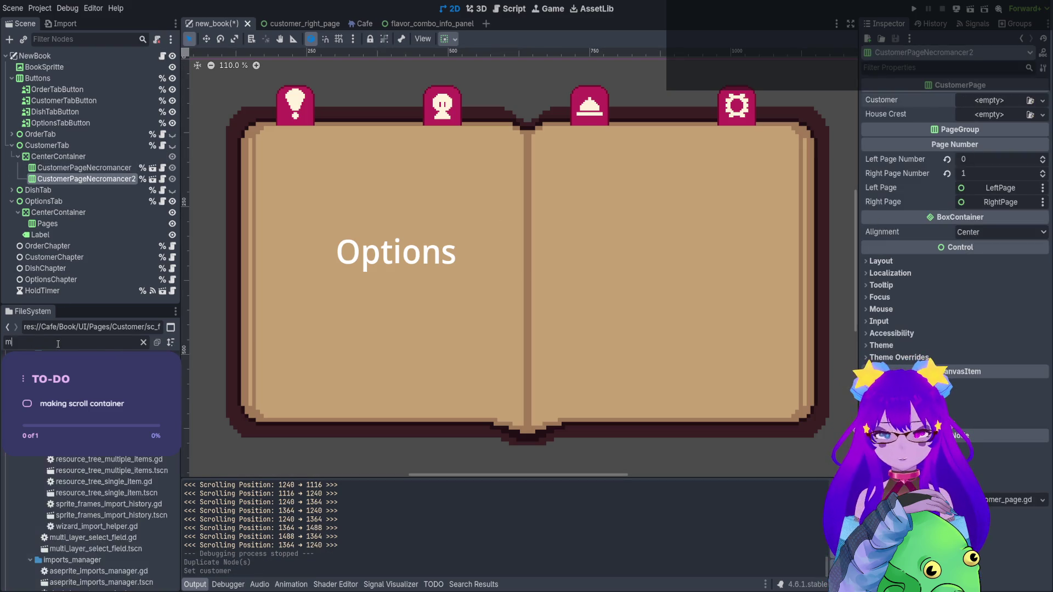
mouse_move(90, 526)
left_mouse_down()
mouse_move(980, 130)
mouse_move(990, 101)
left_mouse_up()
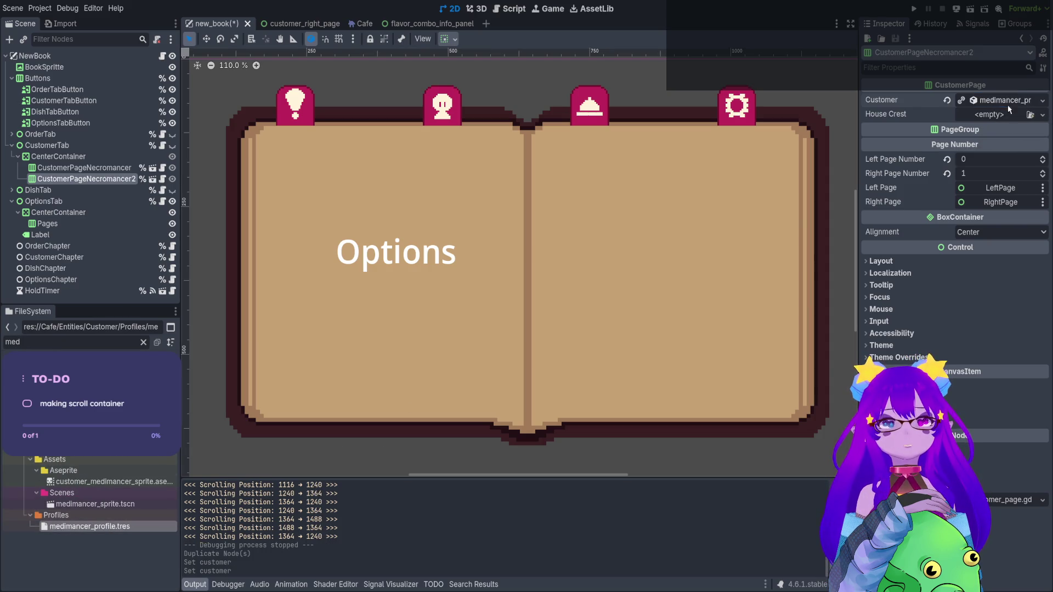
key("ctrl+s")
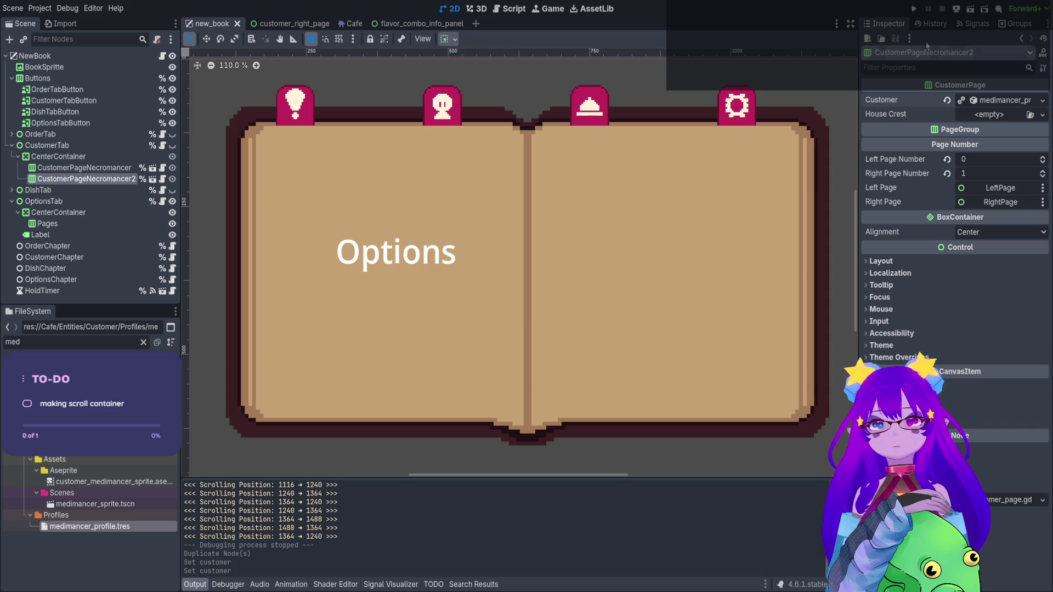
left_click(970, 14)
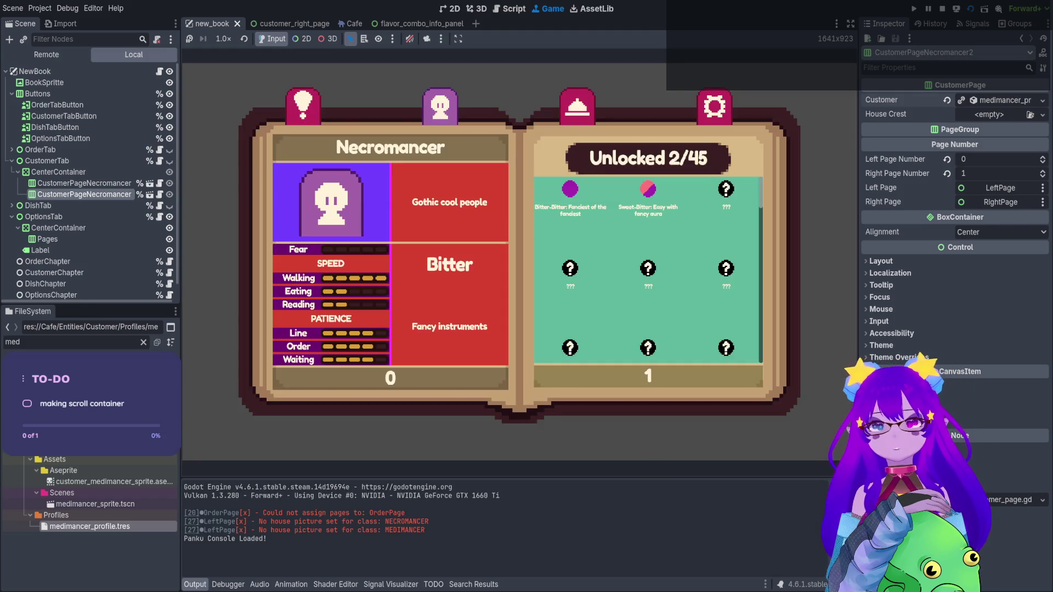
Flip back and forth between the Necromancer and Medimancer pages with the Left and Right keys
key("Right")
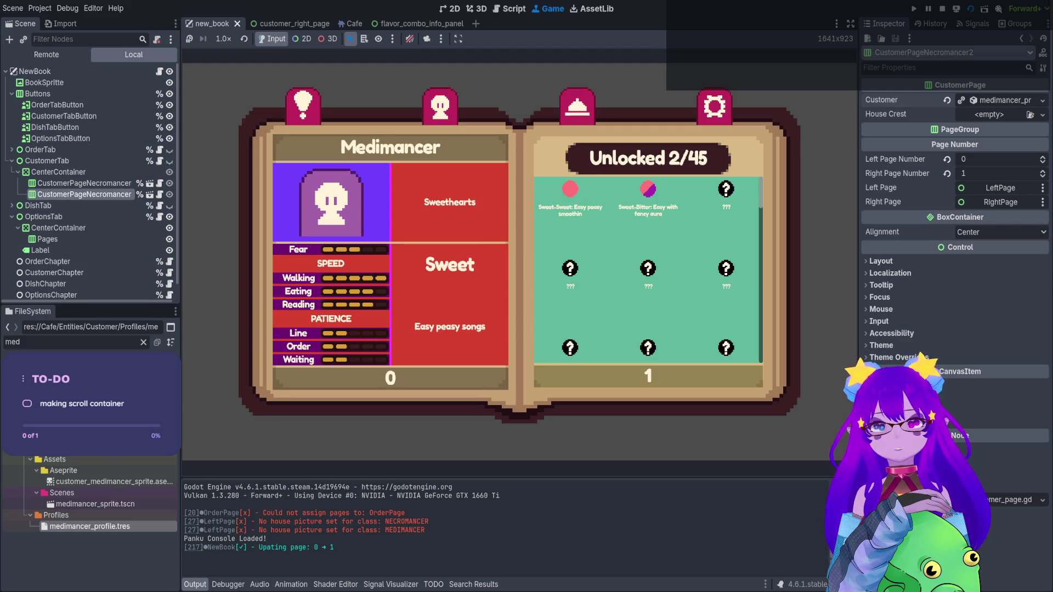
key("Left")
key("Right")
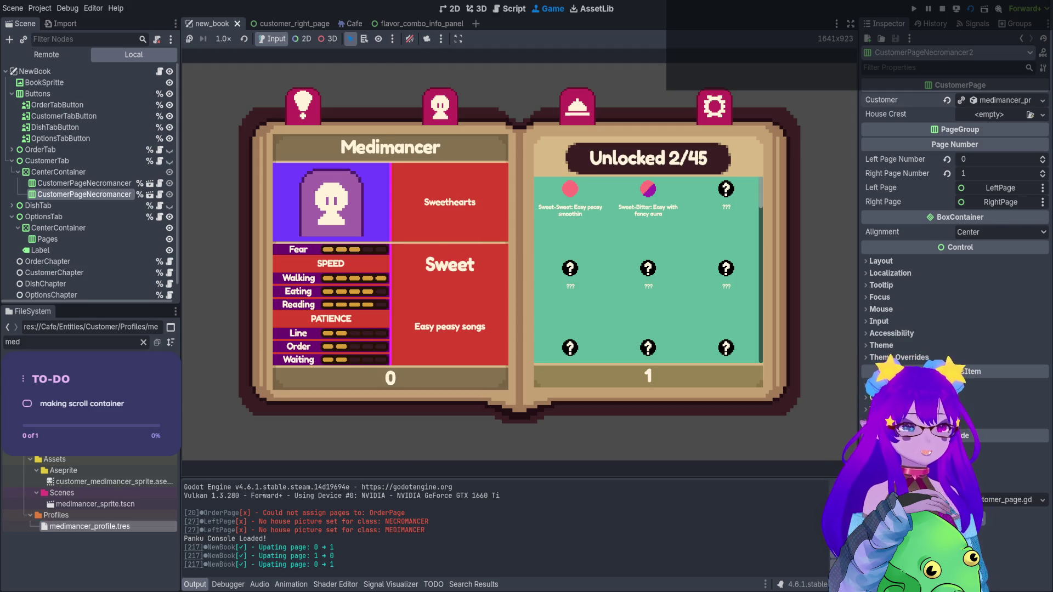
key("Left")
key("Right")
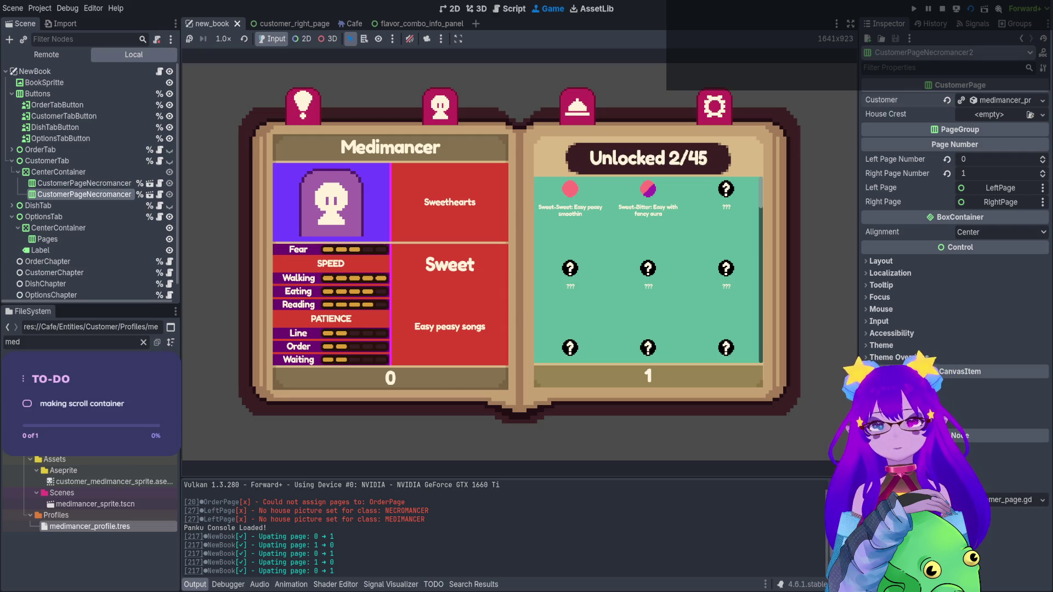
key("Left")
key("Right")
key("Left")
key("Right")
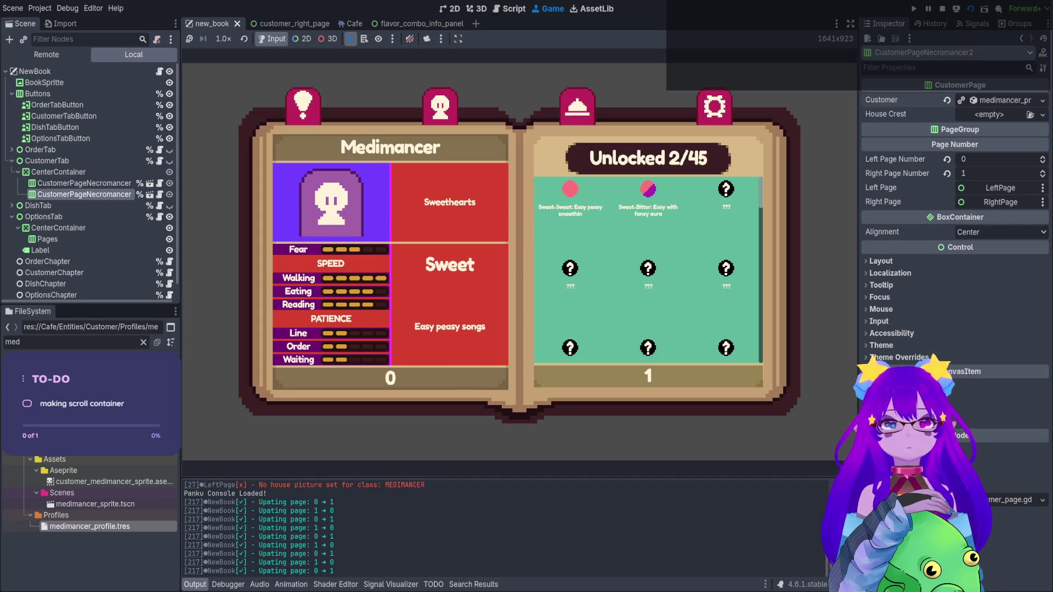
key("Left")
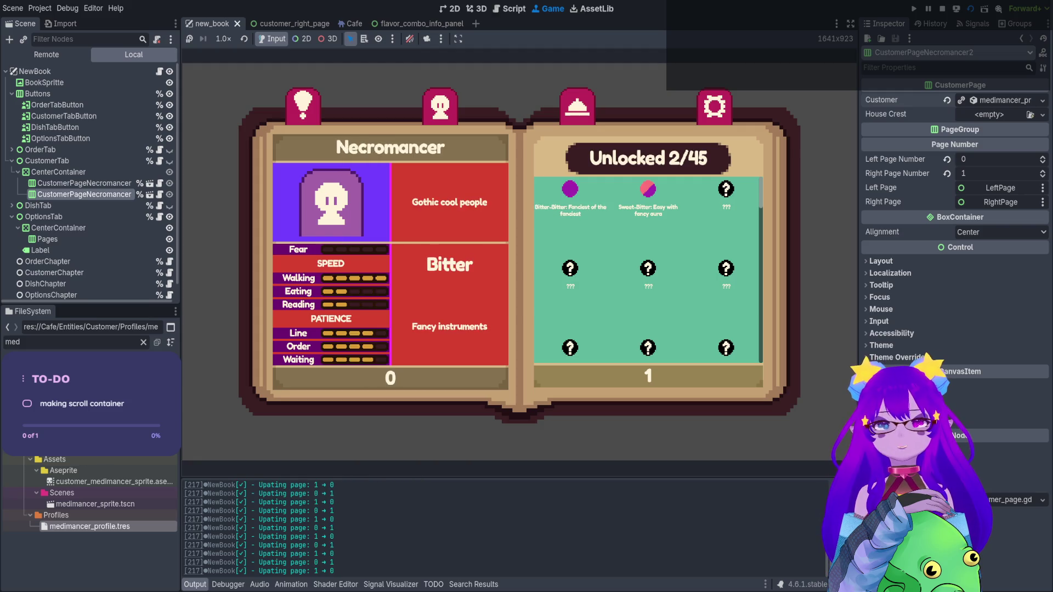
key("Right")
key("Left")
key("Right")
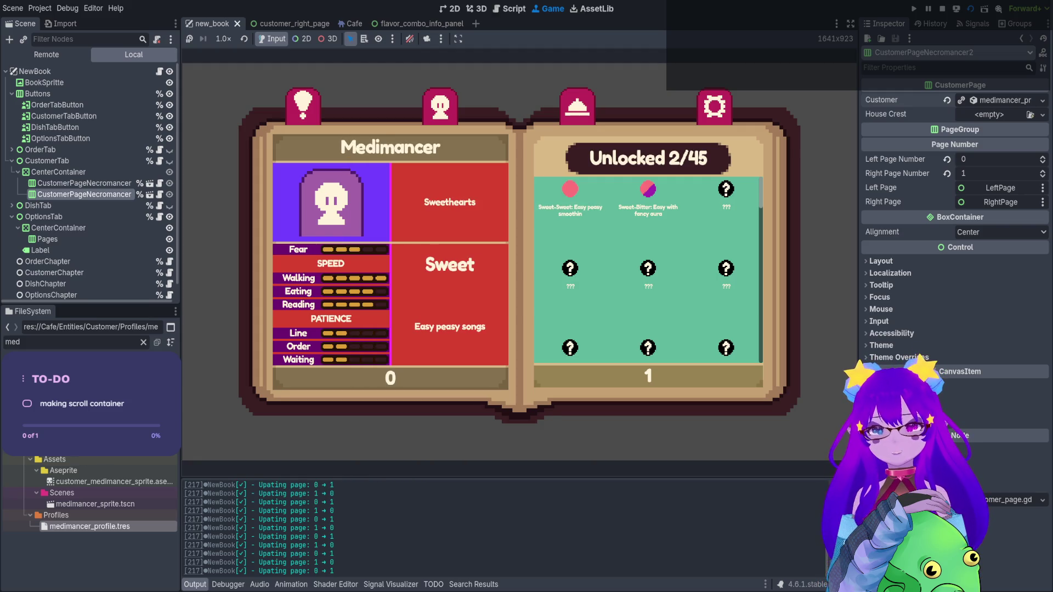
key("Left")
key("Right")
key("Left")
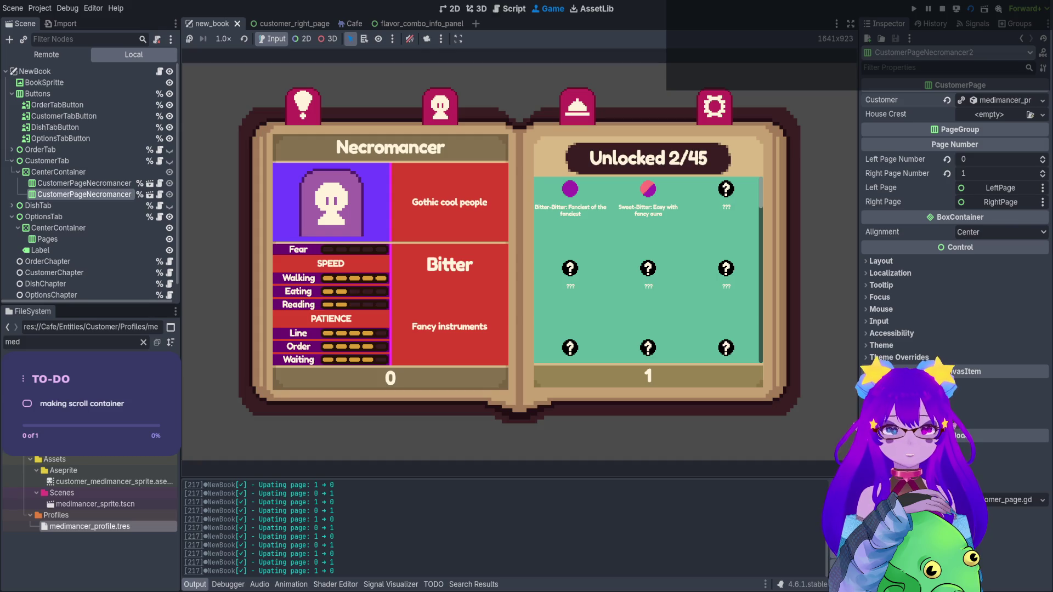
key("Right")
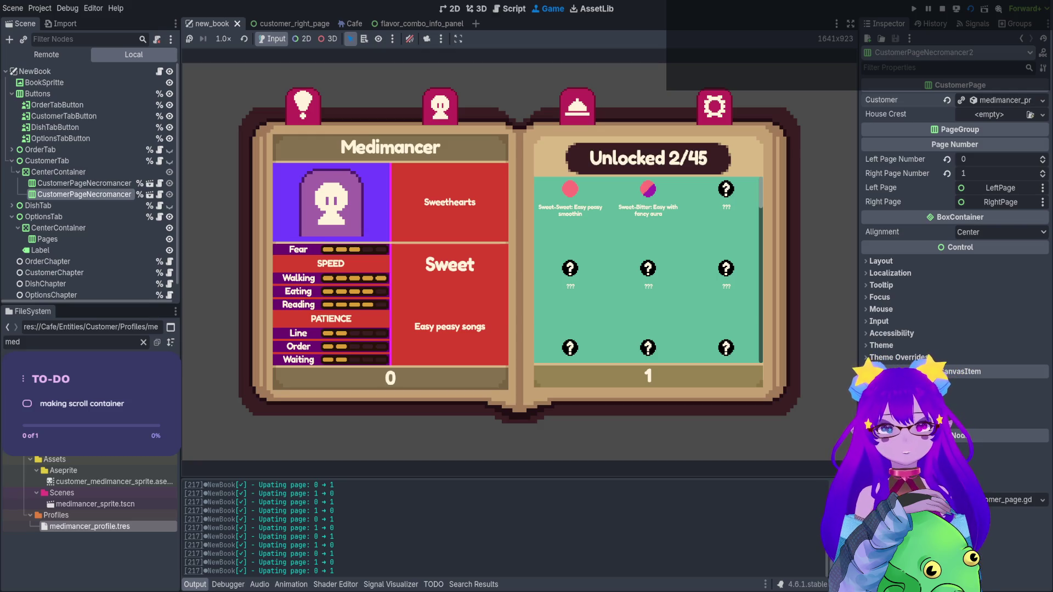
Scroll the Medimancer grid down to Memory-Memory and back past the top to -496, then press F8
scroll(648, 268, "down", 2)
scroll(648, 269, "up", 1)
scroll(648, 269, "down", 1)
scroll(648, 268, "down", 8)
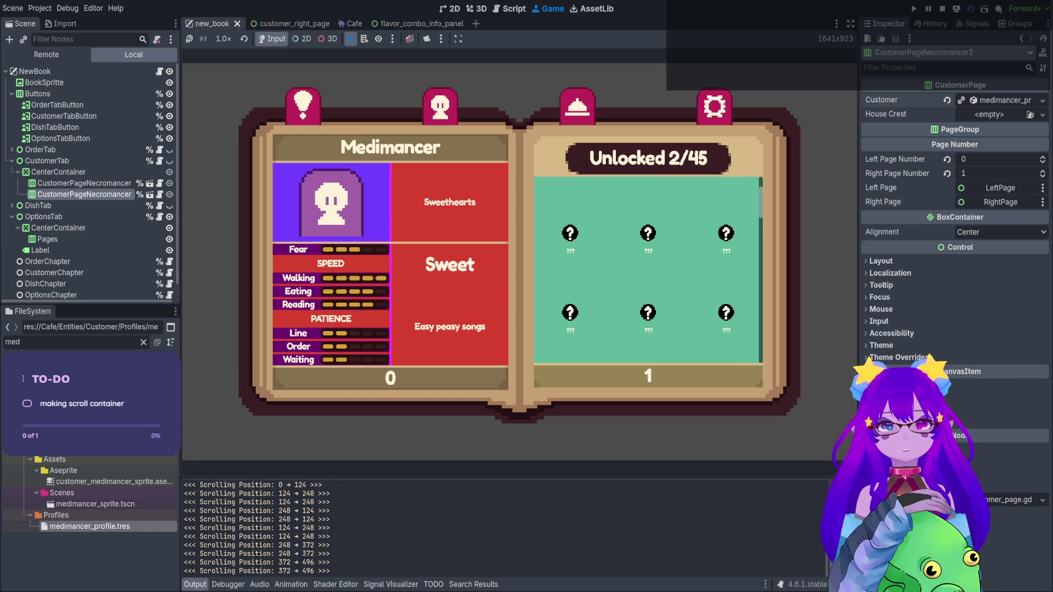
scroll(648, 269, "down", 6)
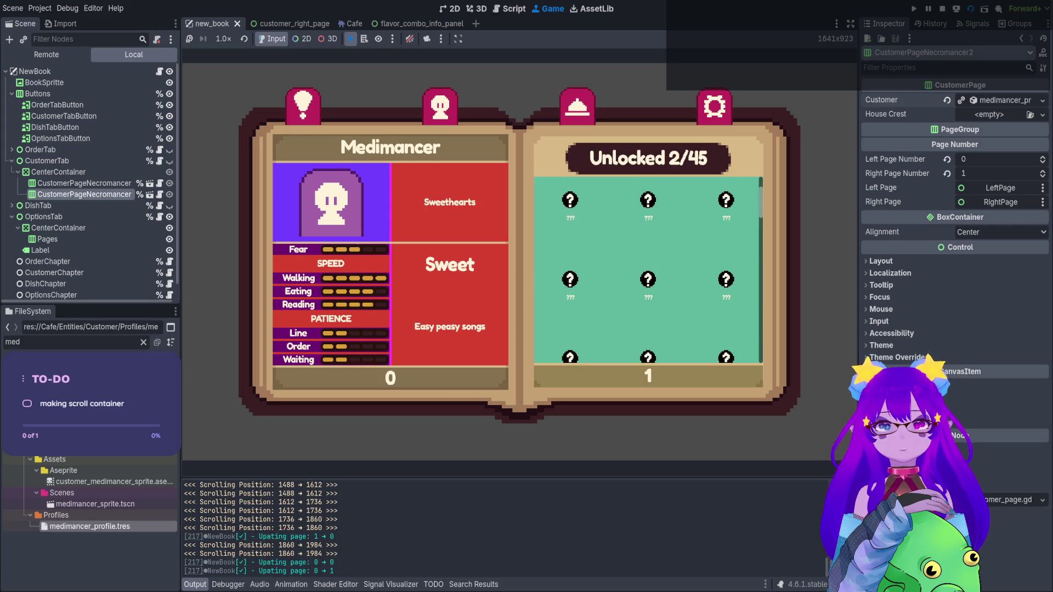
scroll(648, 268, "down", 2)
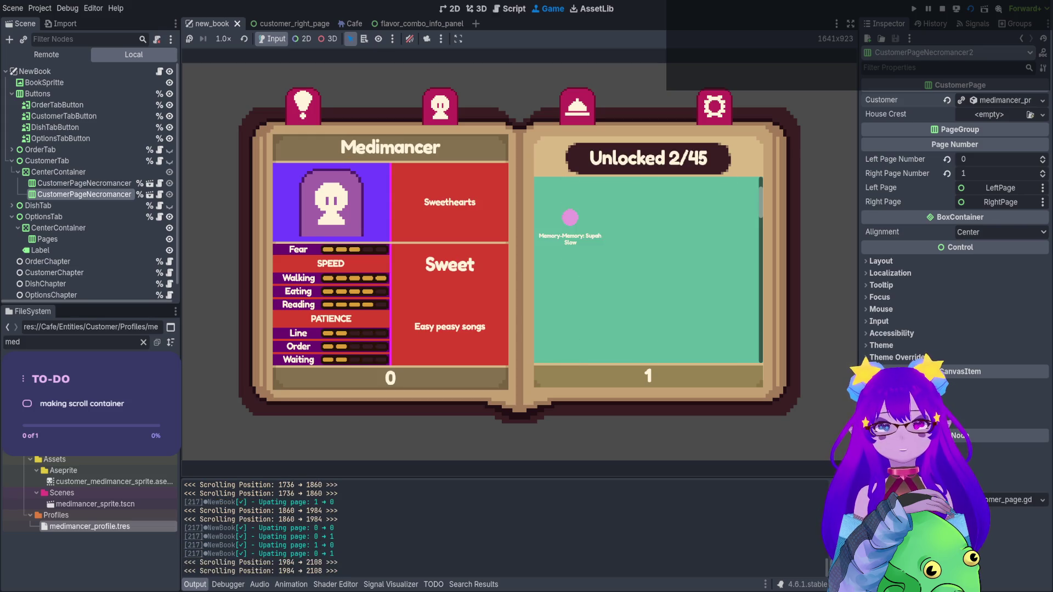
scroll(648, 268, "up", 1)
scroll(648, 269, "up", 1)
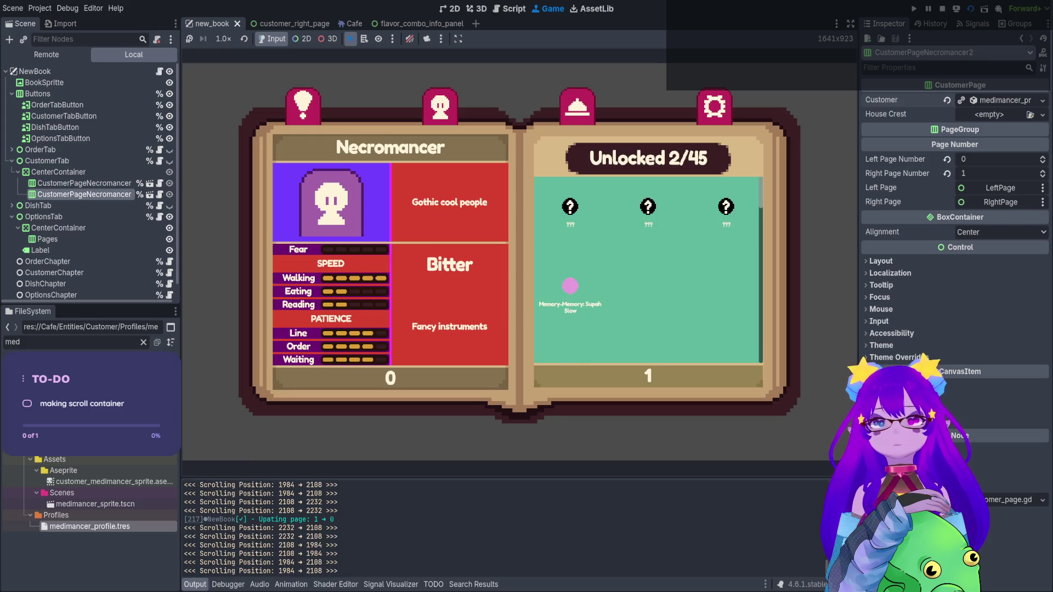
scroll(648, 269, "down", 1)
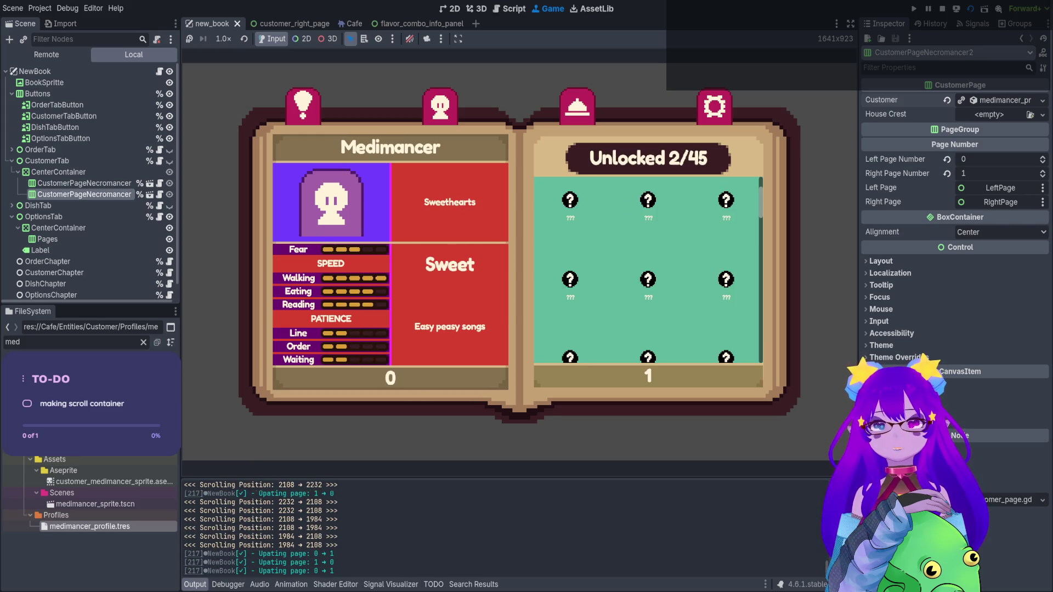
scroll(648, 269, "down", 3)
scroll(648, 269, "down", 12)
scroll(648, 268, "down", 4)
scroll(648, 269, "up", 2)
scroll(648, 269, "down", 1)
scroll(648, 268, "down", 2)
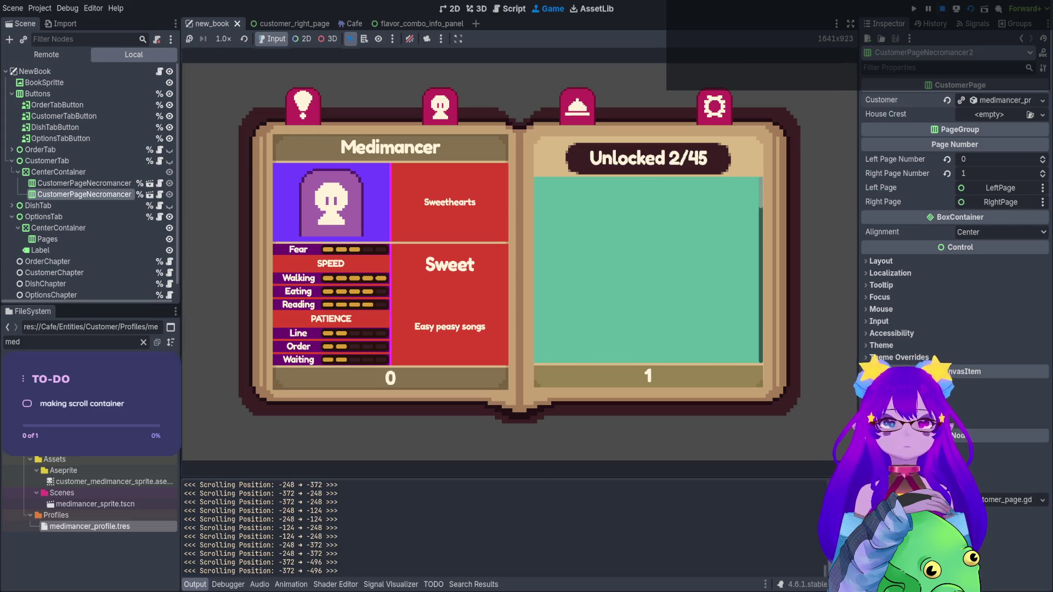
key("F8")
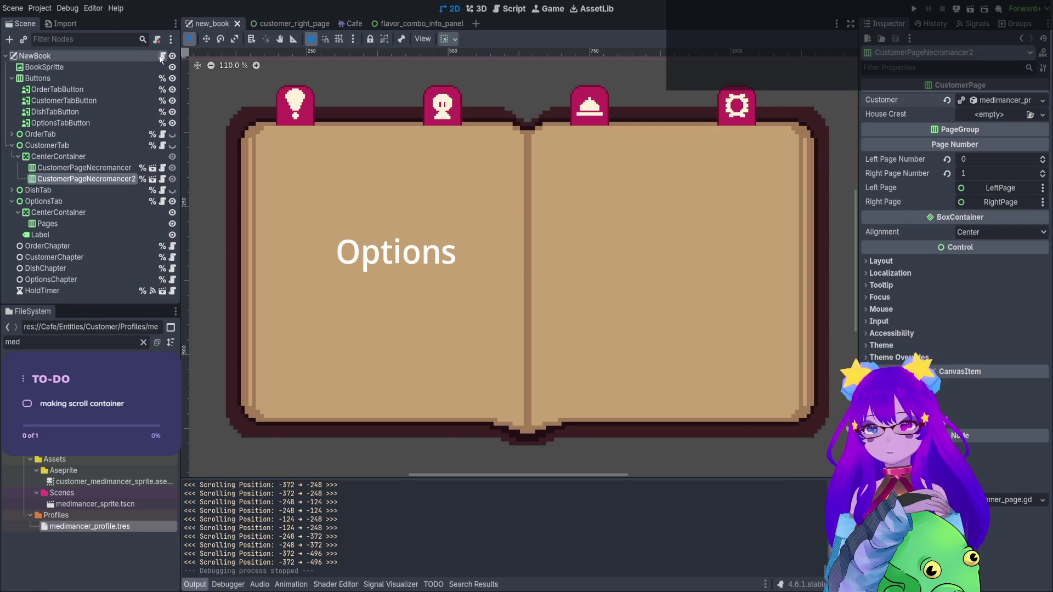
left_click(161, 56)
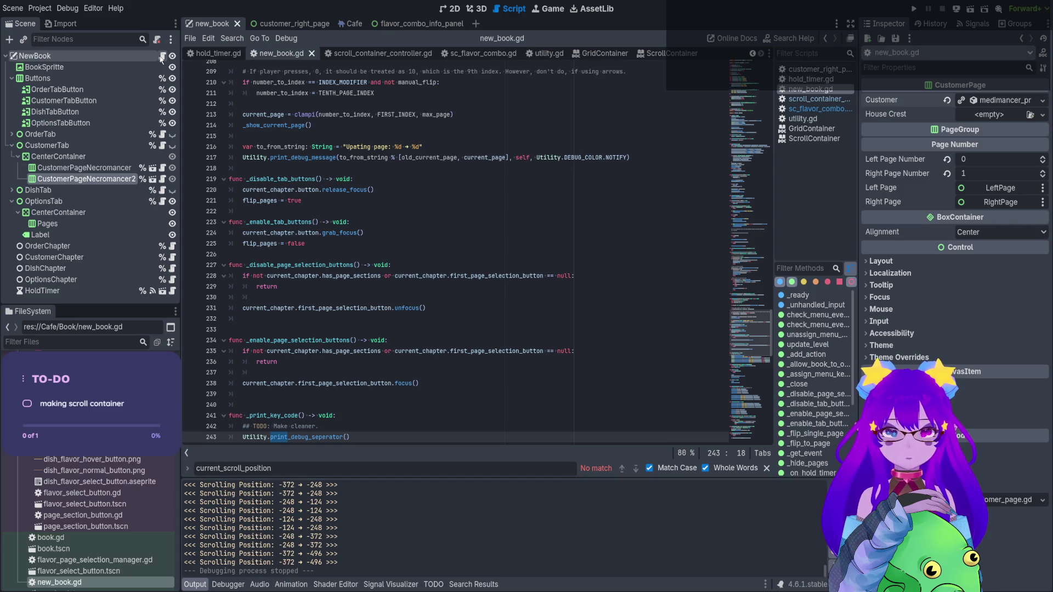
left_click(451, 9)
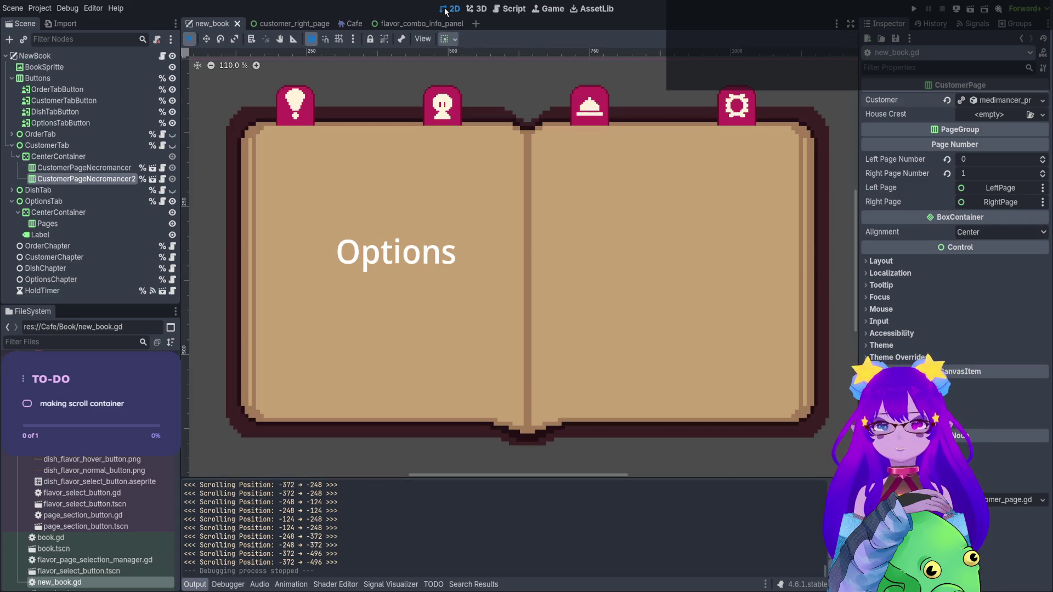
left_click(508, 9)
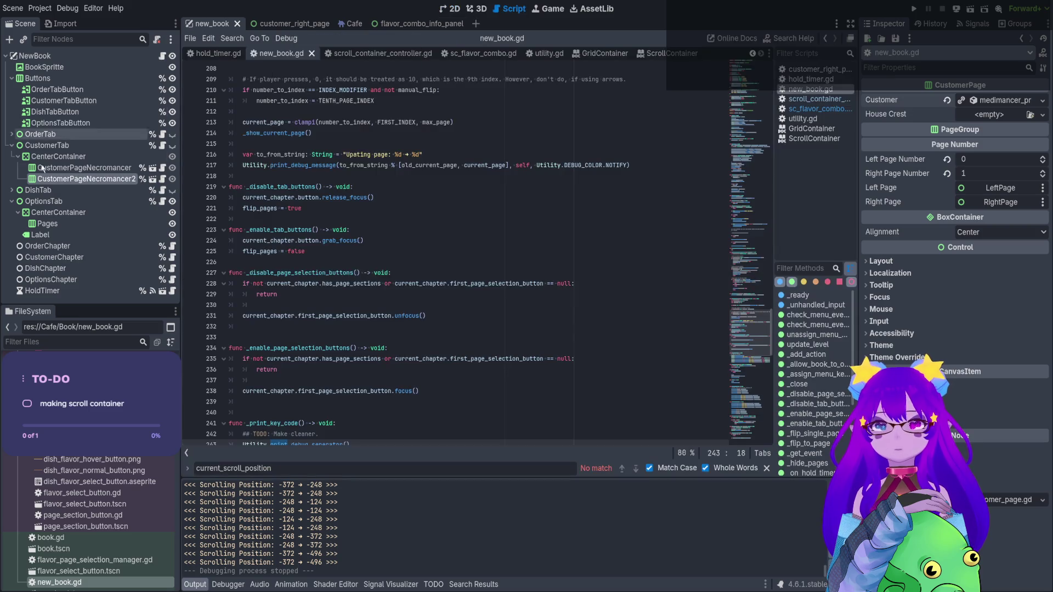
left_click(288, 23)
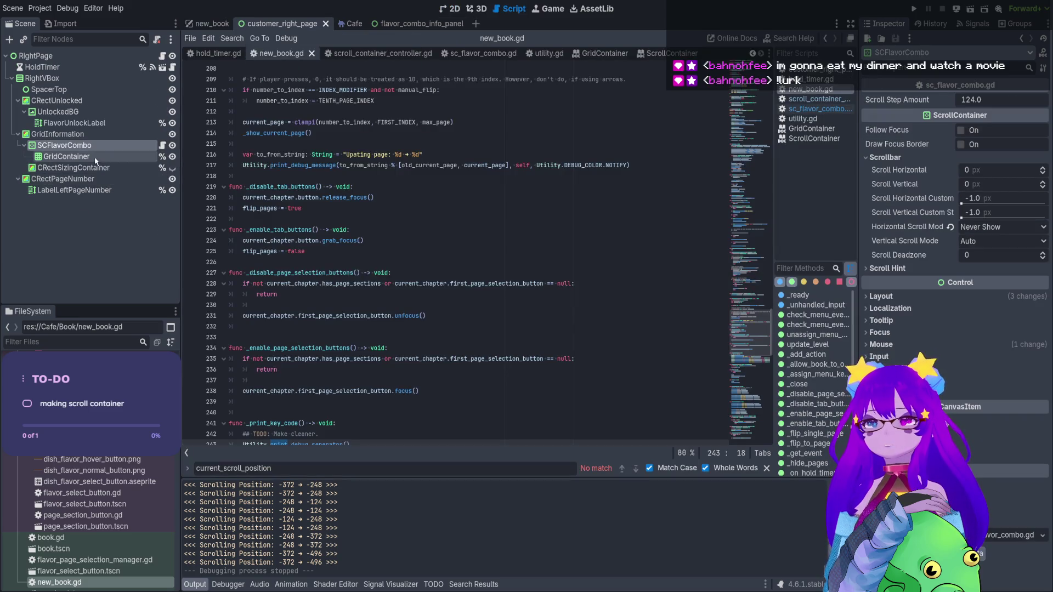
left_click(96, 158)
left_click(880, 129)
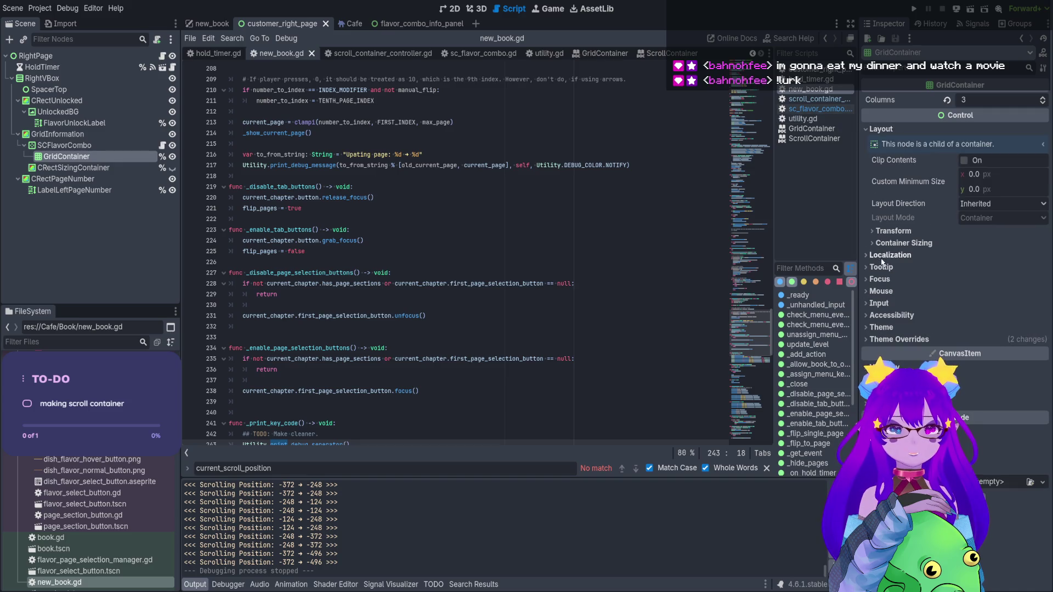
left_click(890, 231)
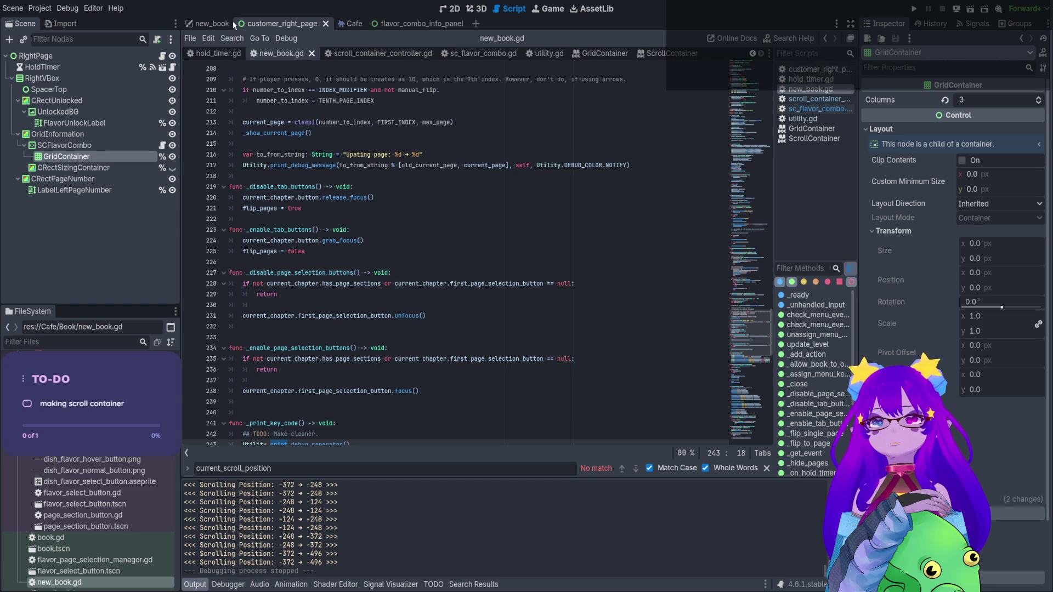
left_click(208, 24)
left_click(445, 10)
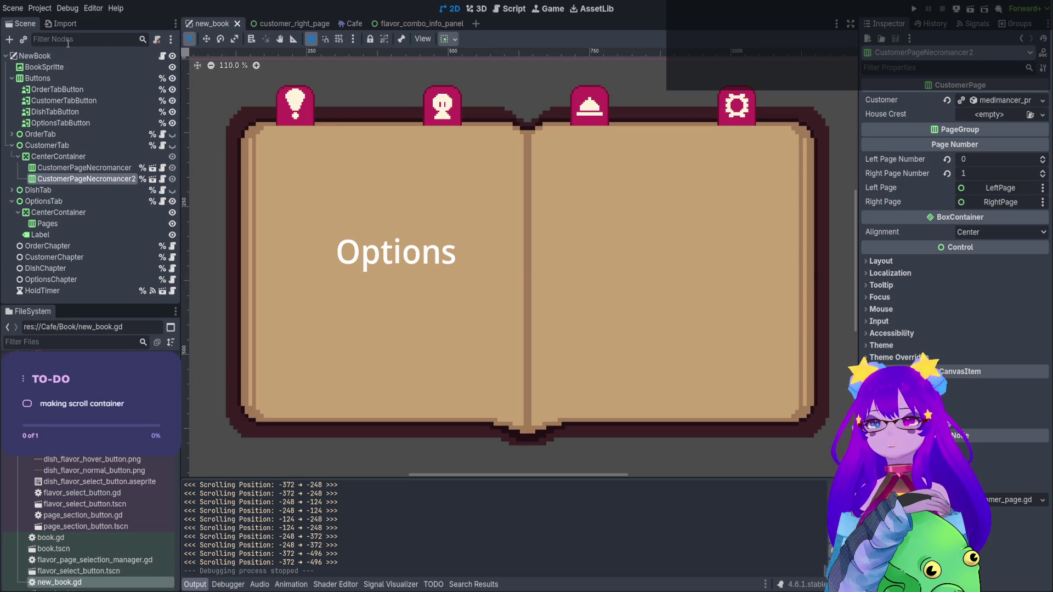
Run the scene and expand the Remote tree from NewBook through CustomerPageNecromancer down to RightVBox
left_click(970, 9)
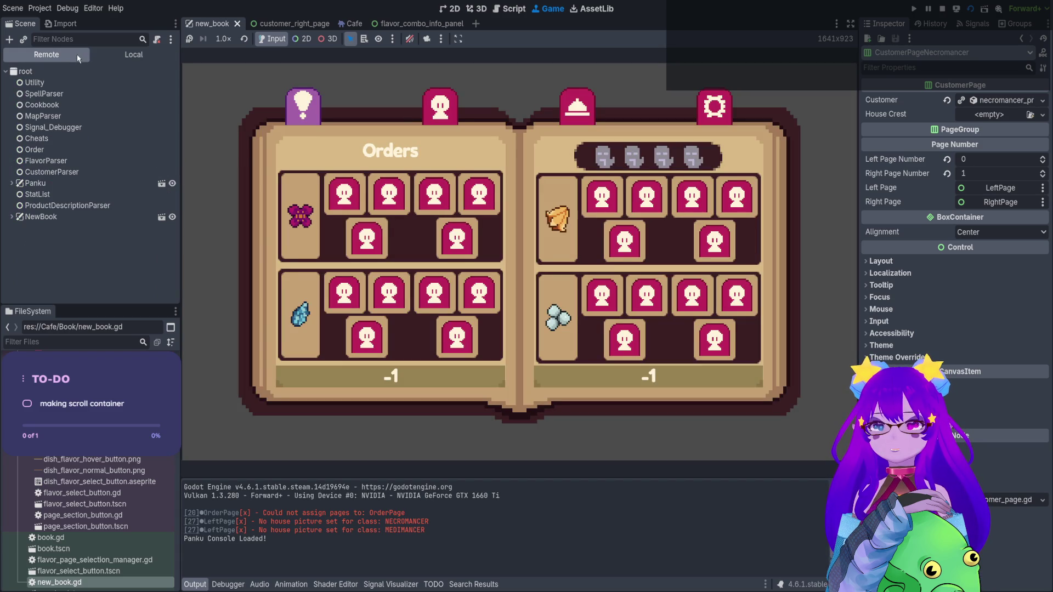
left_click(12, 216)
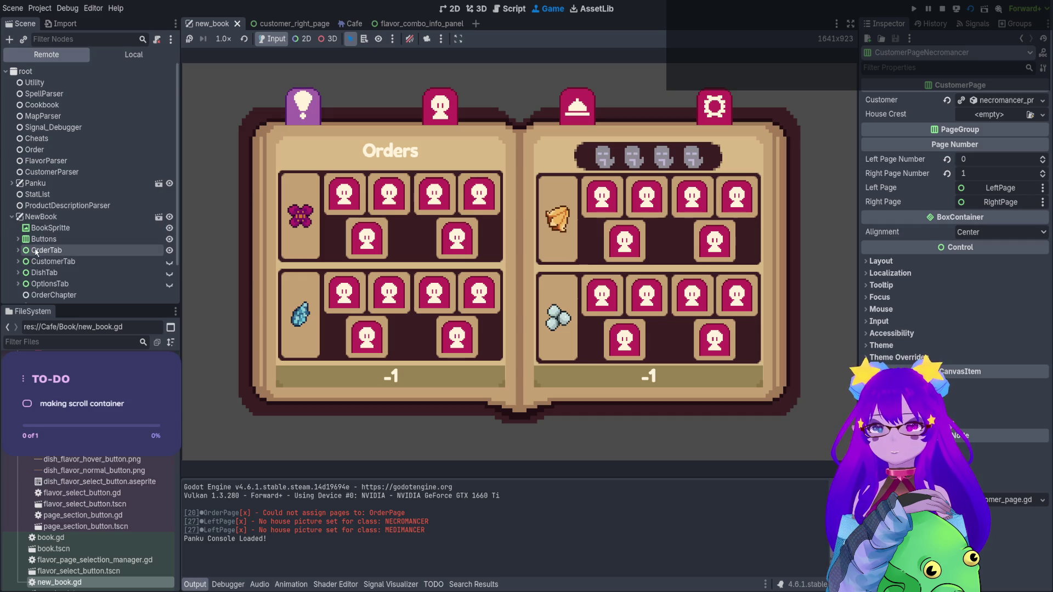
scroll(35, 253, "down", 1)
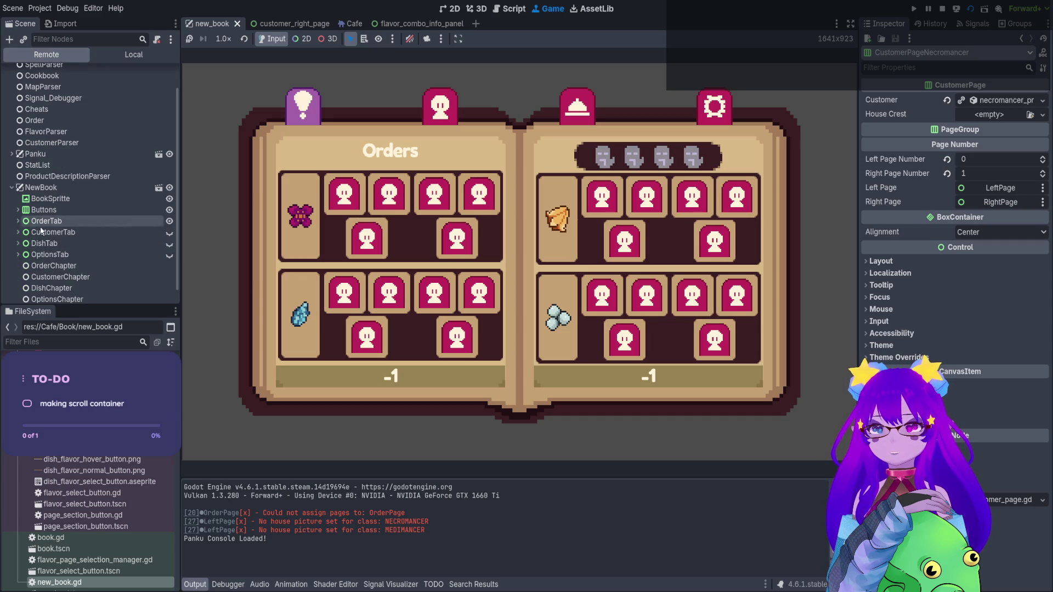
left_click(18, 232)
left_click(24, 244)
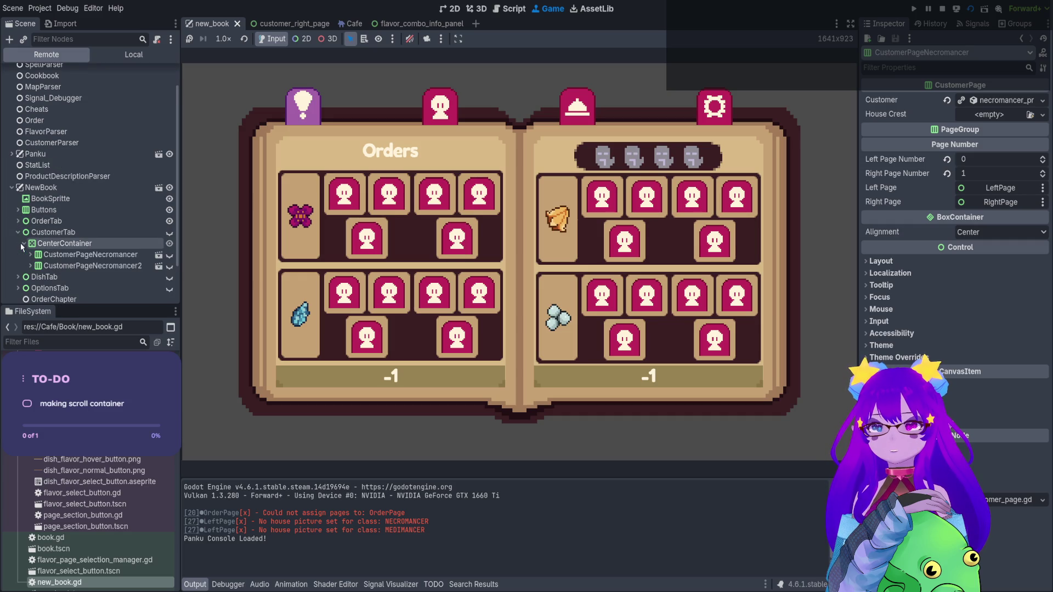
left_click(30, 254)
left_click(37, 277)
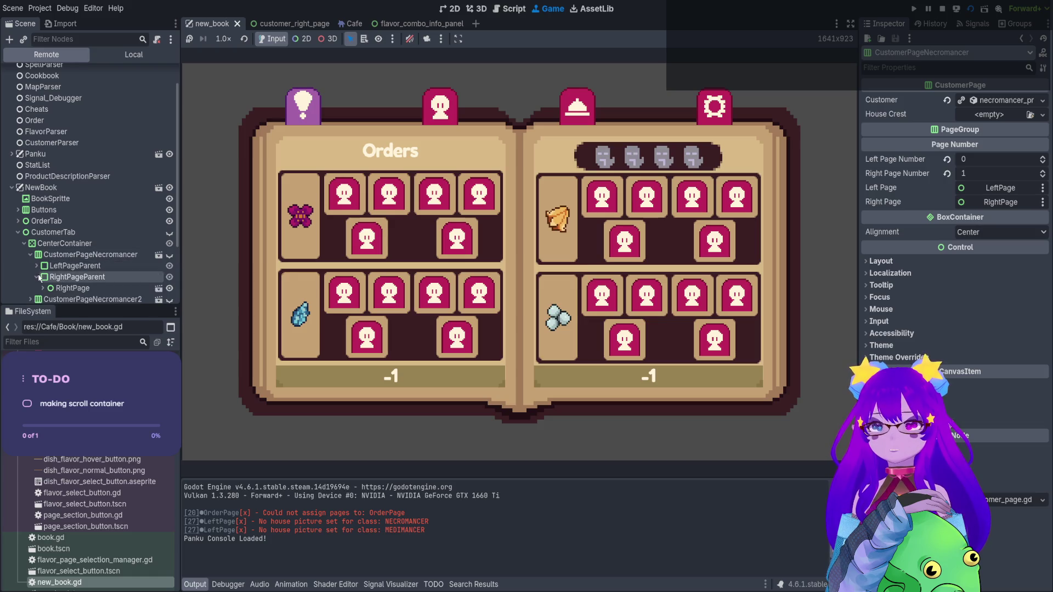
scroll(50, 265, "down", 1)
left_click(43, 258)
left_click(49, 281)
Expand GridInformation and SCFlavorCombo, then select and expand the live GridContainer
scroll(61, 285, "down", 1)
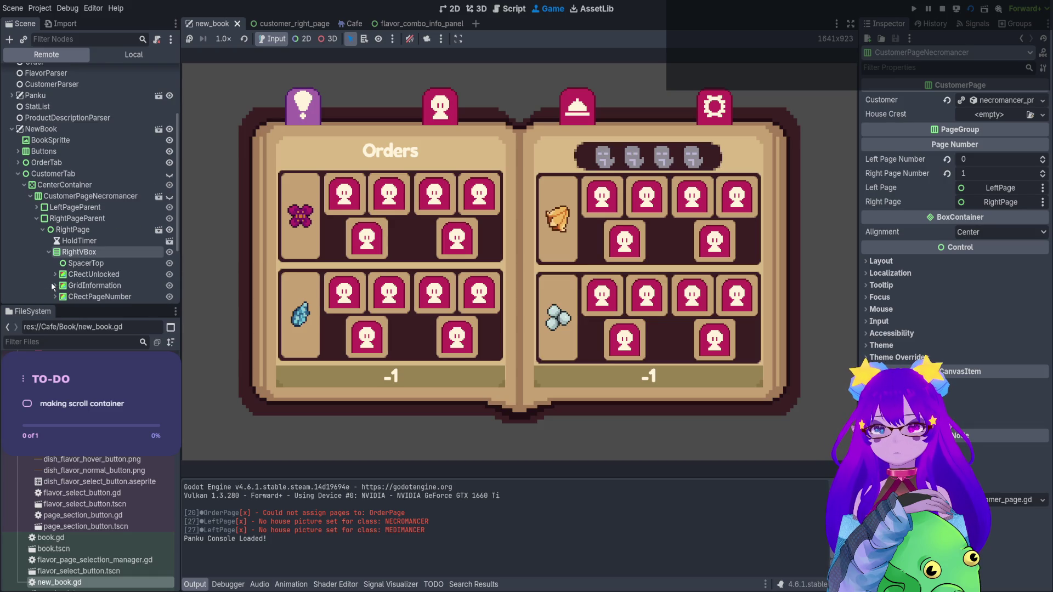
left_click(56, 285)
scroll(63, 277, "down", 1)
left_click(61, 268)
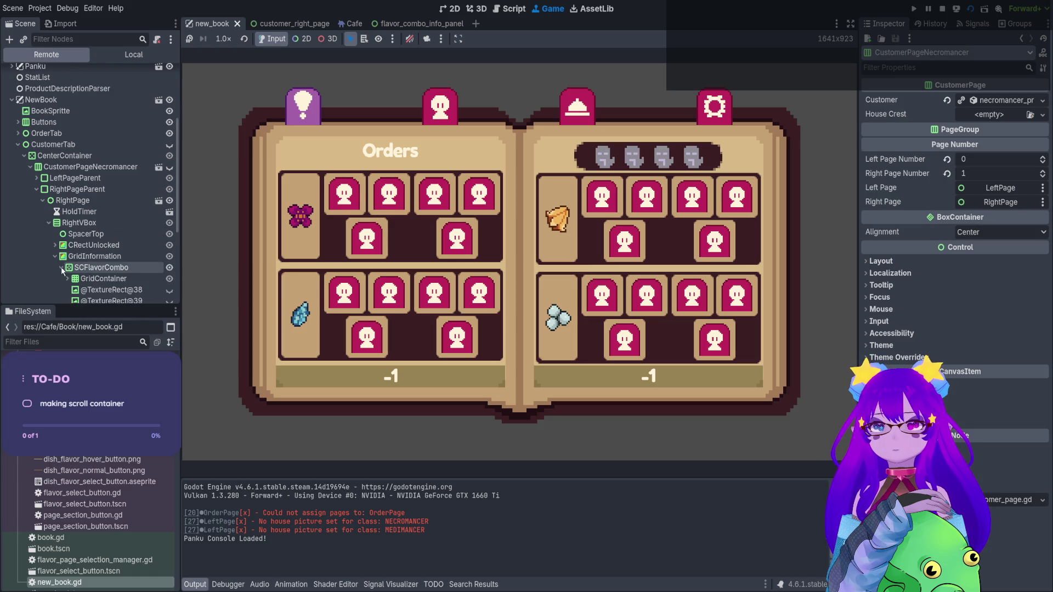
scroll(91, 268, "down", 1)
left_click(99, 249)
left_click(68, 249)
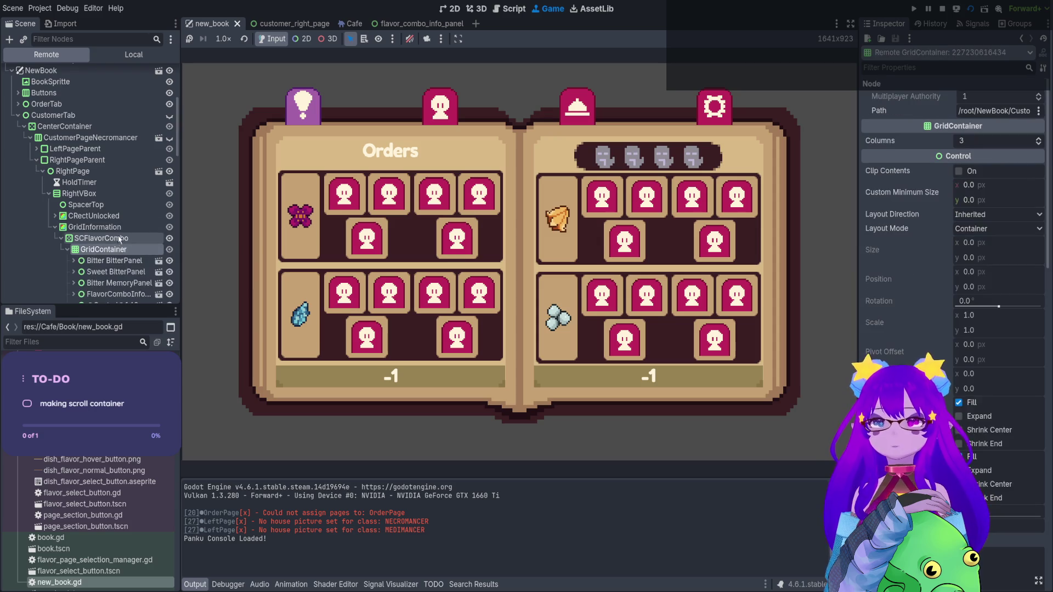
Open the customer page in the game and scroll the flavor grid until GridContainer reaches y -2108
left_click(440, 107)
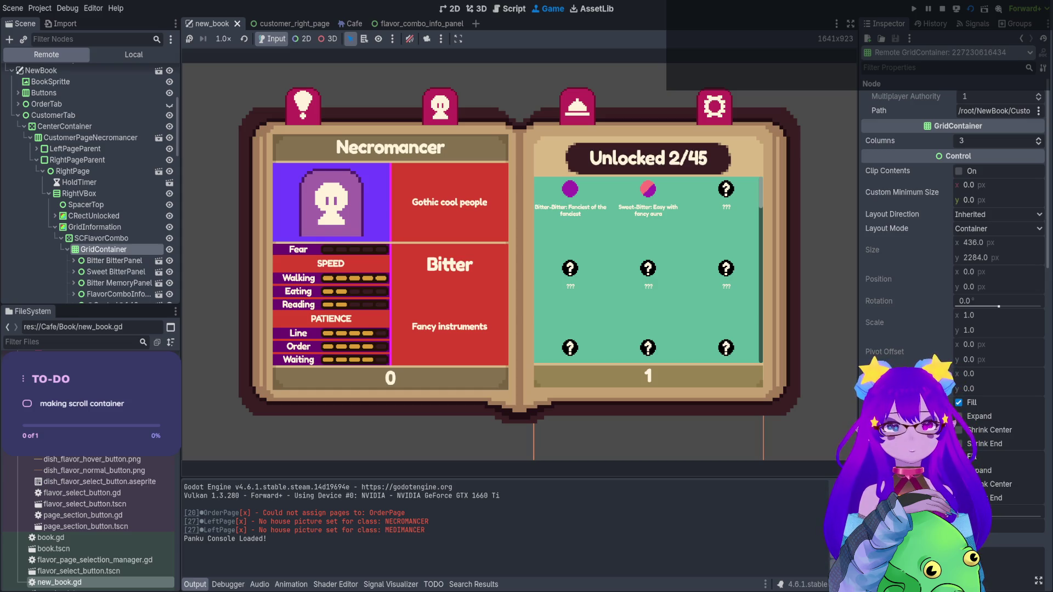
scroll(647, 269, "up", 2)
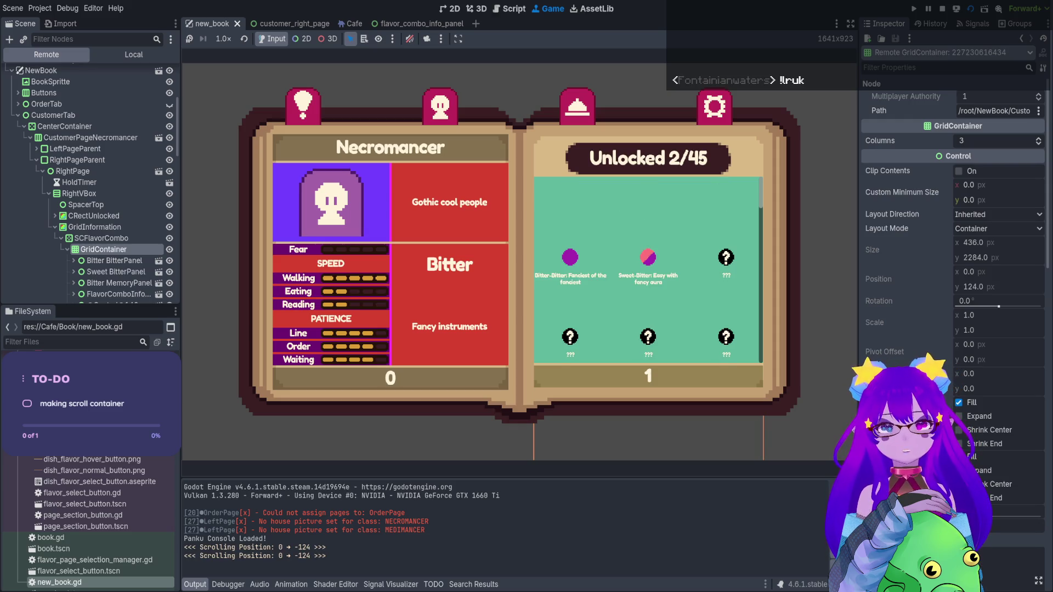
scroll(647, 269, "down", 5)
scroll(647, 269, "down", 11)
scroll(647, 269, "down", 2)
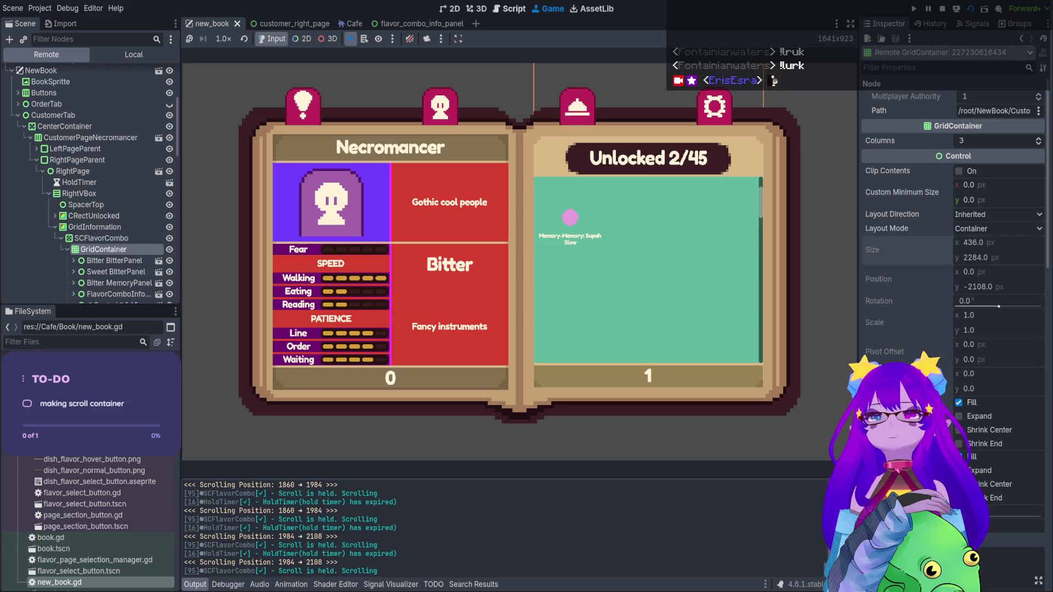
left_click(509, 9)
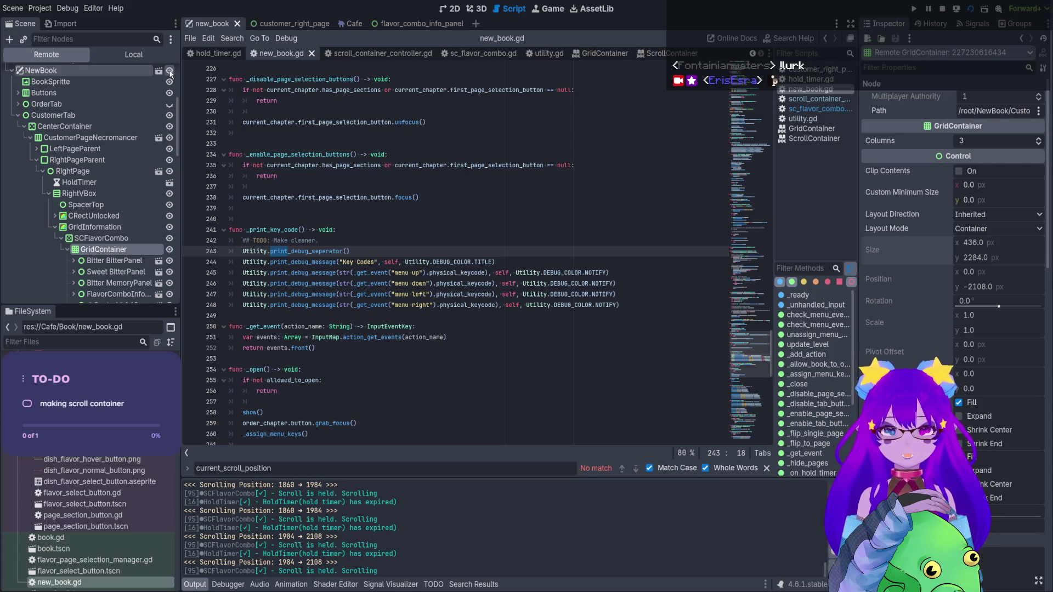
In sc_flavor_combo.gd line 69, replace -current_scroll_position with a clampf call using grid_container.size.y
scroll(296, 200, "up", 4)
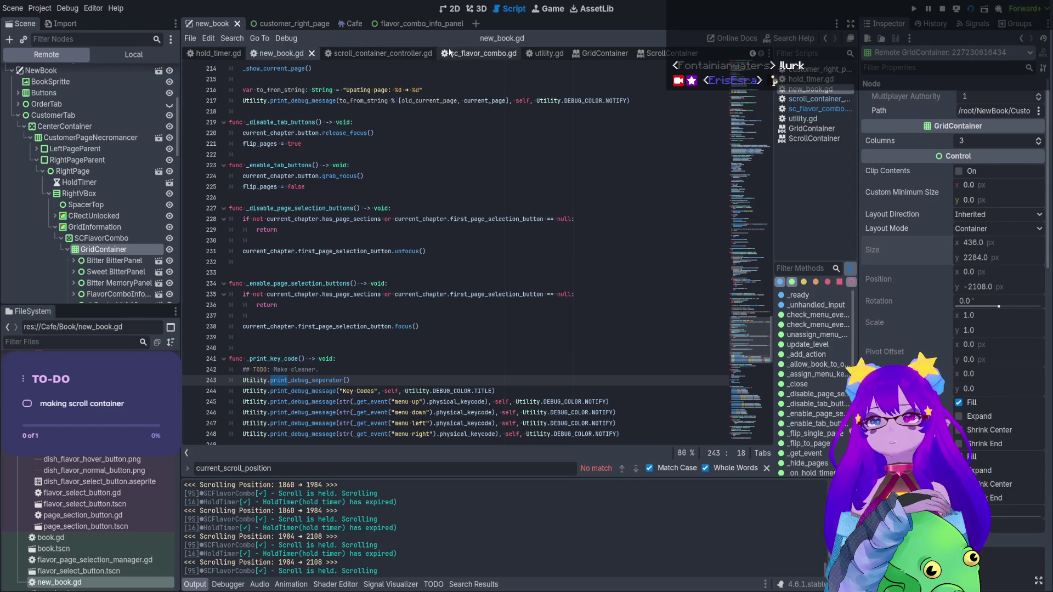
left_click(471, 53)
left_click(340, 273)
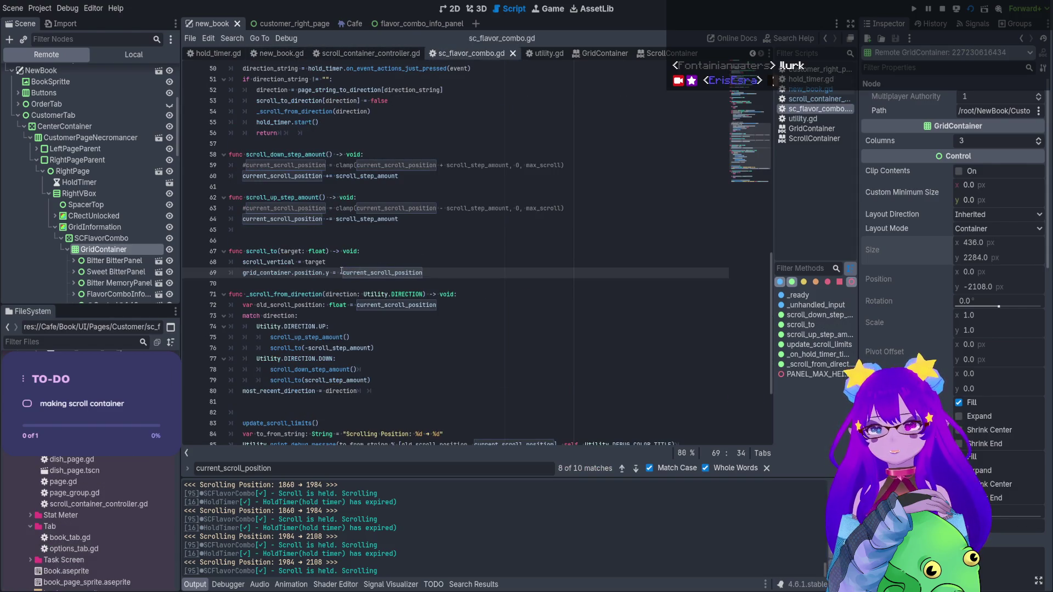
left_click_drag(340, 273, 432, 273)
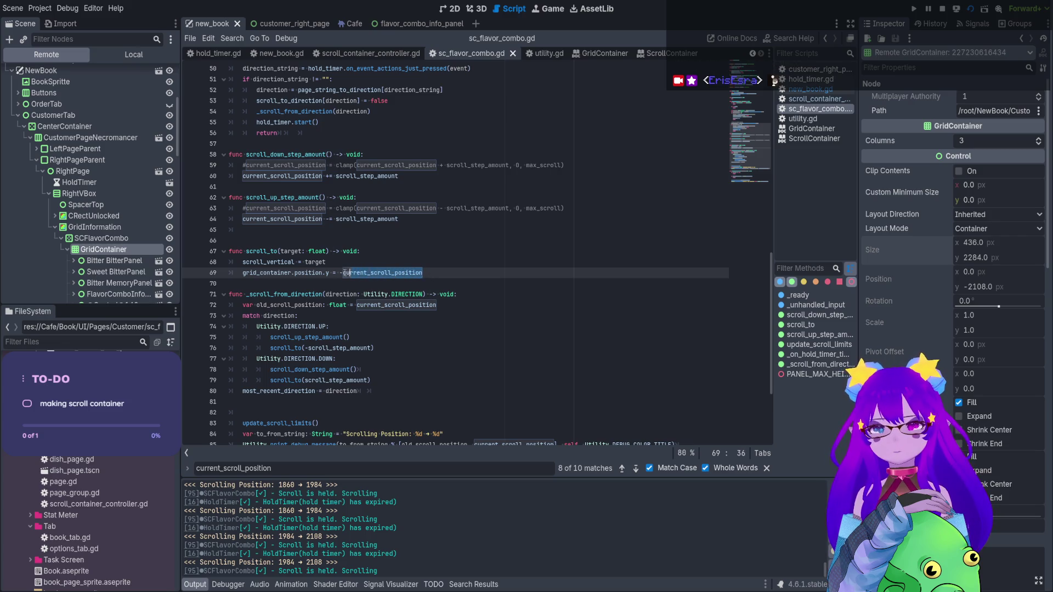
key("BackSpace")
type("c")
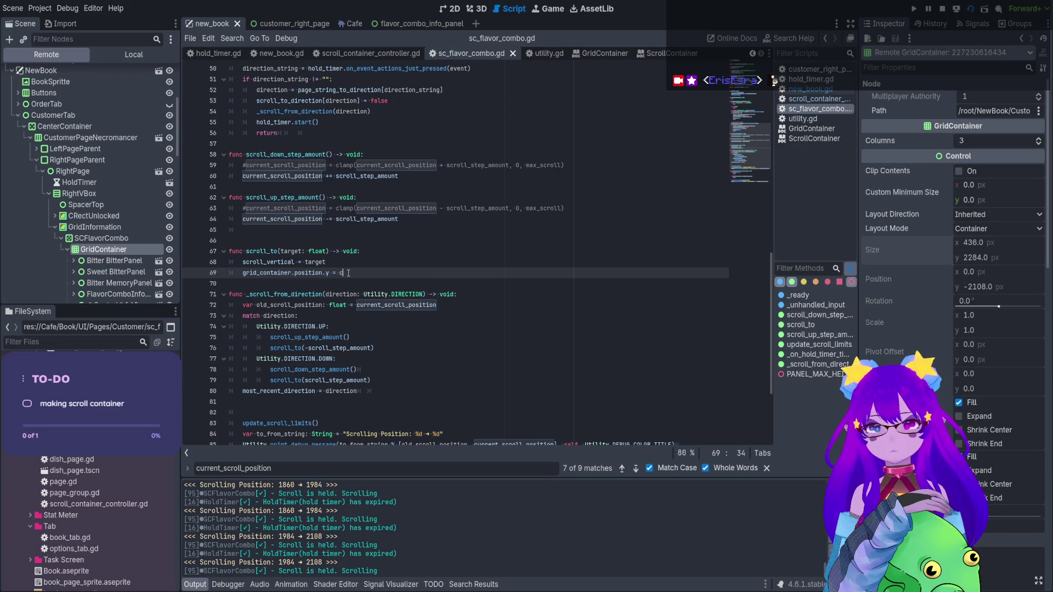
type("lampf")
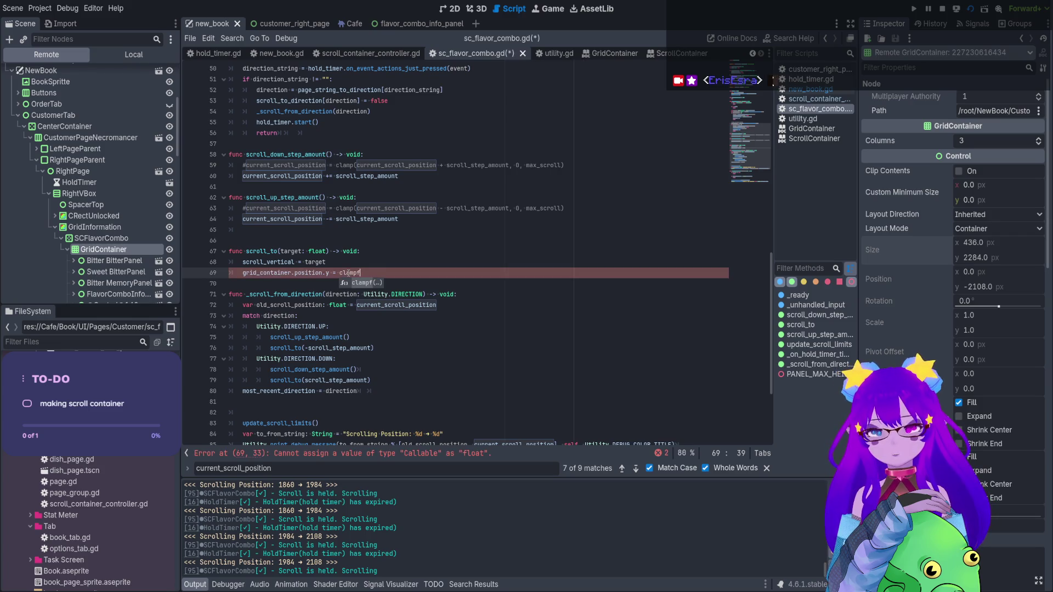
key("Return")
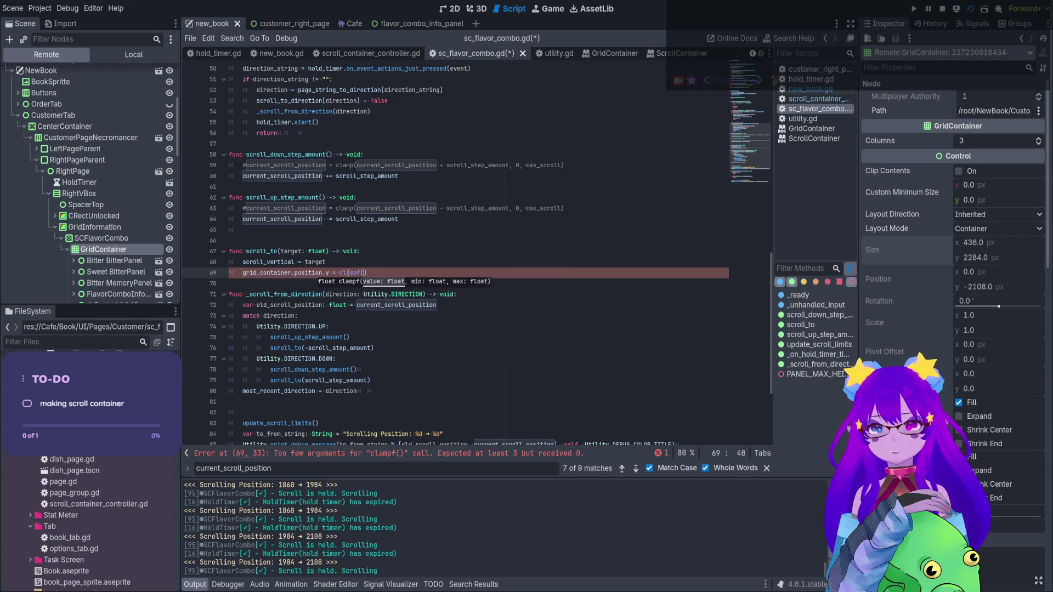
type("-current_scroll_position")
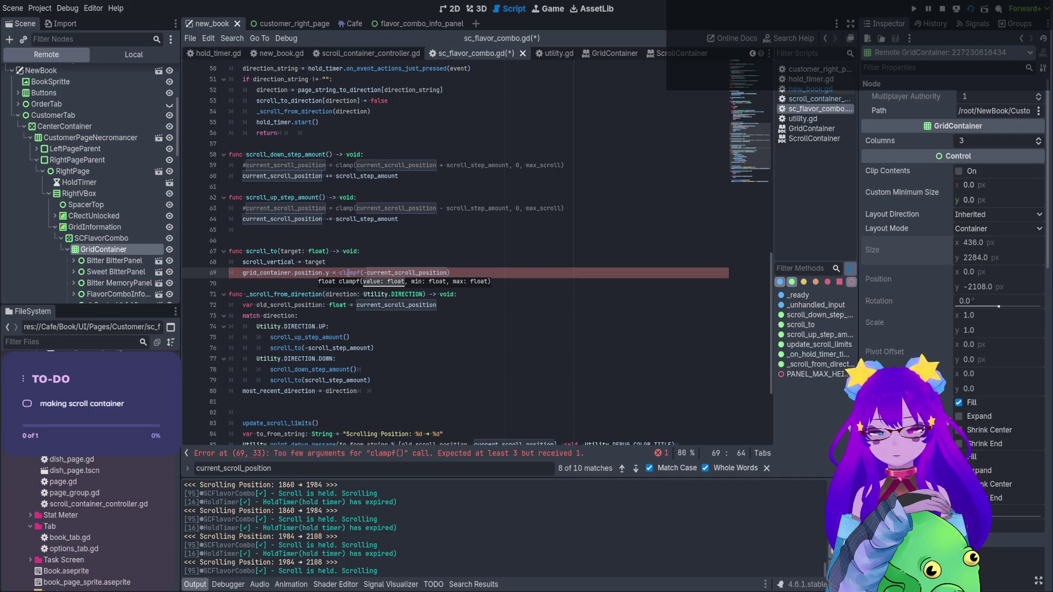
type(", 0, ")
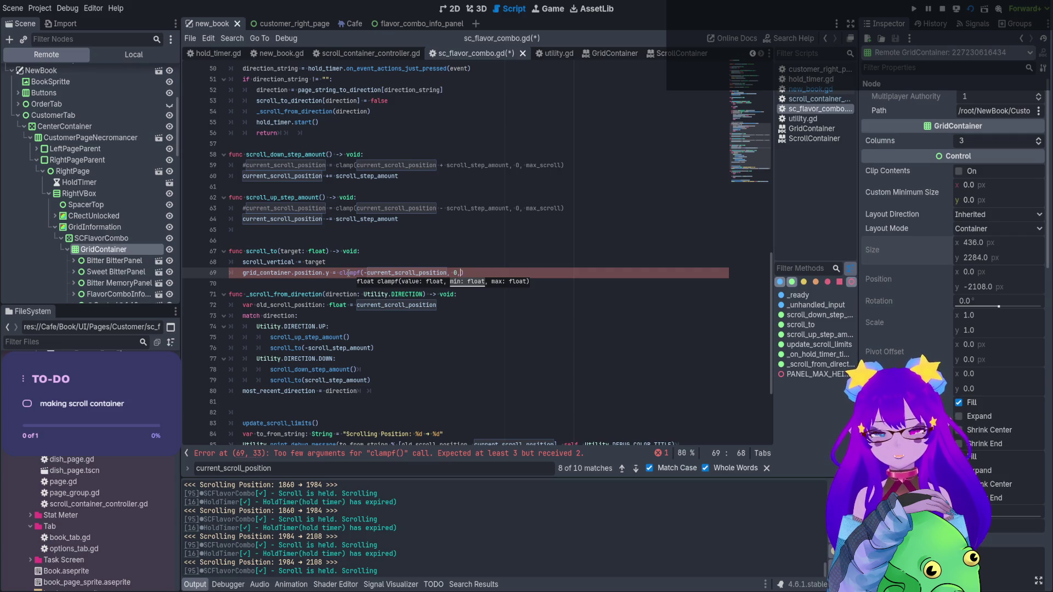
type("grid_")
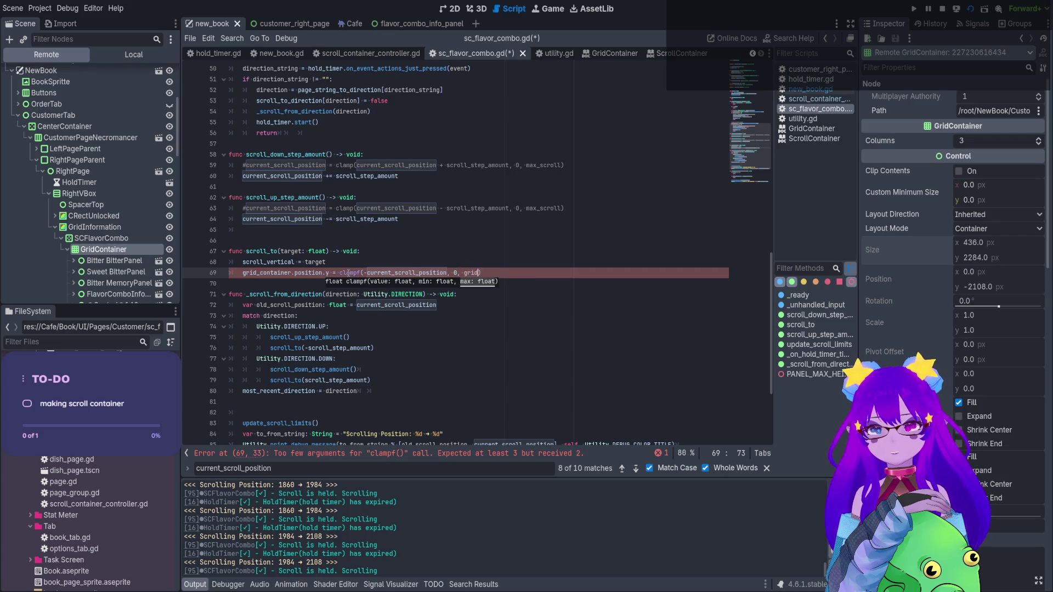
key("Return")
type(".")
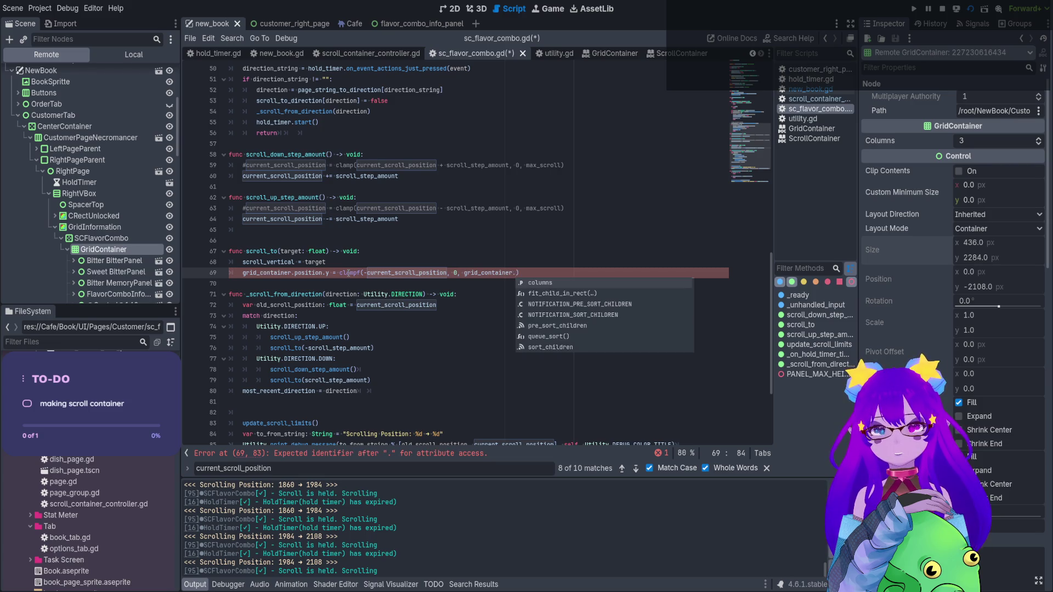
type("size.")
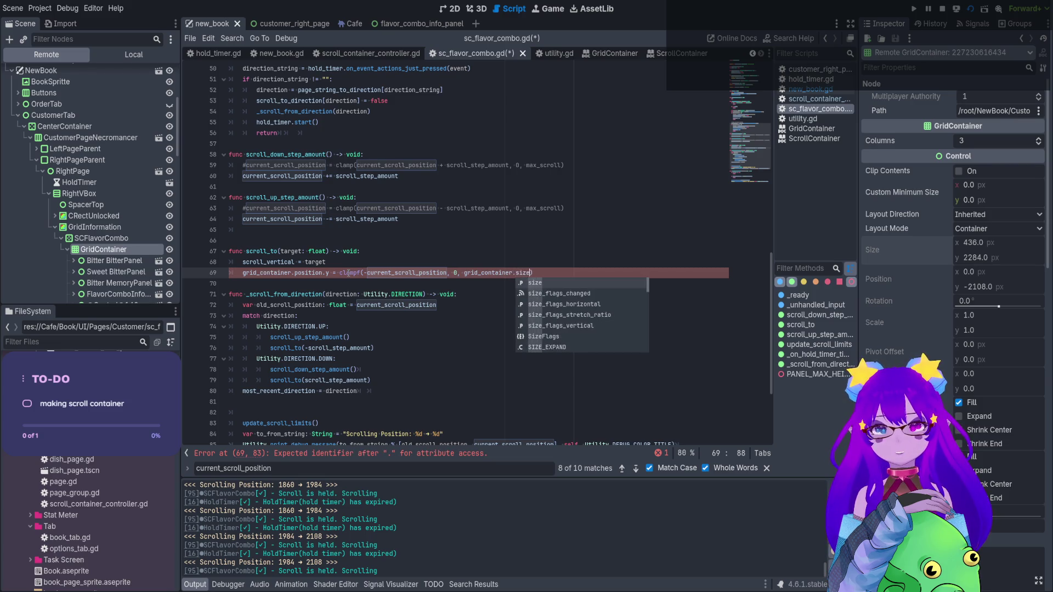
type("y")
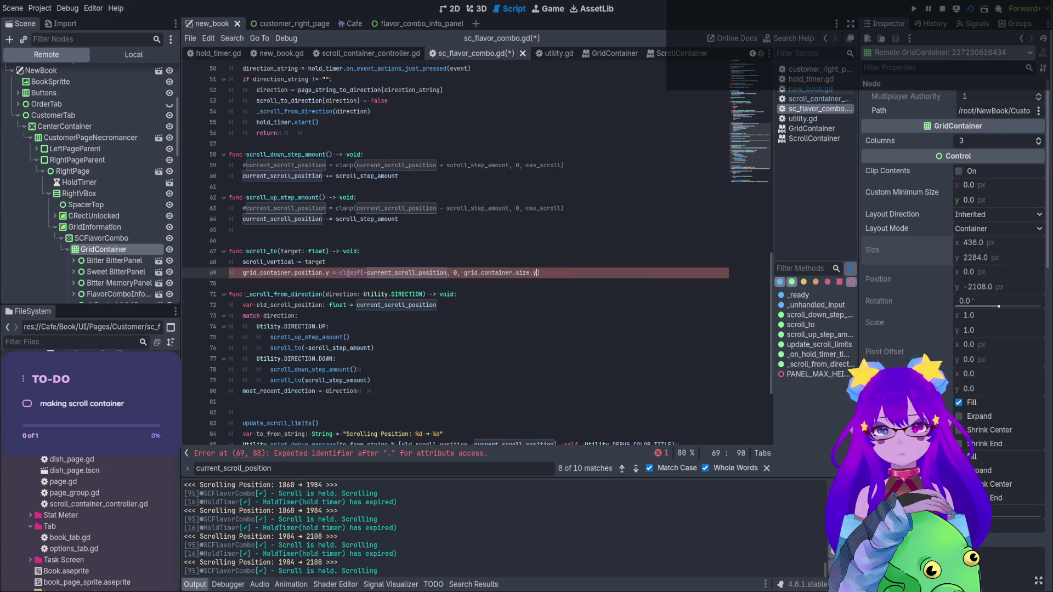
Fix the arguments to clampf(-current_scroll_position, -grid_container.size.y, 0)
key("ctrl+Left")
type("-")
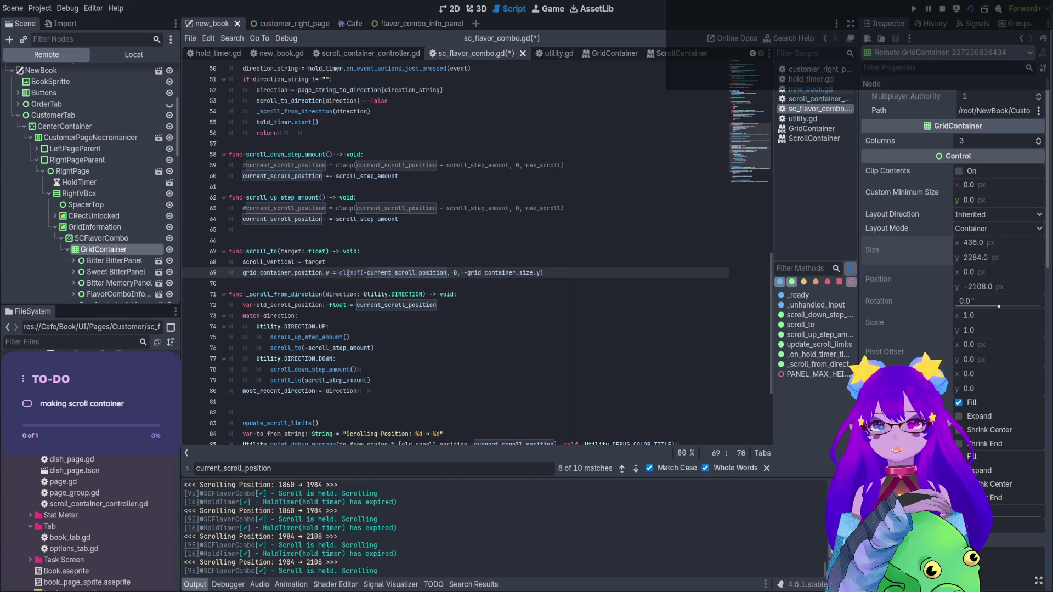
left_click(453, 274)
key("BackSpace")
key("BackSpace")
key("Delete")
key("Delete")
left_click(530, 273)
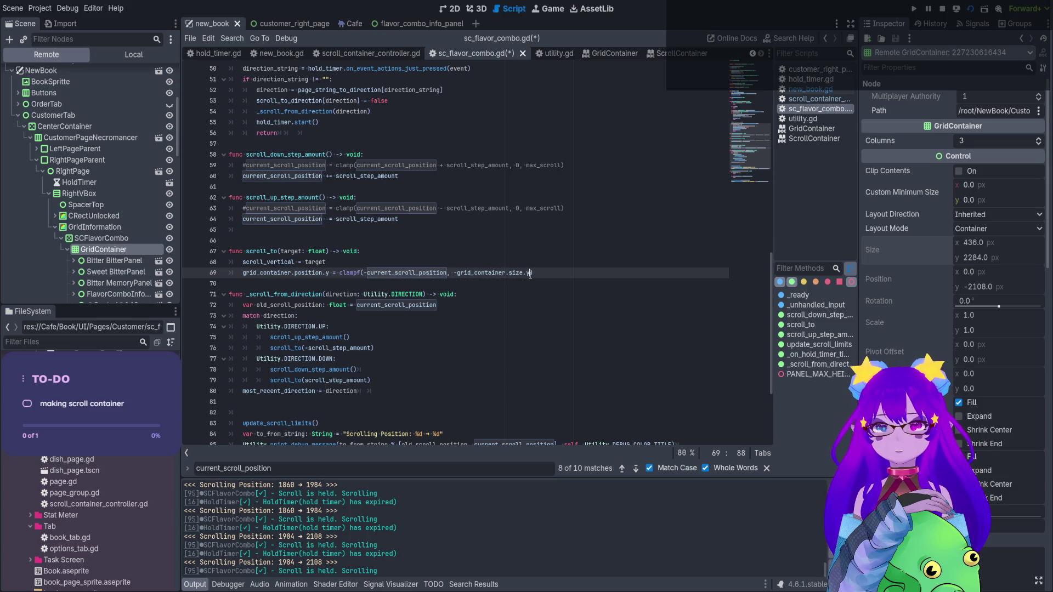
type(", 0")
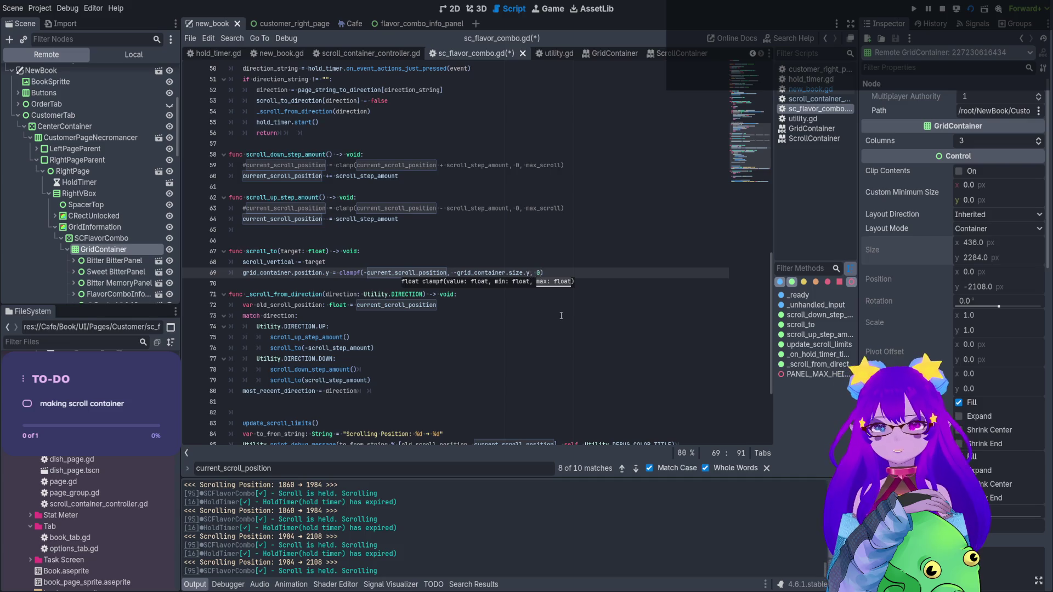
Save the script, stop the running game, and select CustomerPageNecromancer2
left_click(562, 315)
key("ctrl+s")
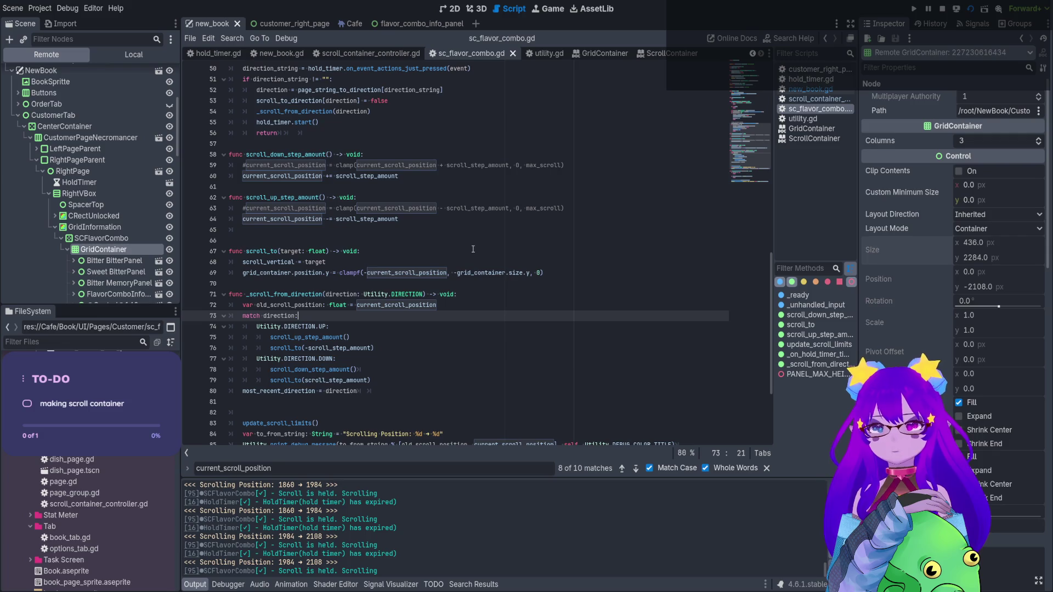
left_click(351, 273)
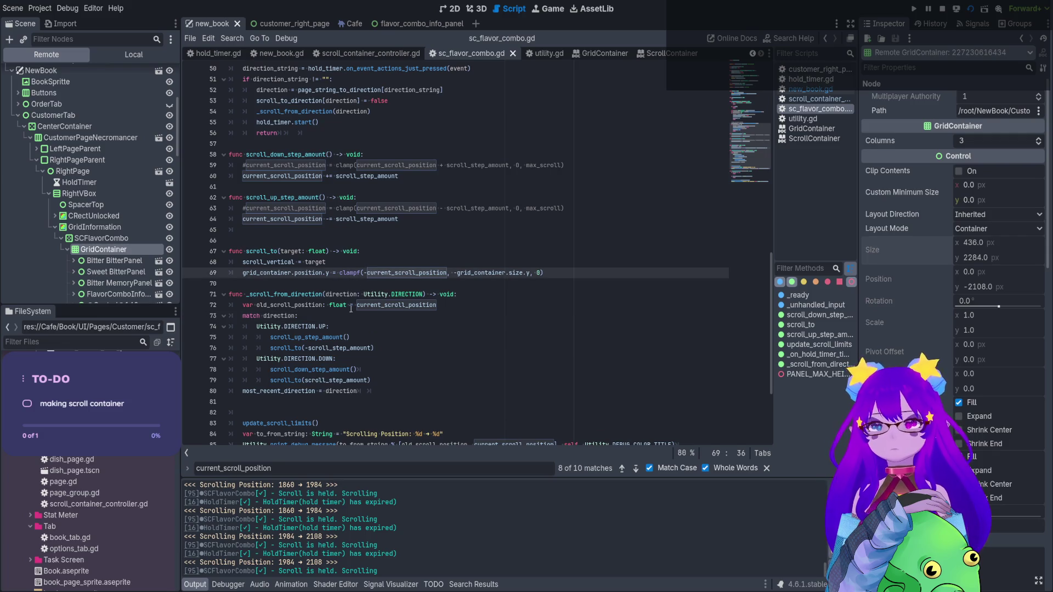
left_click(942, 9)
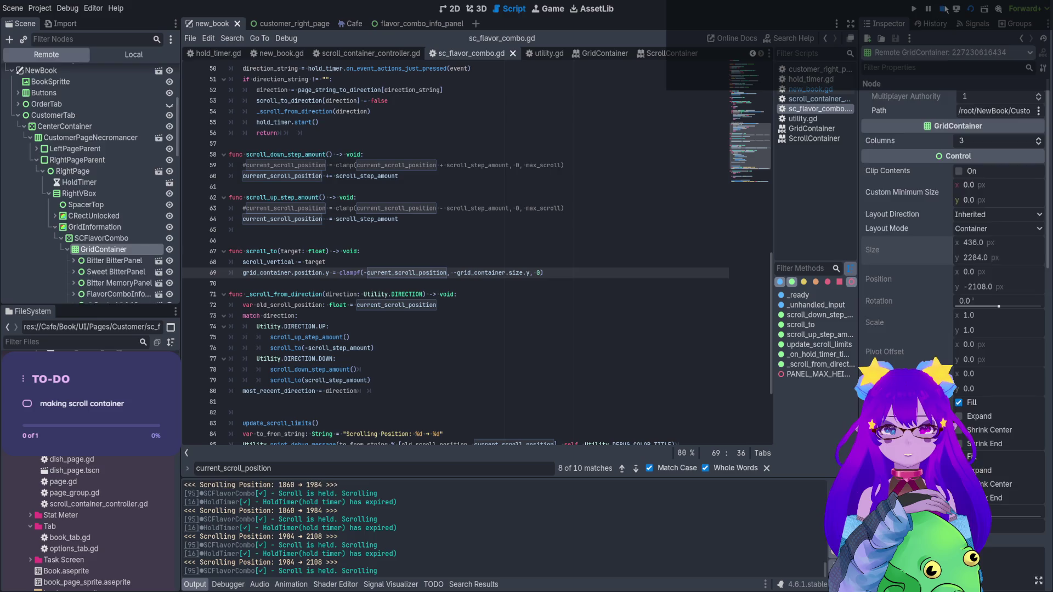
left_click(82, 179)
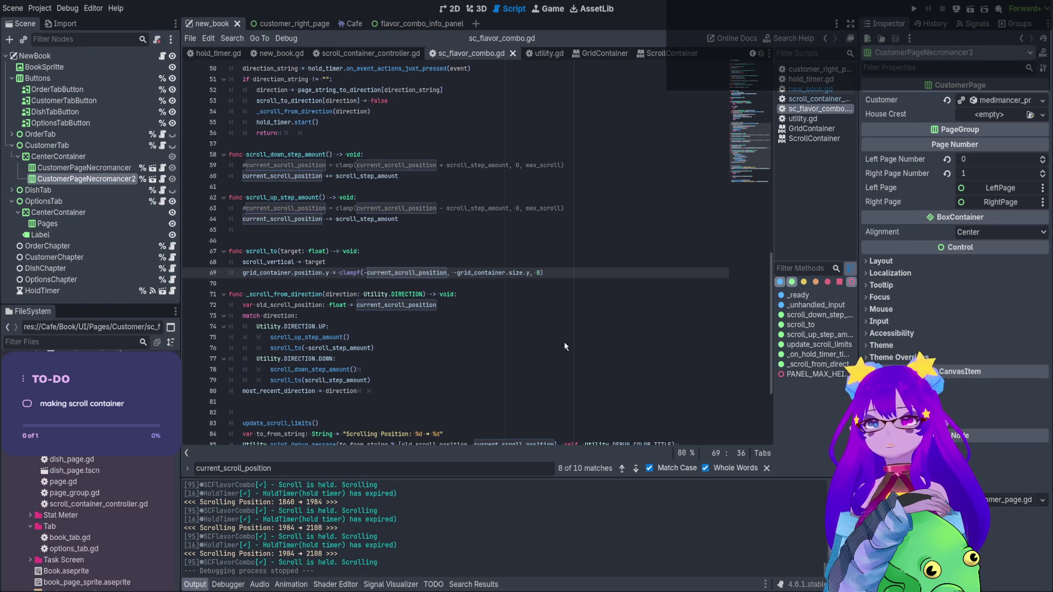
Delete CustomerPageNecromancer2, run the game, scroll the grid in 124-pixel steps, then stop
key("Delete")
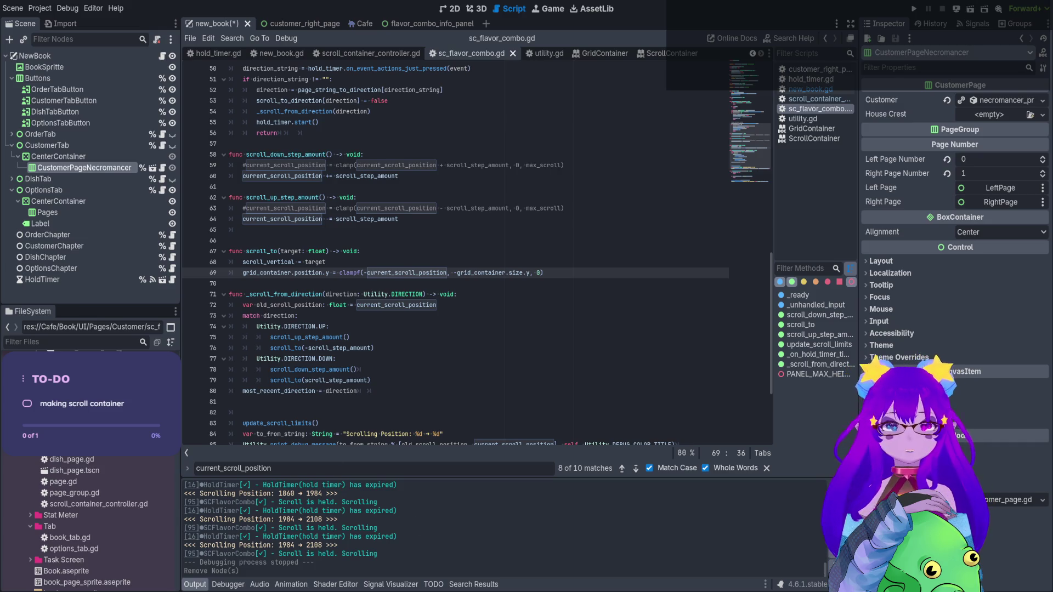
key("F6")
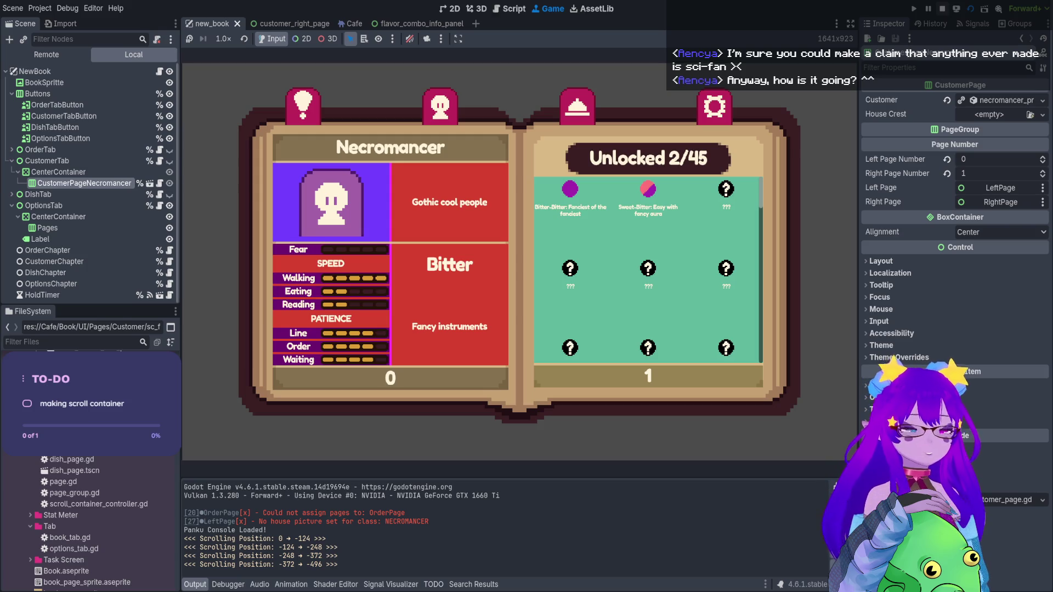
scroll(647, 269, "down", 1)
scroll(647, 268, "up", 1)
scroll(647, 269, "down", 4)
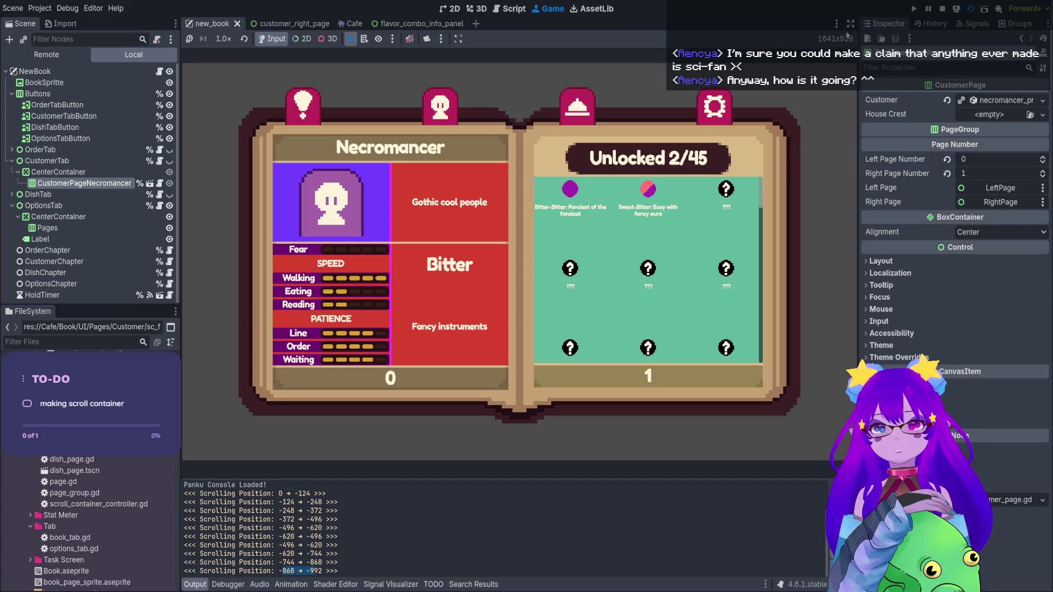
left_click(932, 15)
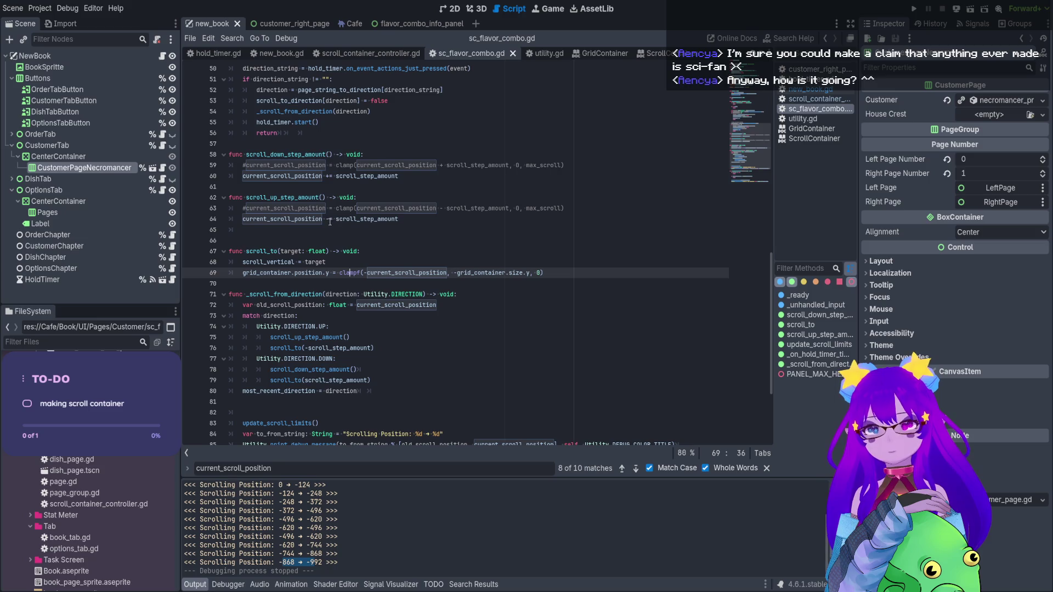
Find the current_scroll_position declaration, then return to the 2D view on customer_right_page
left_click(554, 273)
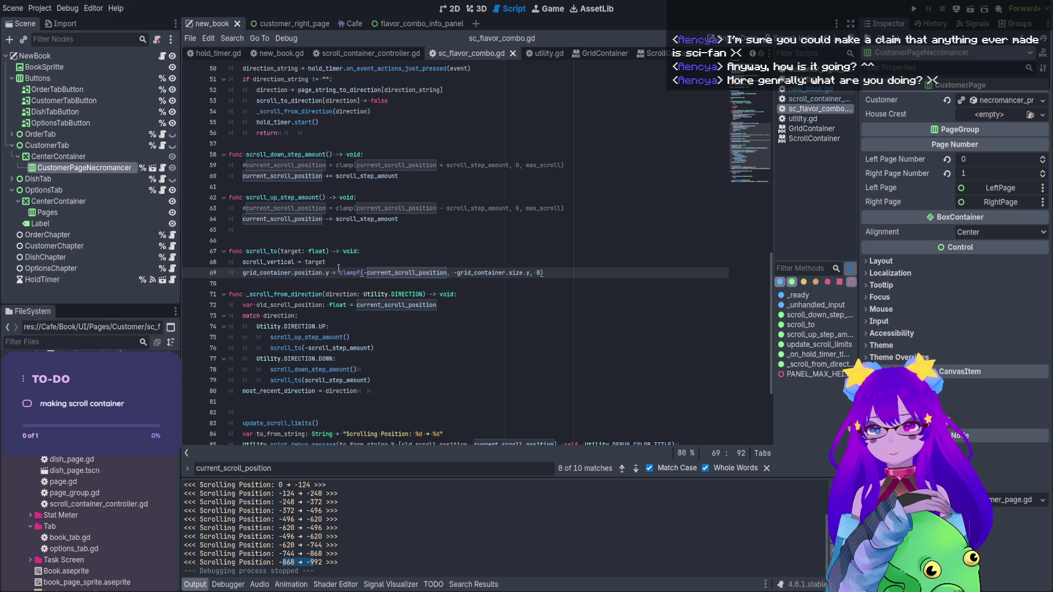
scroll(359, 224, "down", 3)
double_click(398, 210)
left_click(400, 211, "ctrl")
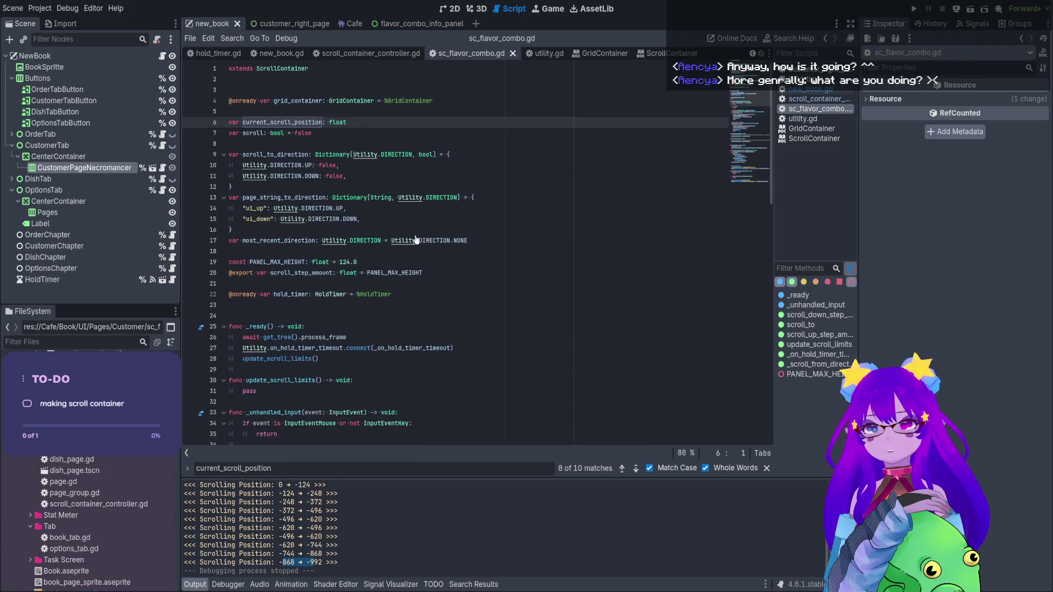
double_click(308, 122)
key("ctrl+f")
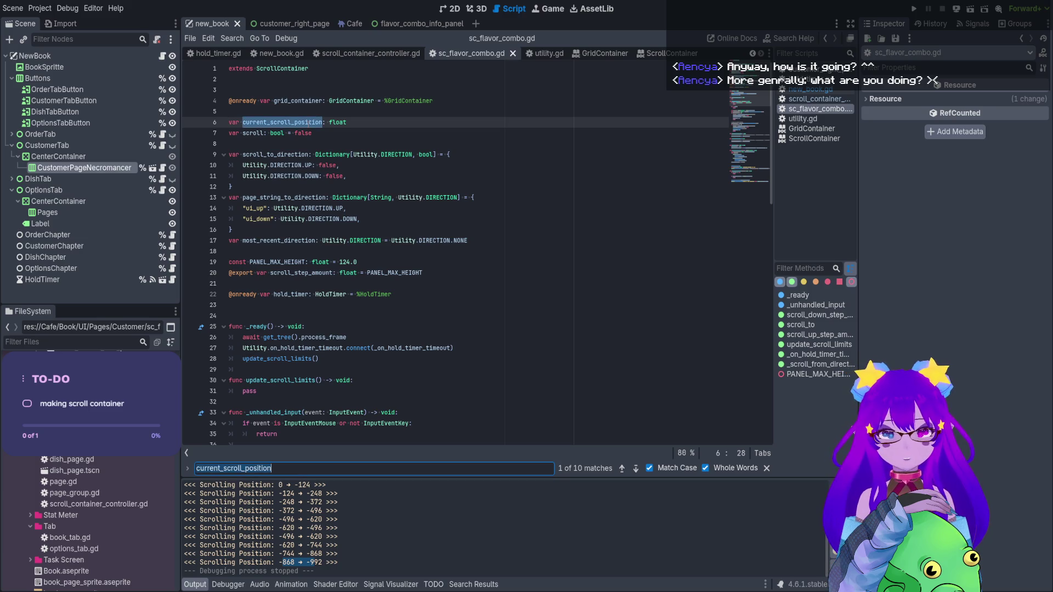
key("End")
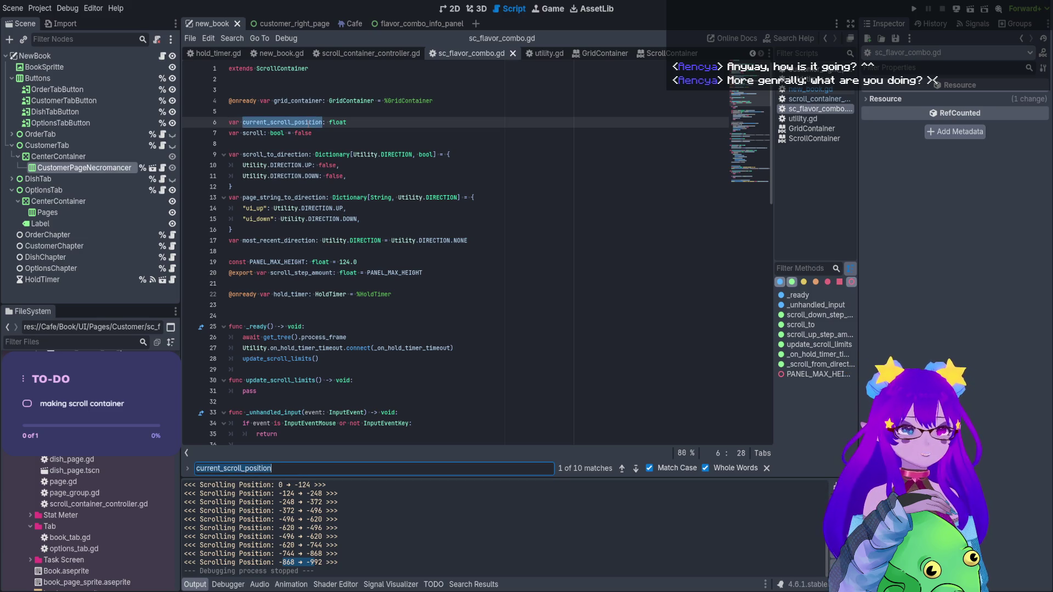
left_click(450, 9)
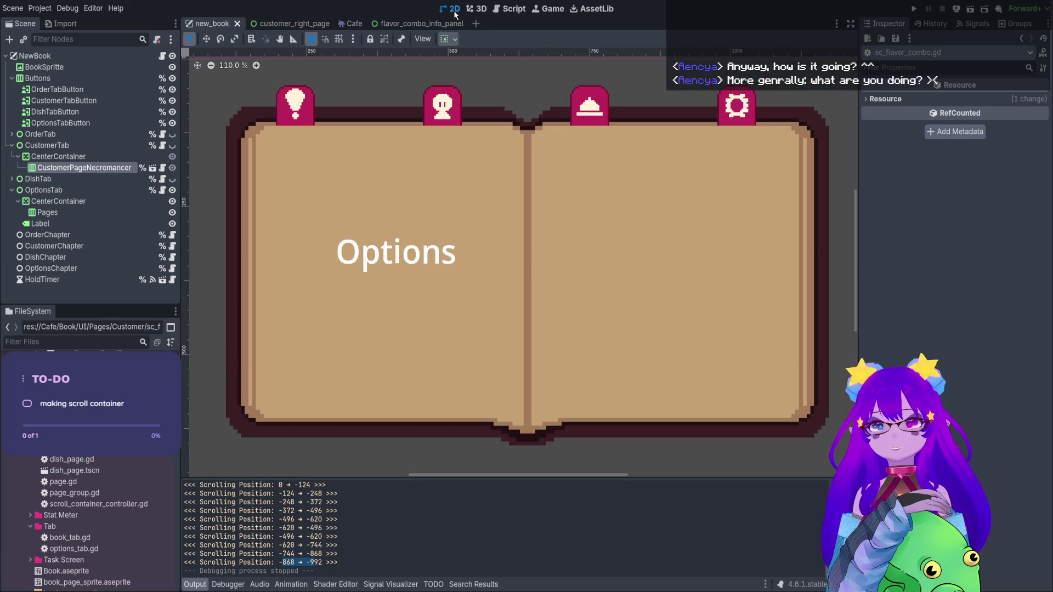
left_click(280, 23)
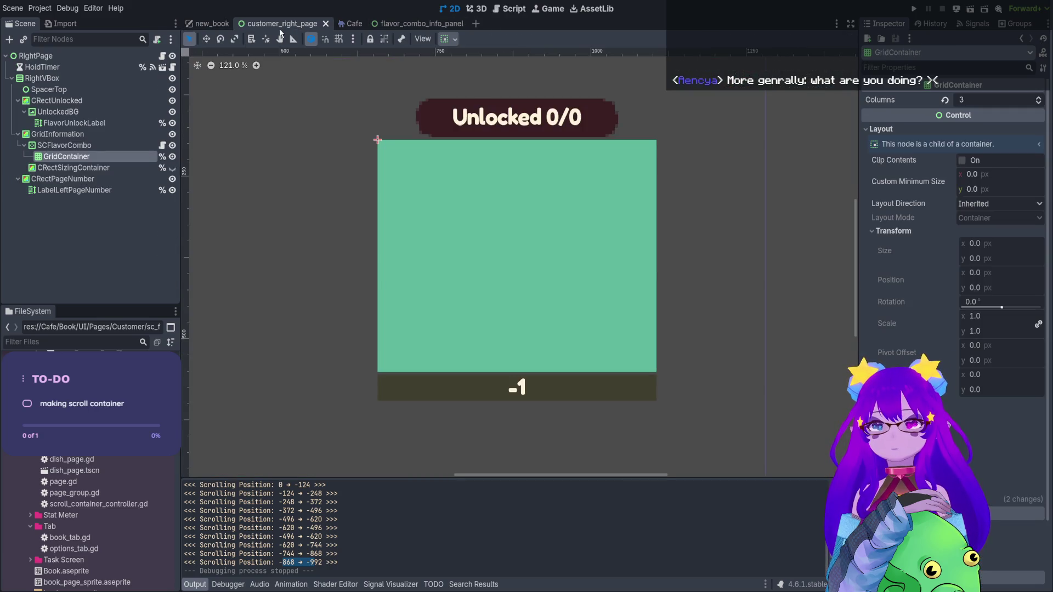
Add flavor_combo_info_panel to GridContainer, duplicate it to fill the grid, and run the scene
left_click(216, 26)
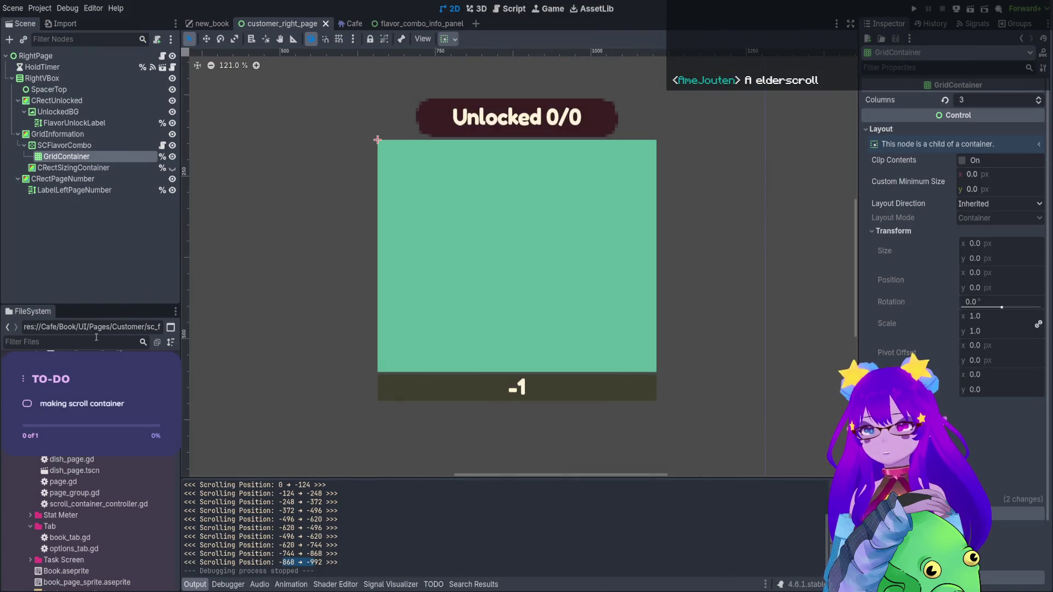
type("fla")
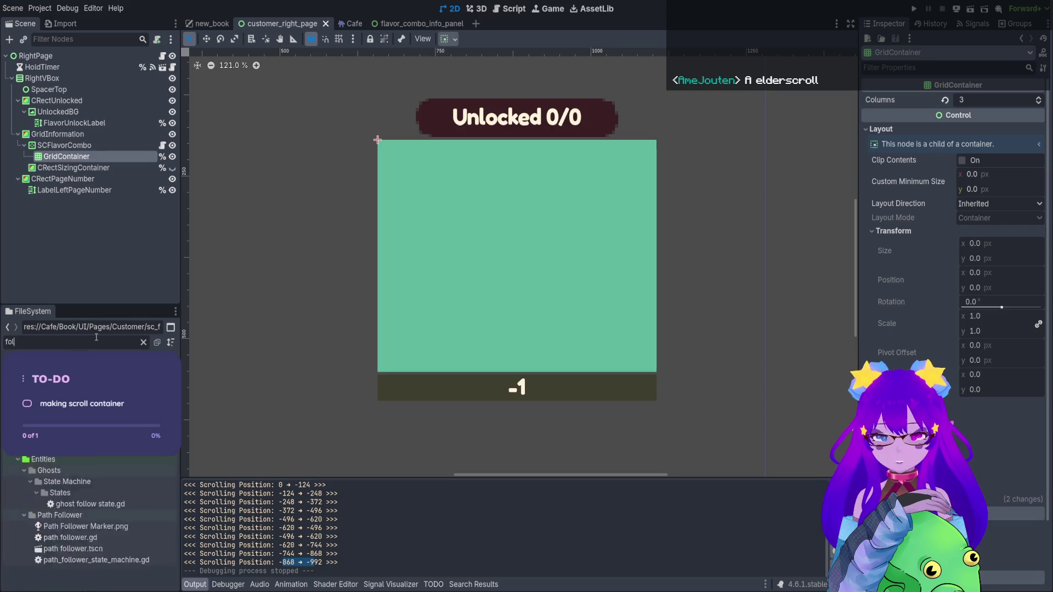
type("vor_combo")
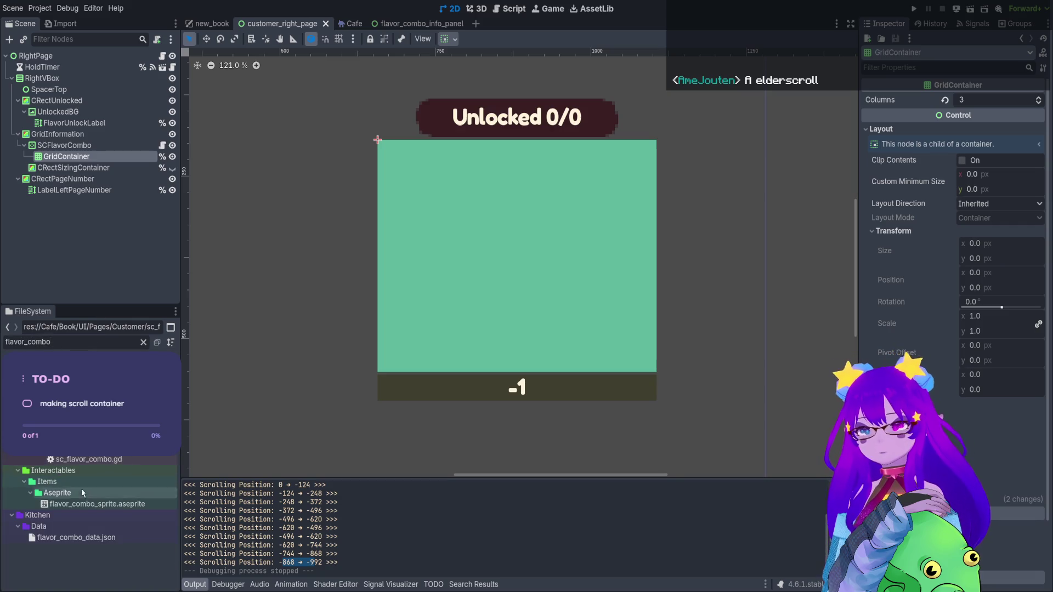
left_click(124, 455)
mouse_move(110, 448)
left_mouse_down()
mouse_move(197, 169)
mouse_move(141, 169)
mouse_move(133, 156)
left_mouse_up()
key("ctrl+d")
key("ctrl+d")
key("ctrl+d")
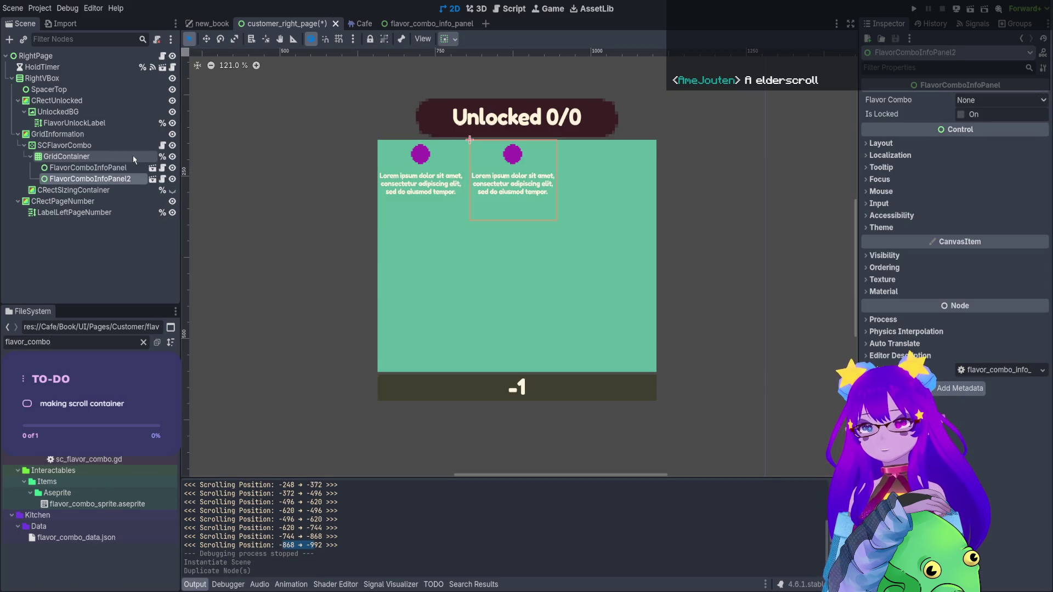
key("ctrl+d")
key("ctrl+d")
key("ctrl+d")
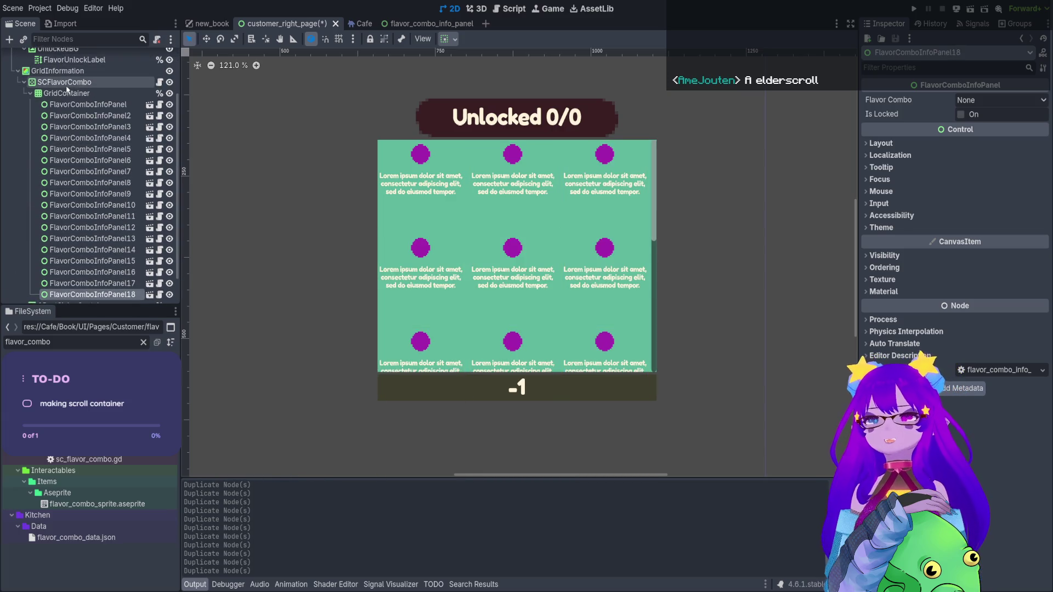
left_click(66, 82)
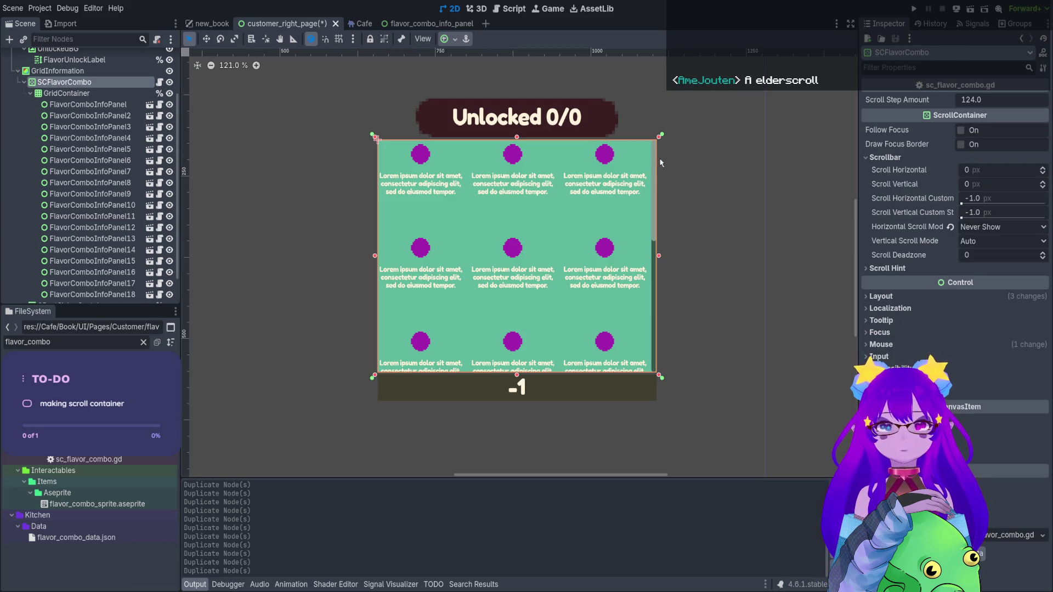
left_click(971, 10)
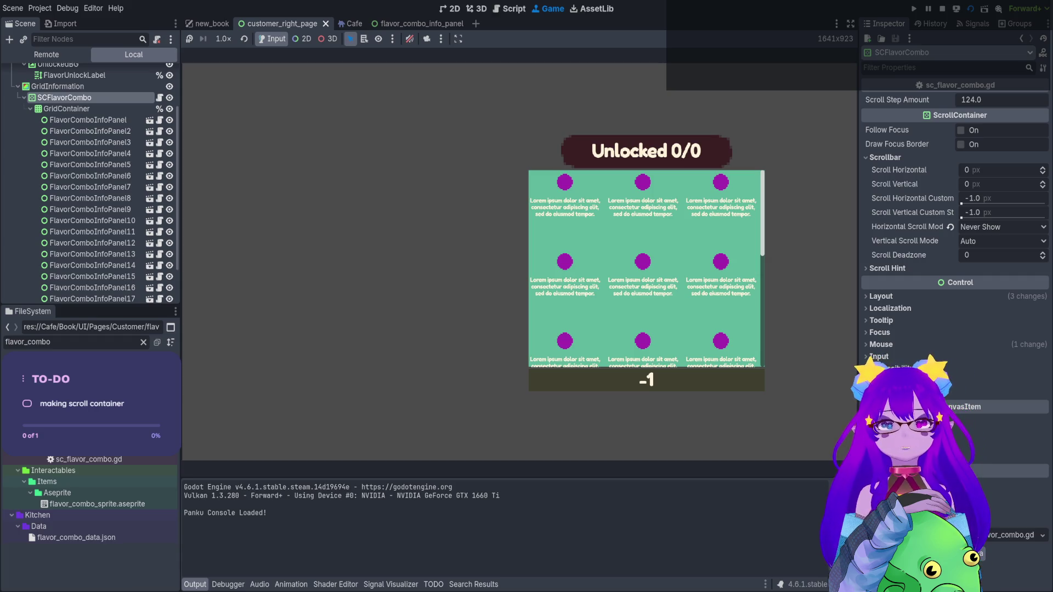
Scroll the placeholder combo grid down and up through its rows, then stop the scene
scroll(646, 269, "down", 1)
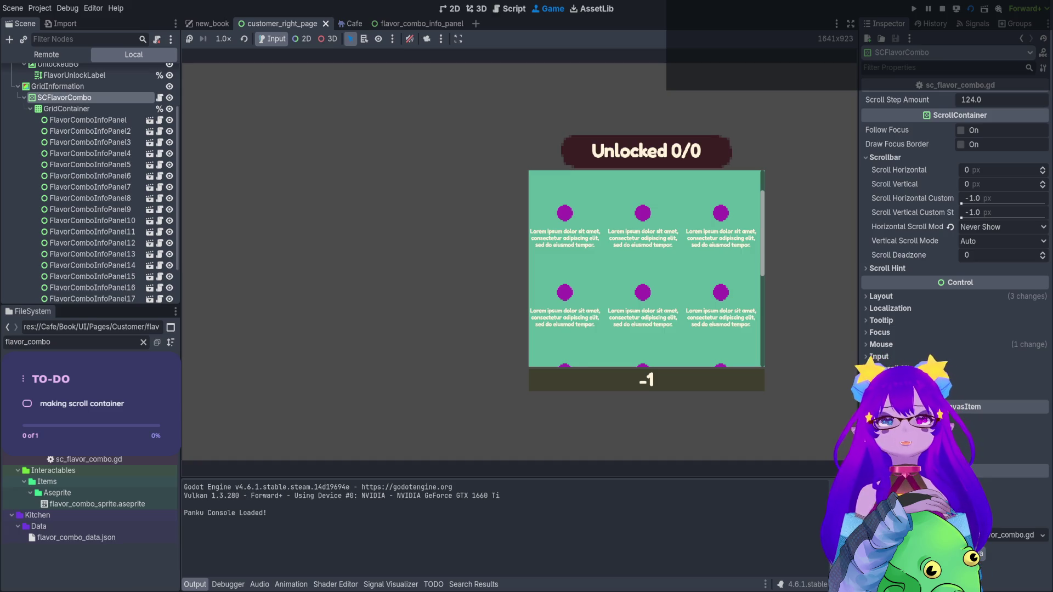
scroll(646, 269, "down", 1)
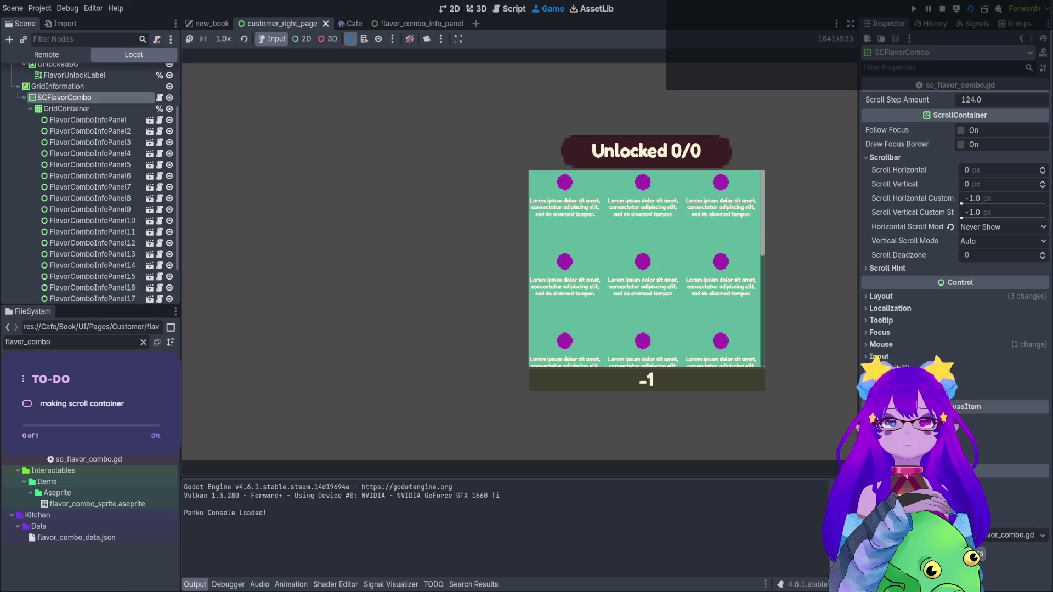
scroll(645, 269, "down", 1)
scroll(645, 269, "down", 1)
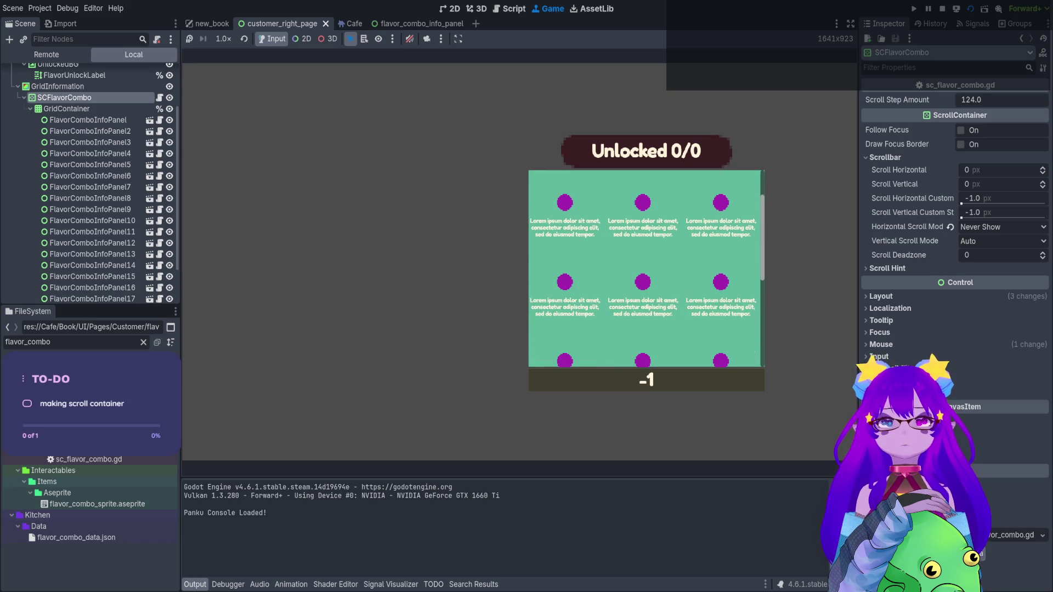
scroll(646, 268, "down", 2)
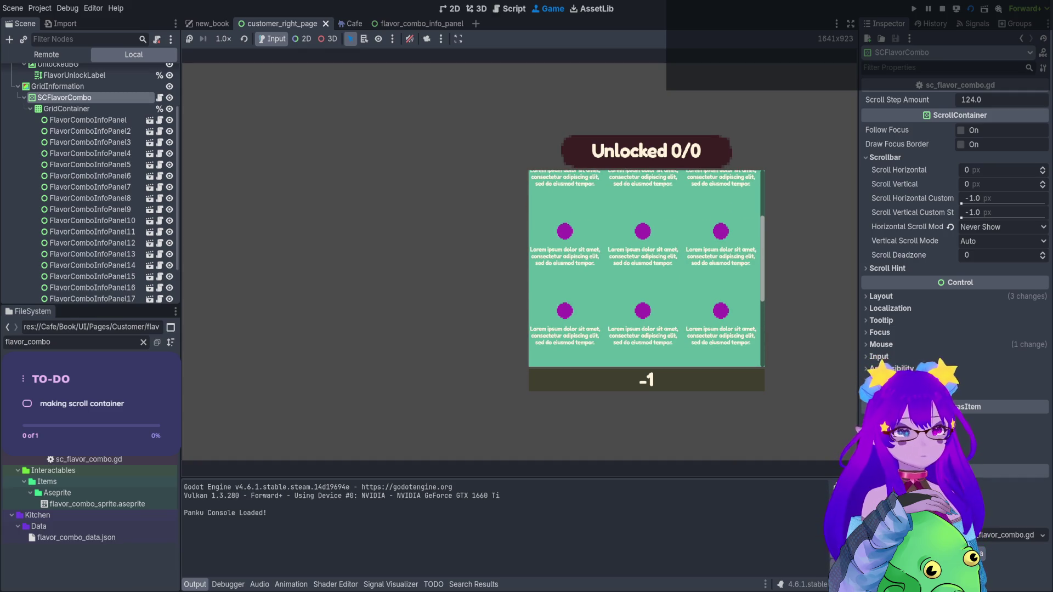
scroll(646, 269, "up", 1)
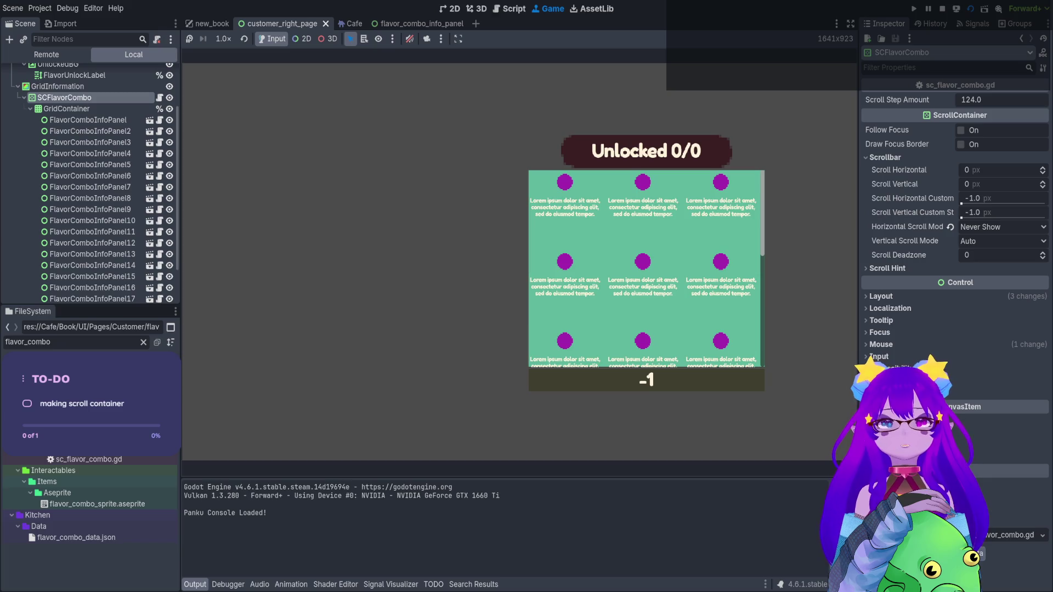
scroll(646, 269, "down", 1)
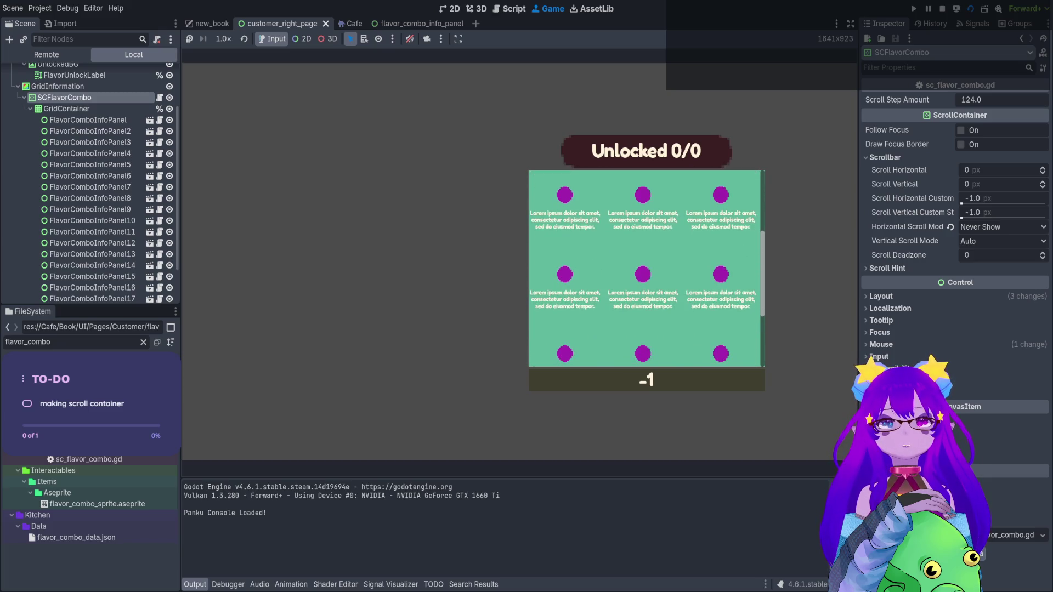
scroll(646, 268, "down", 1)
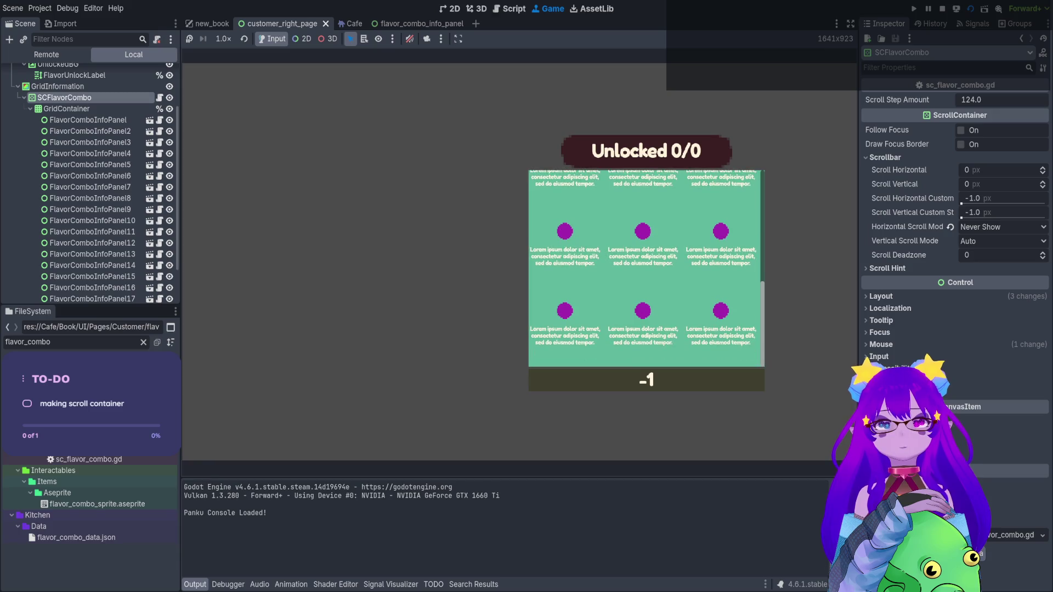
scroll(646, 268, "up", 1)
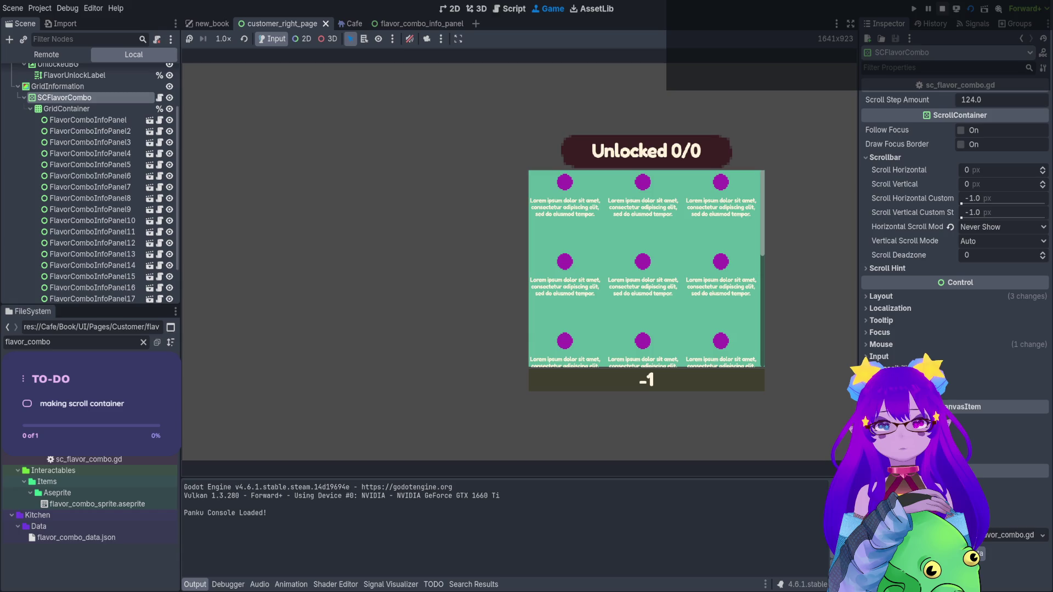
left_click(942, 8)
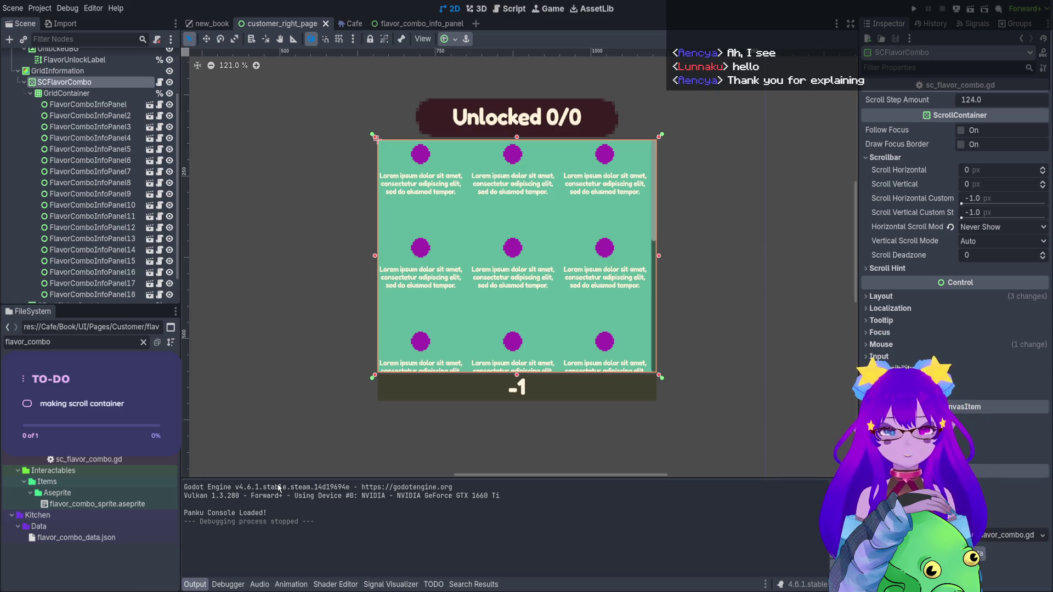
Delete all 18 FlavorComboInfoPanel nodes from the grid and save the scene
left_click(76, 105)
left_click(83, 295, "shift")
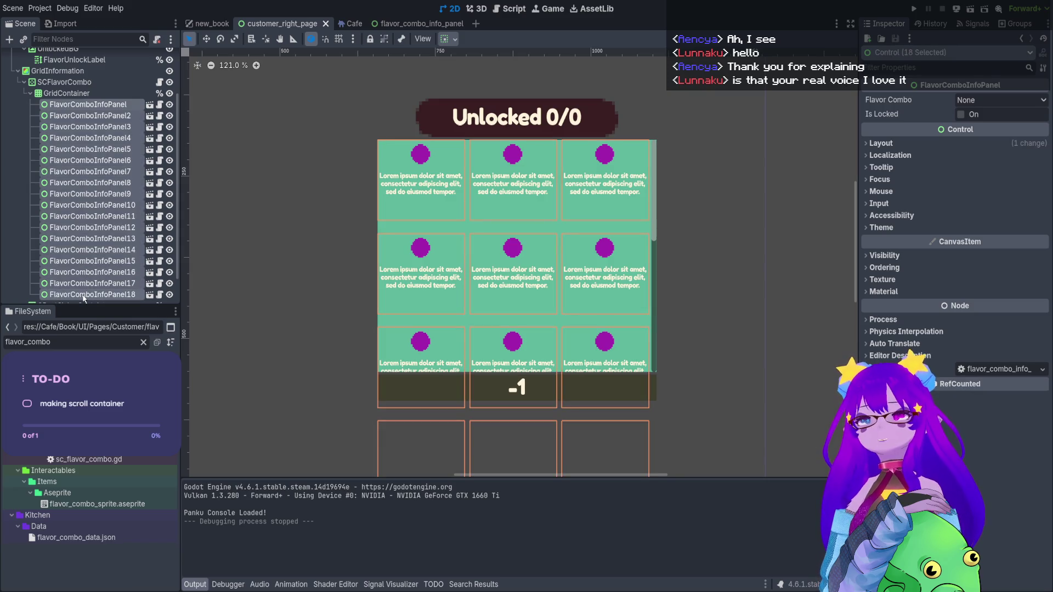
key("Delete")
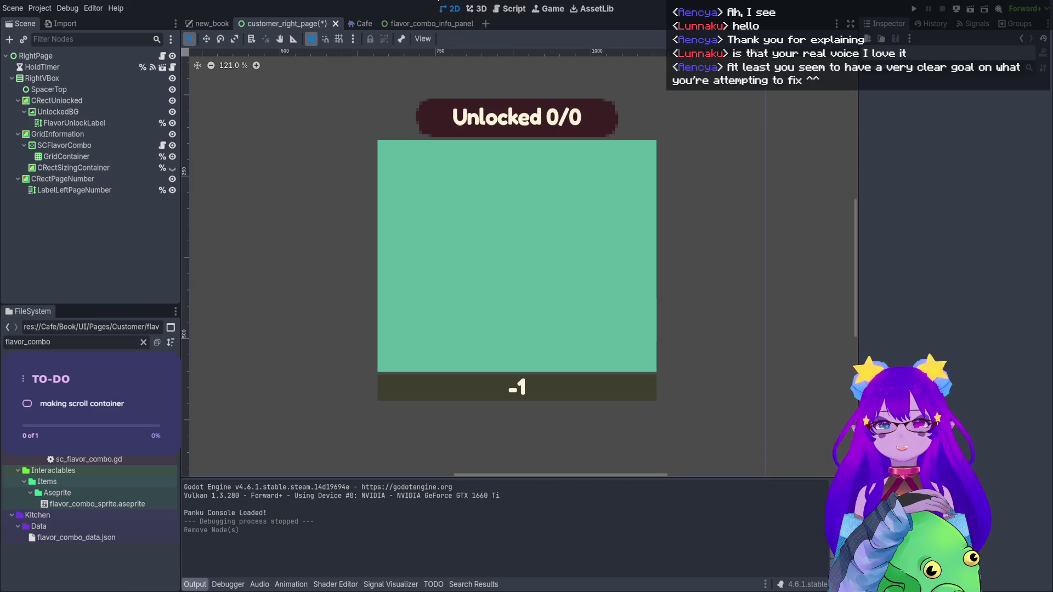
key("ctrl+s")
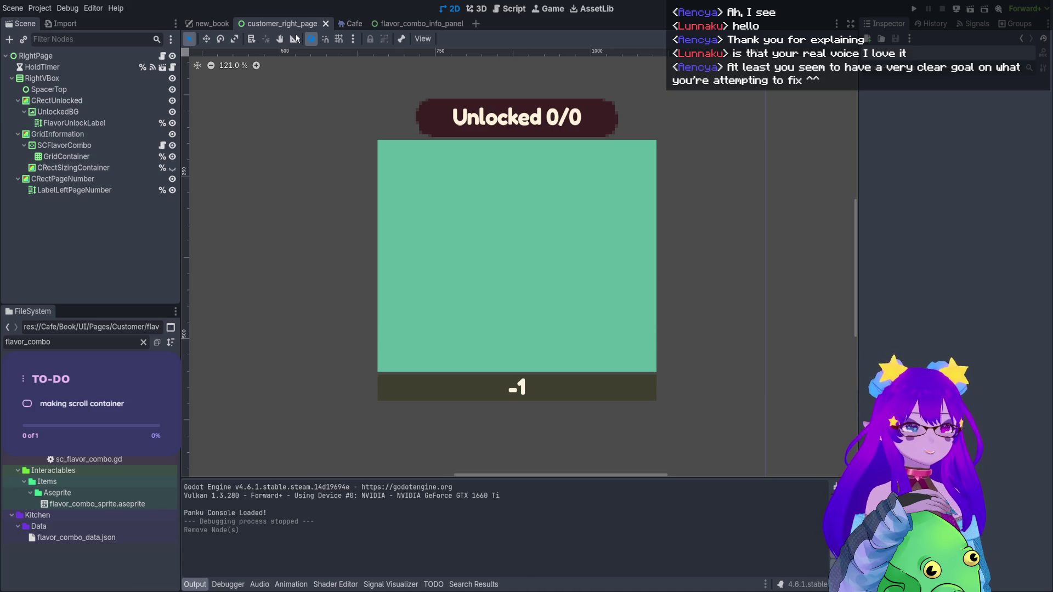
Open the SCFlavorCombo scroll container's sc_flavor_combo.gd script
left_click(212, 23)
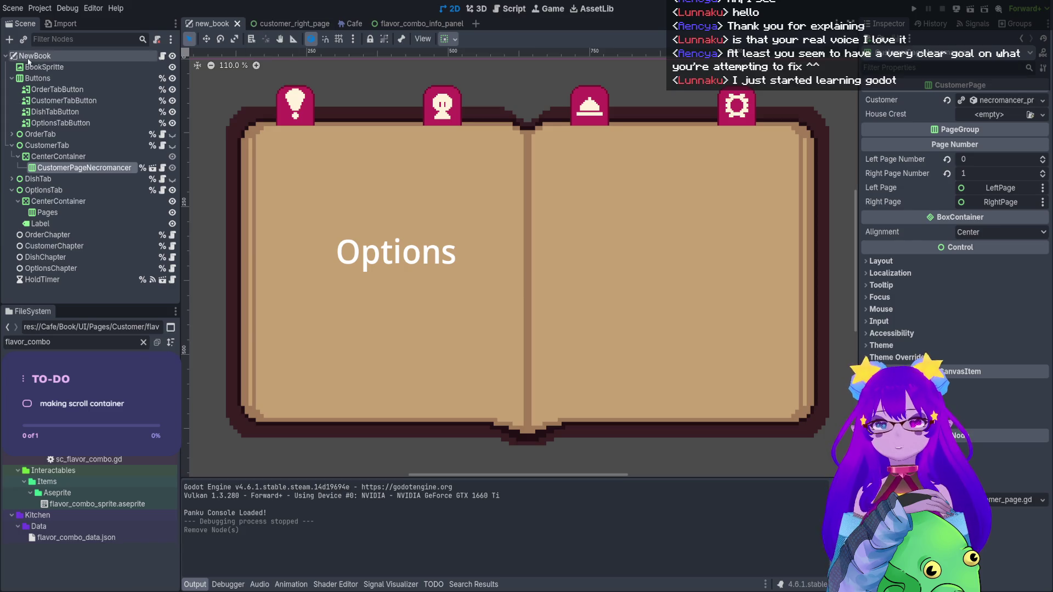
left_click(282, 24)
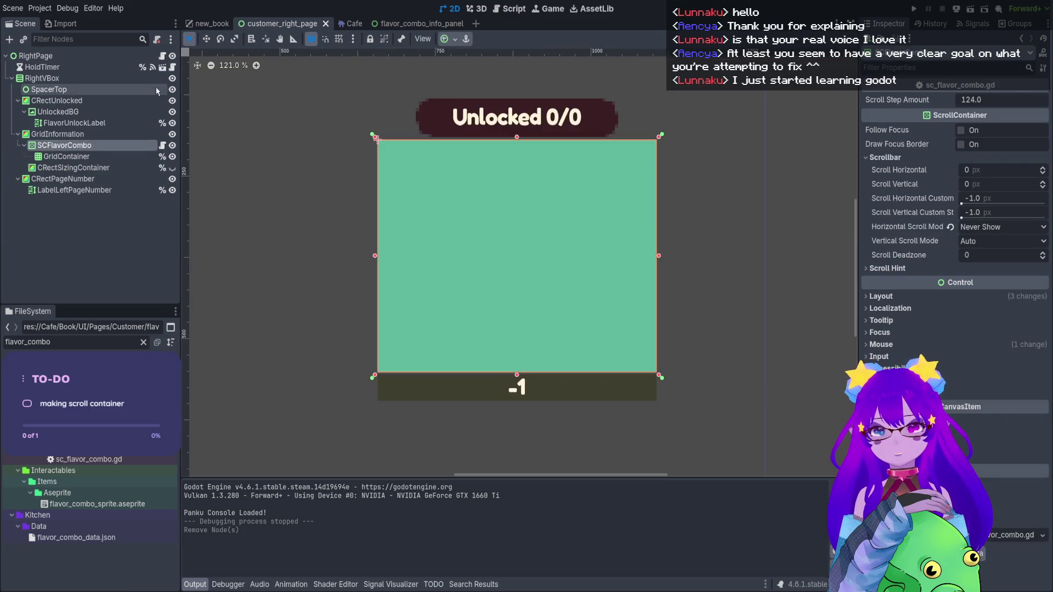
left_click(163, 145)
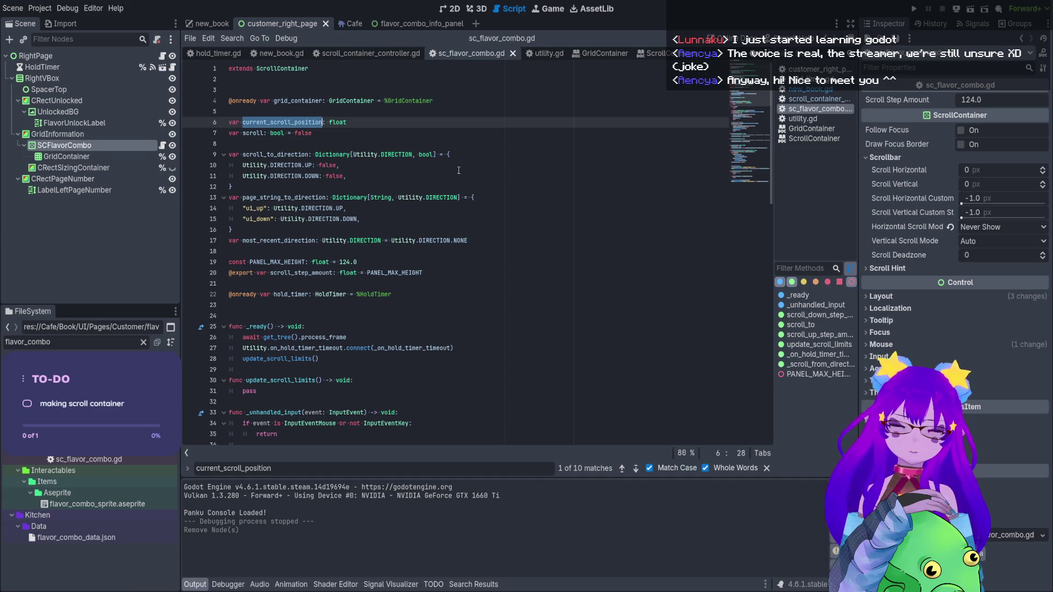
Review current_scroll_position on line 60, then run the game from the new_book scene
scroll(437, 227, "down", 4)
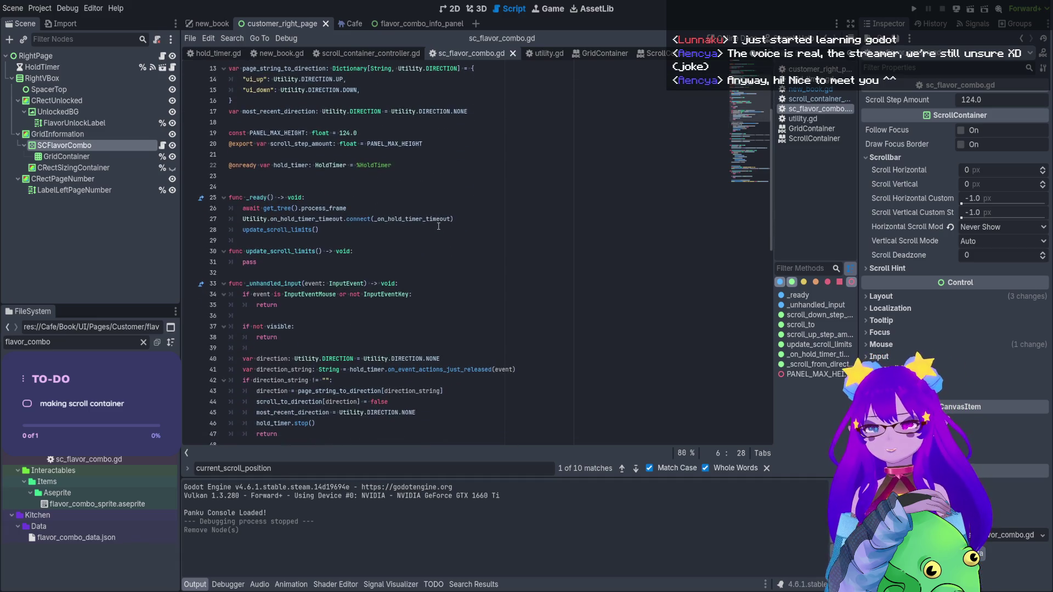
scroll(398, 263, "down", 6)
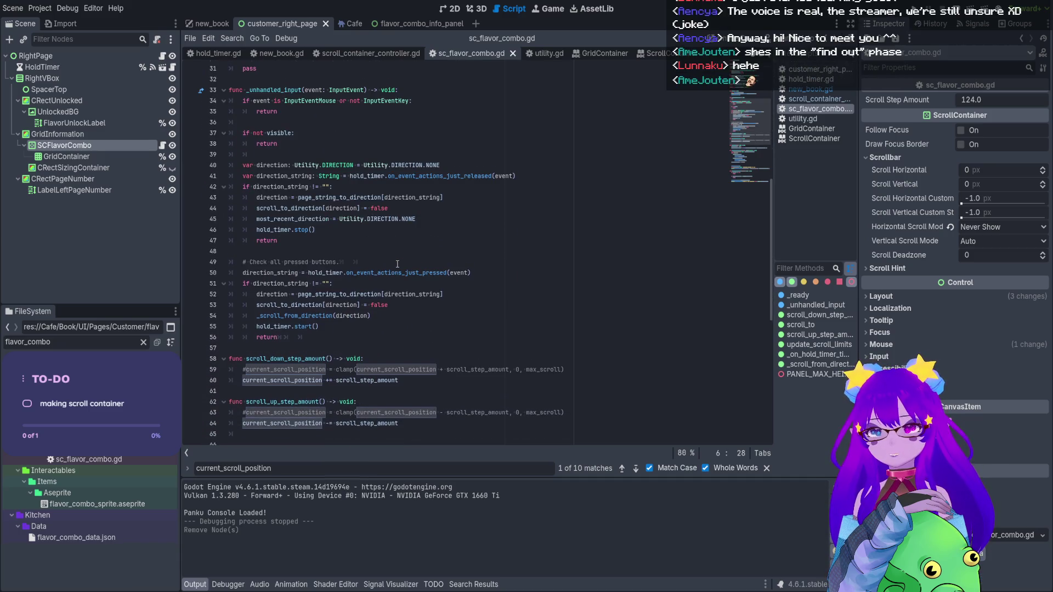
scroll(397, 264, "down", 2)
double_click(309, 317)
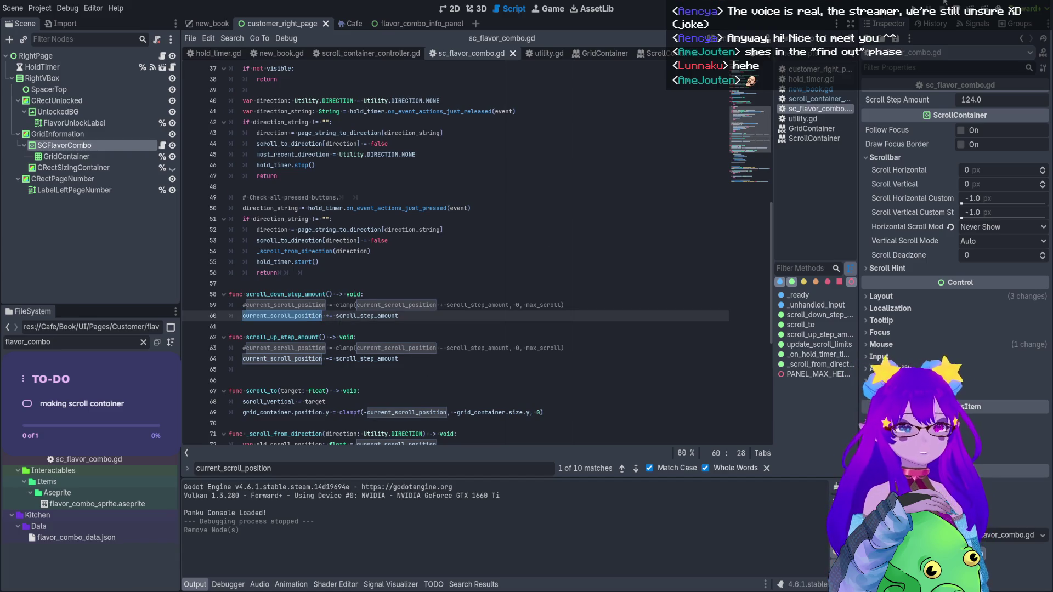
left_click(211, 24)
key("F5")
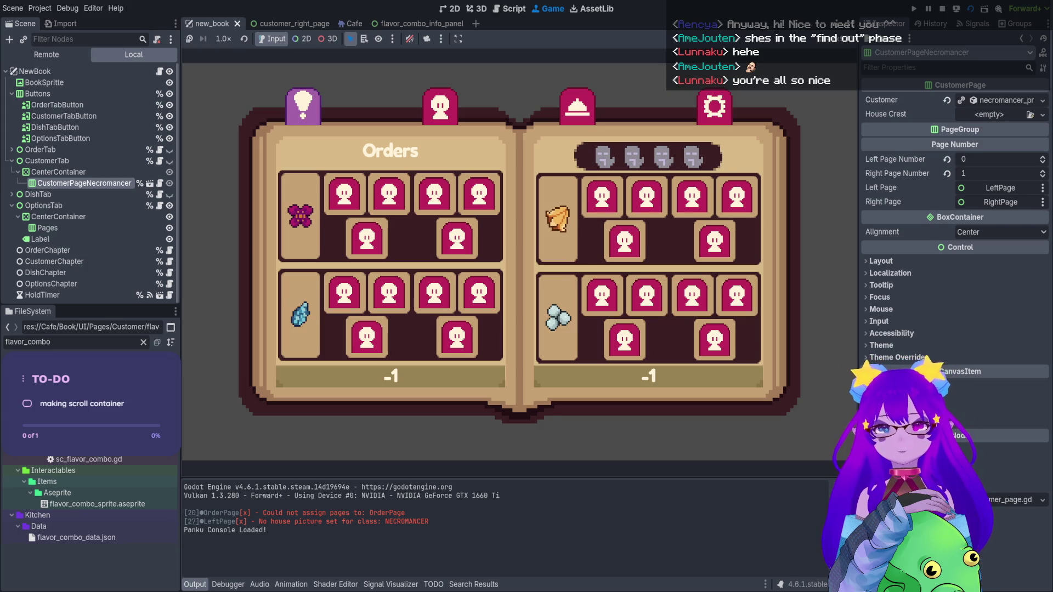
On the Customer page, scroll the Unlocked grid, check the 0/124/-124 position logs, and stop
left_click(440, 106)
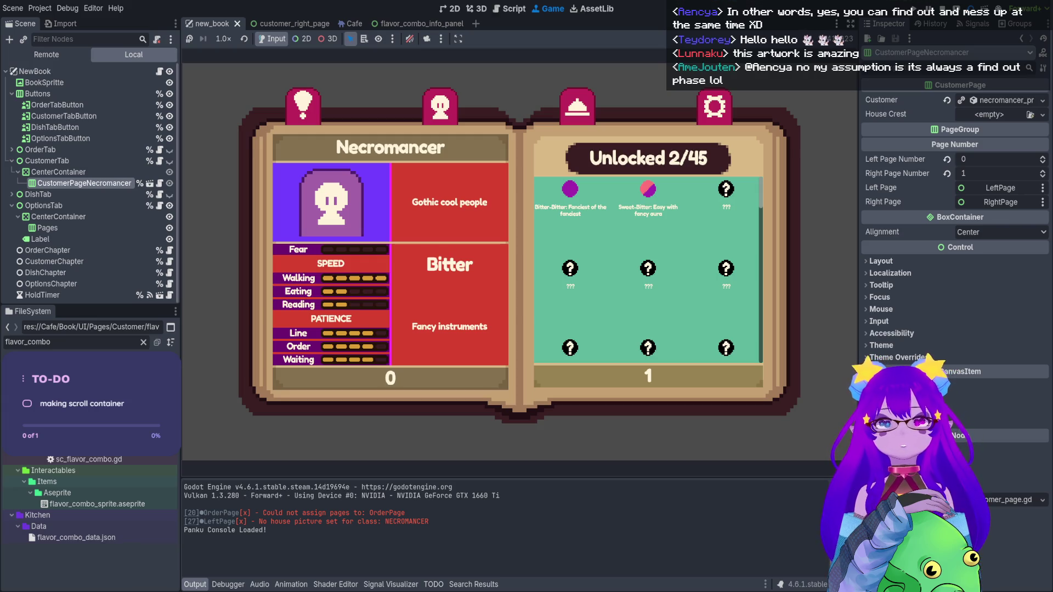
scroll(648, 269, "down", 3)
scroll(648, 268, "up", 1)
scroll(647, 269, "down", 1)
scroll(648, 268, "up", 1)
scroll(648, 269, "down", 1)
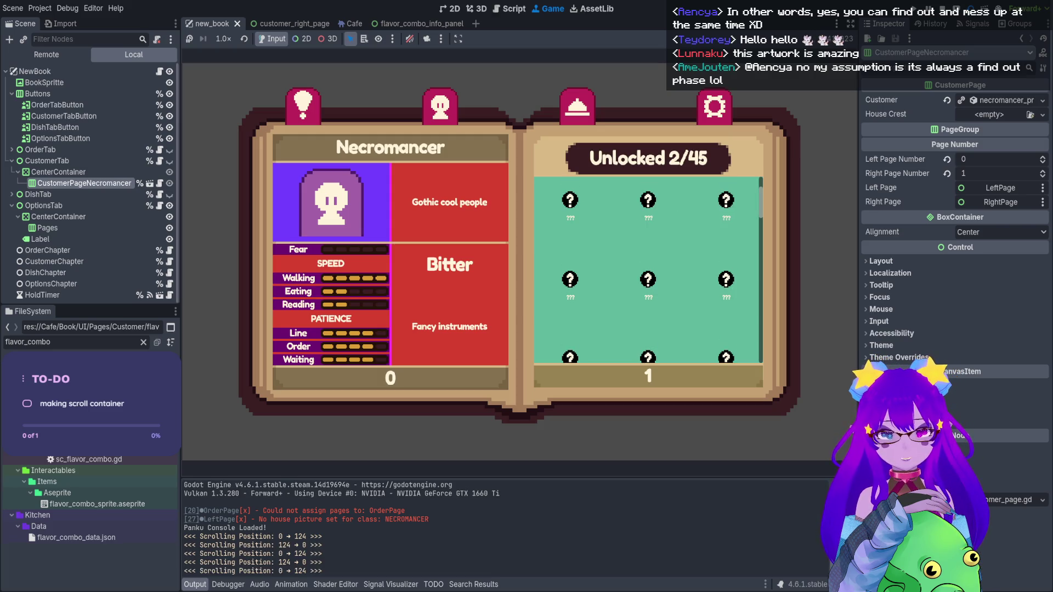
scroll(647, 268, "up", 1)
left_click_drag(323, 570, 281, 574)
left_click(337, 565)
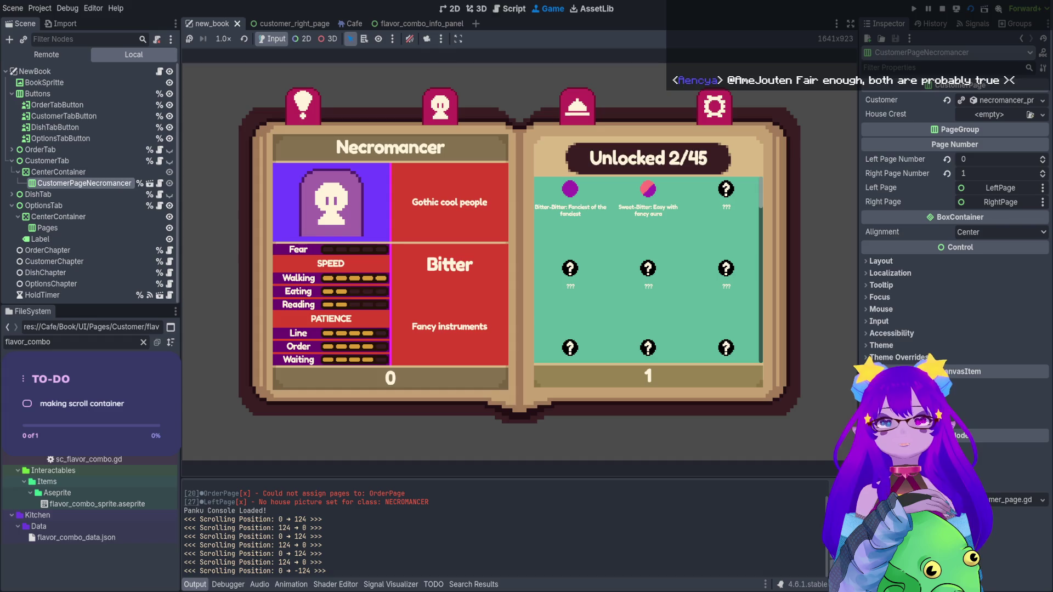
left_click(941, 9)
scroll(429, 311, "up", 1)
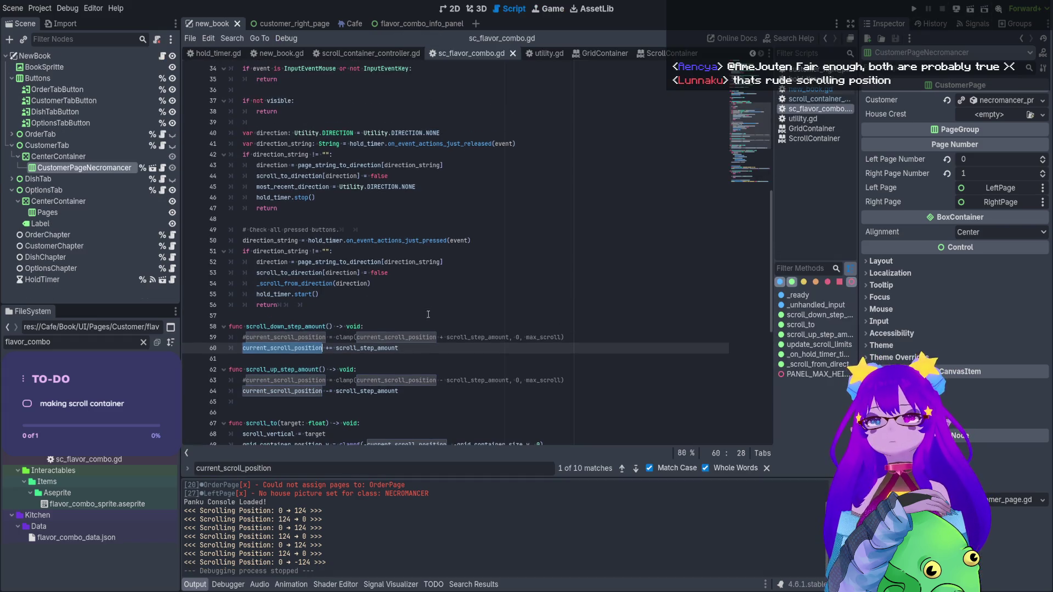
scroll(407, 329, "up", 2)
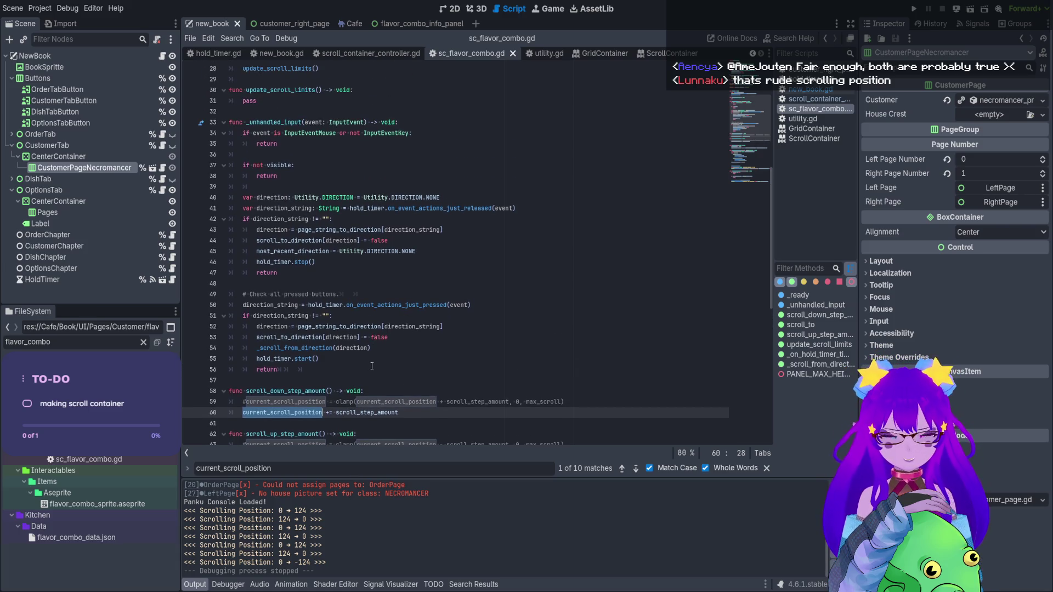
scroll(368, 322, "up", 4)
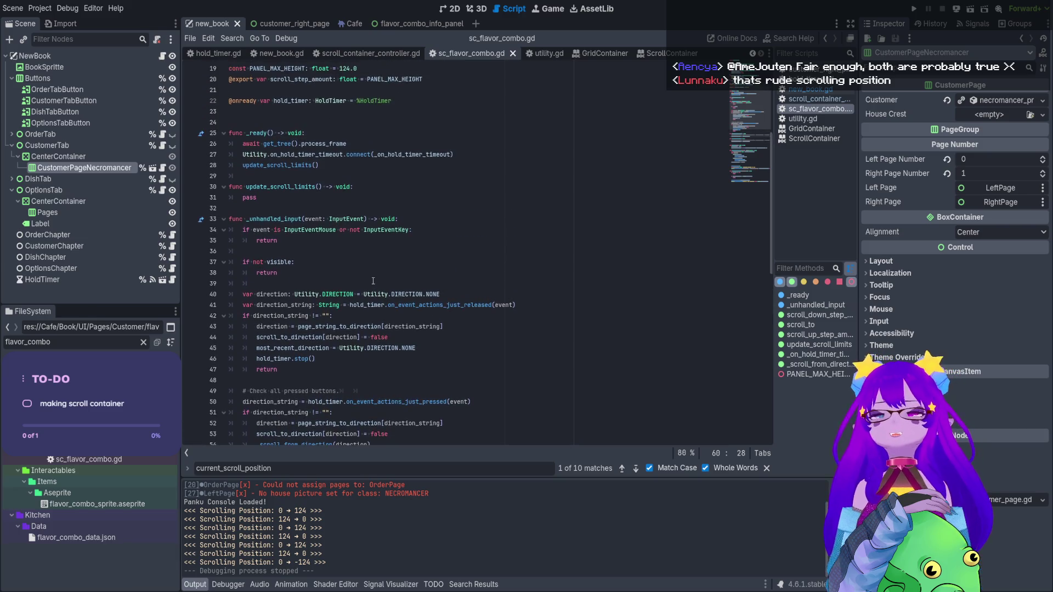
scroll(369, 202, "down", 9)
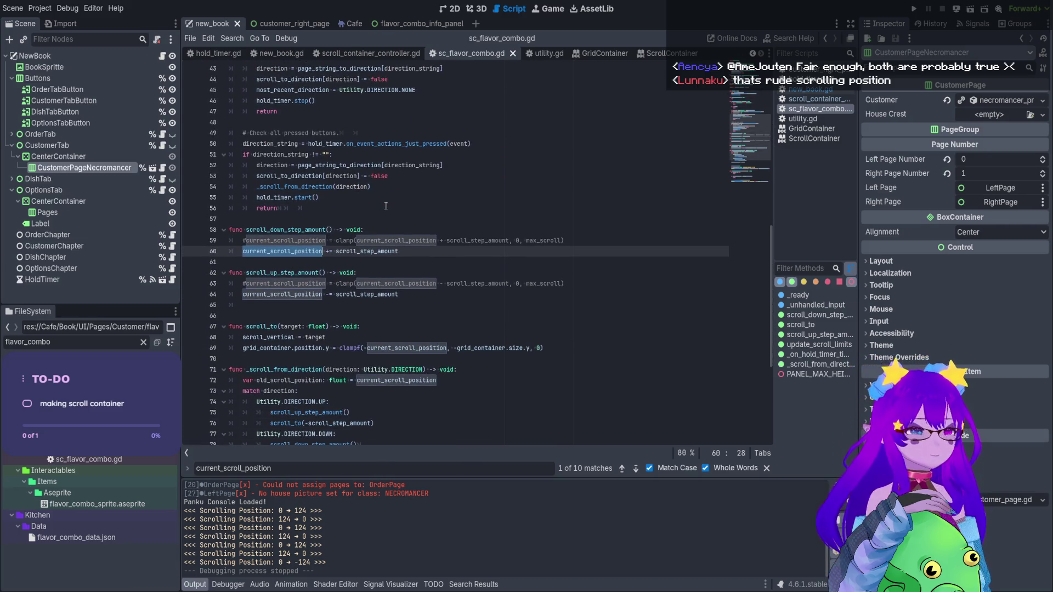
left_click(565, 347)
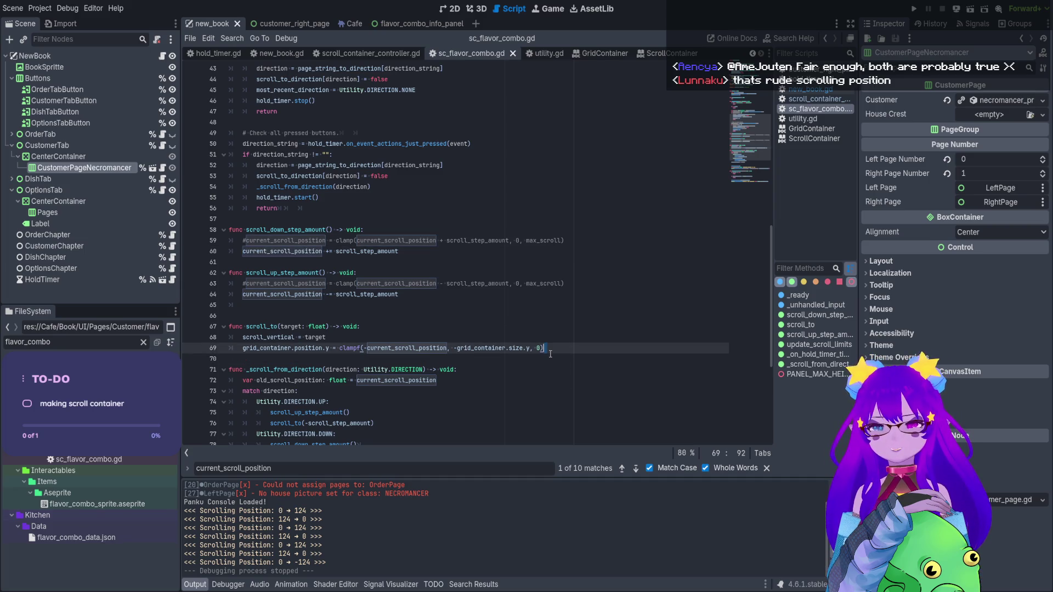
left_click_drag(565, 346, 242, 347)
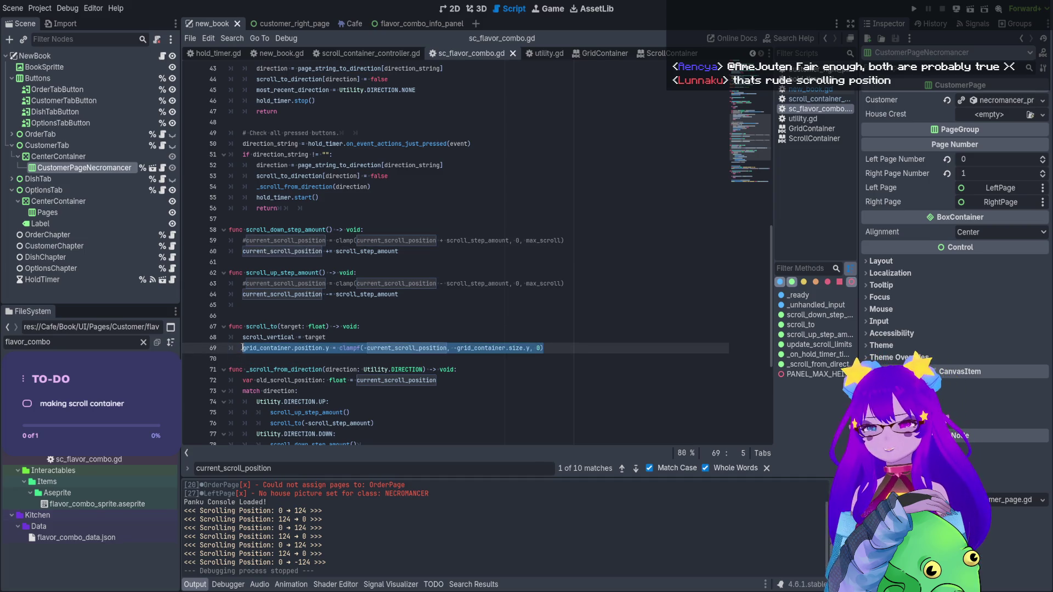
double_click(255, 536)
scroll(482, 343, "down", 6)
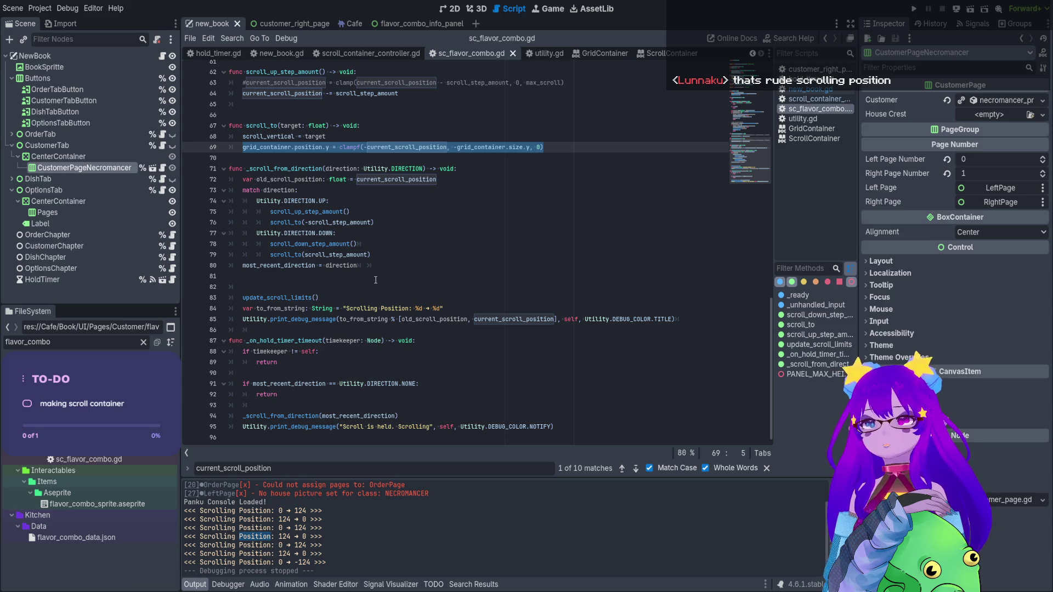
double_click(537, 320)
key("ctrl+c")
key("ctrl+f")
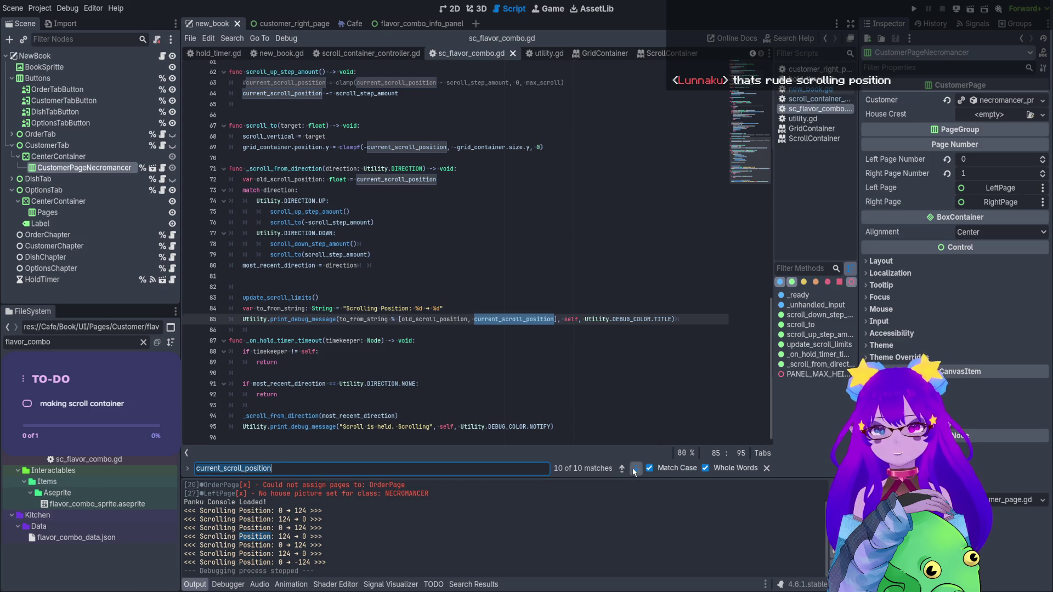
left_click(634, 470)
left_click(634, 470)
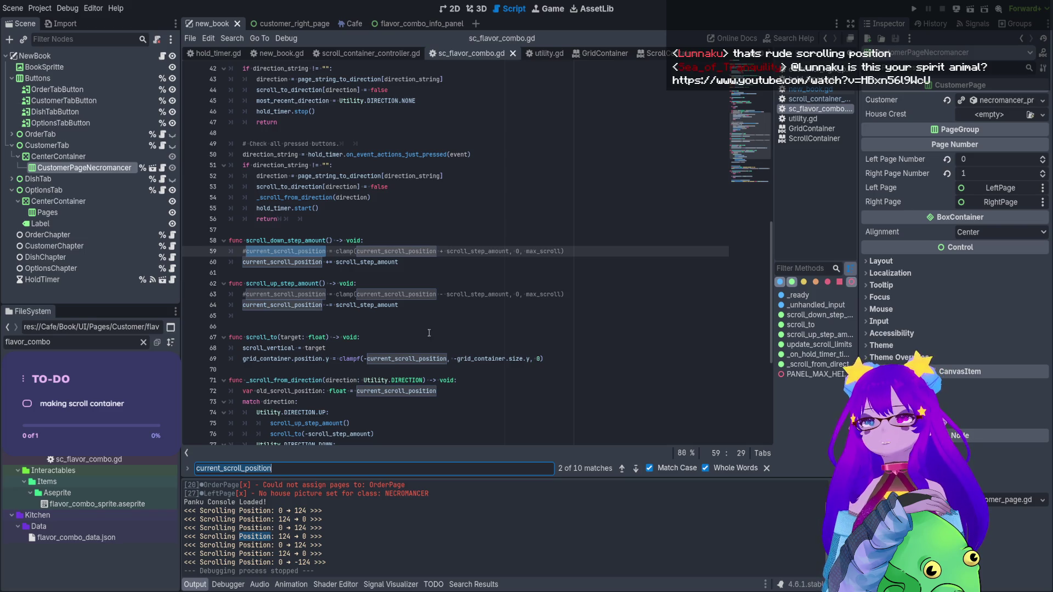
left_click(378, 305)
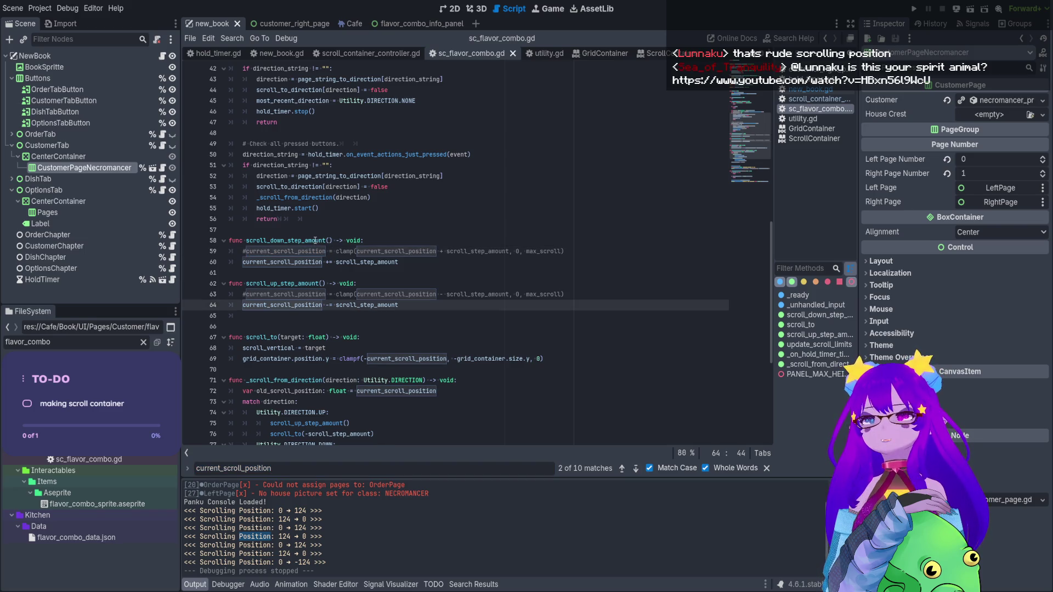
left_click(640, 261)
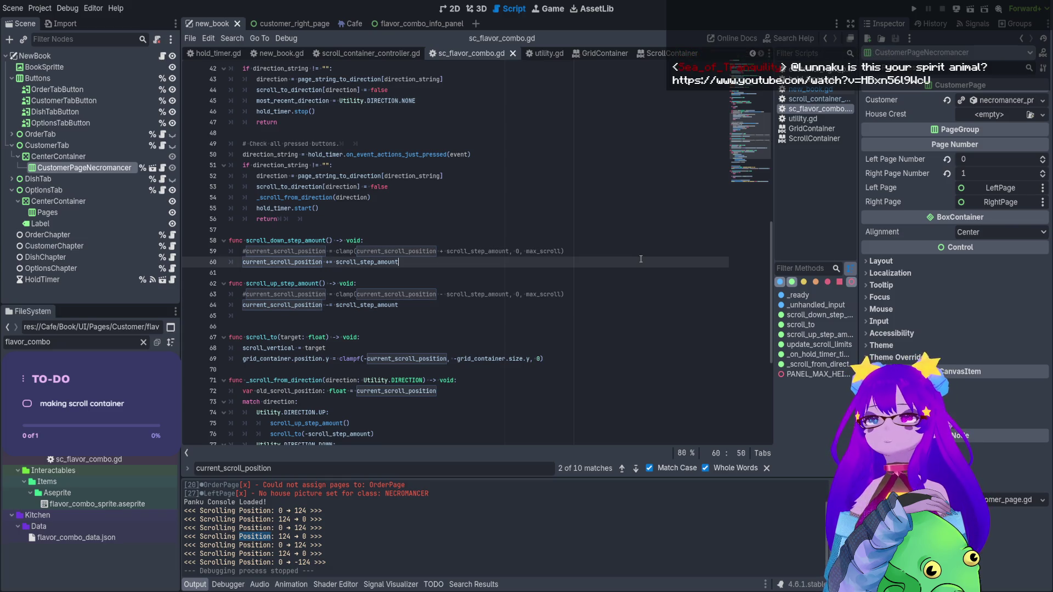
Paste a clamp of current_scroll_position onto a new line 61 with grid_container.size.y as bound
key("Return")
type("grid_container.position.y = clampf(-current_scroll_position, -grid_container.size.y, 0)")
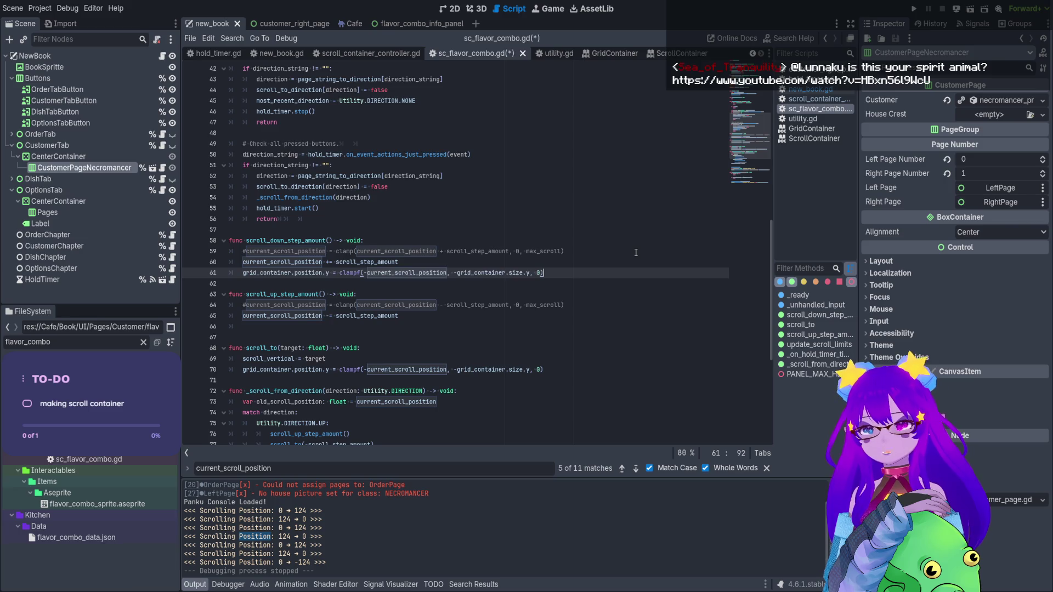
left_click(328, 273)
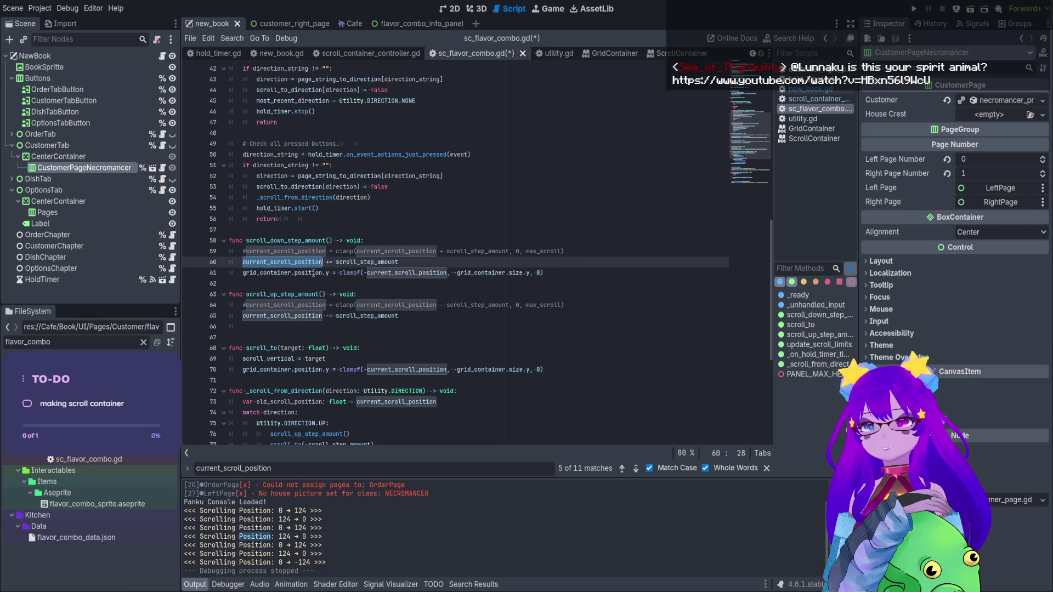
left_click_drag(329, 272, 242, 272)
key("ctrl+v")
left_click_drag(526, 272, 448, 274)
key("ctrl+c")
key("Delete")
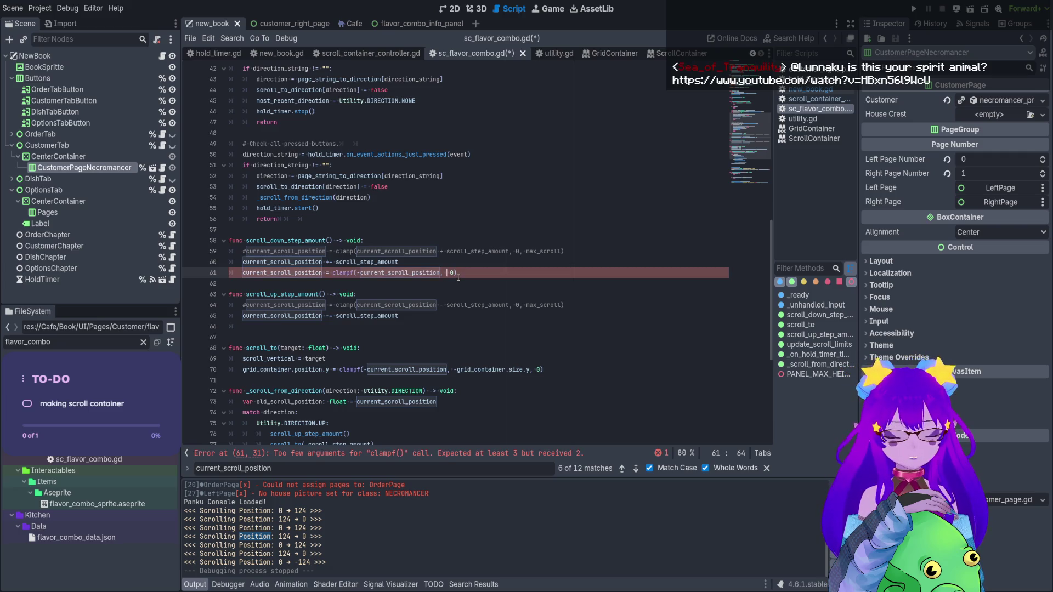
key("BackSpace")
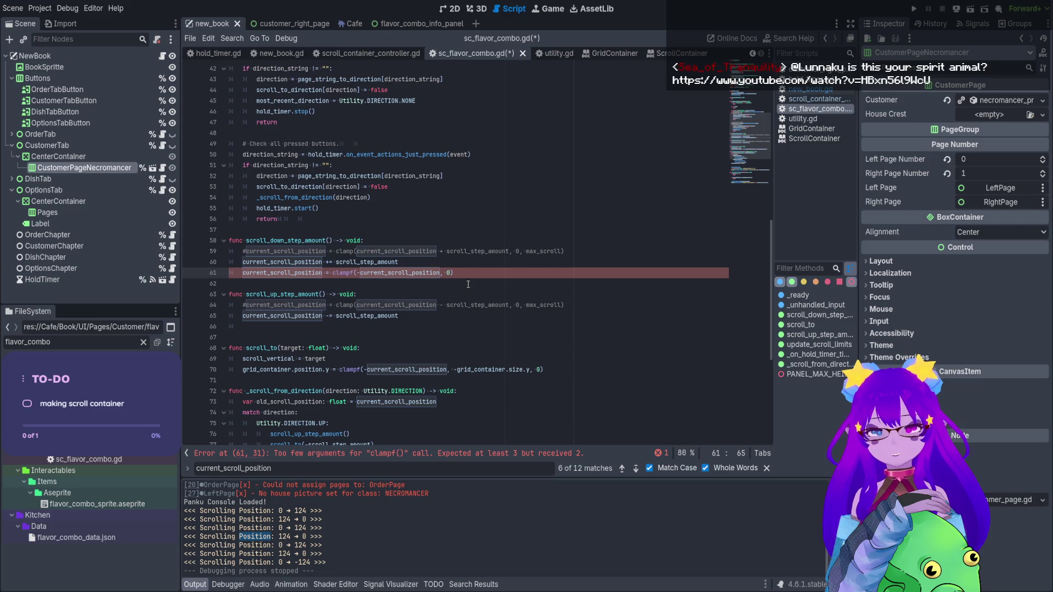
type(",")
key("ctrl+v")
Tidy line 61's bounds to 0 and grid_container.size.y, dropping the stray minus and comma
left_click(461, 273)
key("BackSpace")
key("End")
key("Left")
key("BackSpace")
key("ctrl+c")
key("Down")
key("Down")
key("Down")
key("ctrl+v")
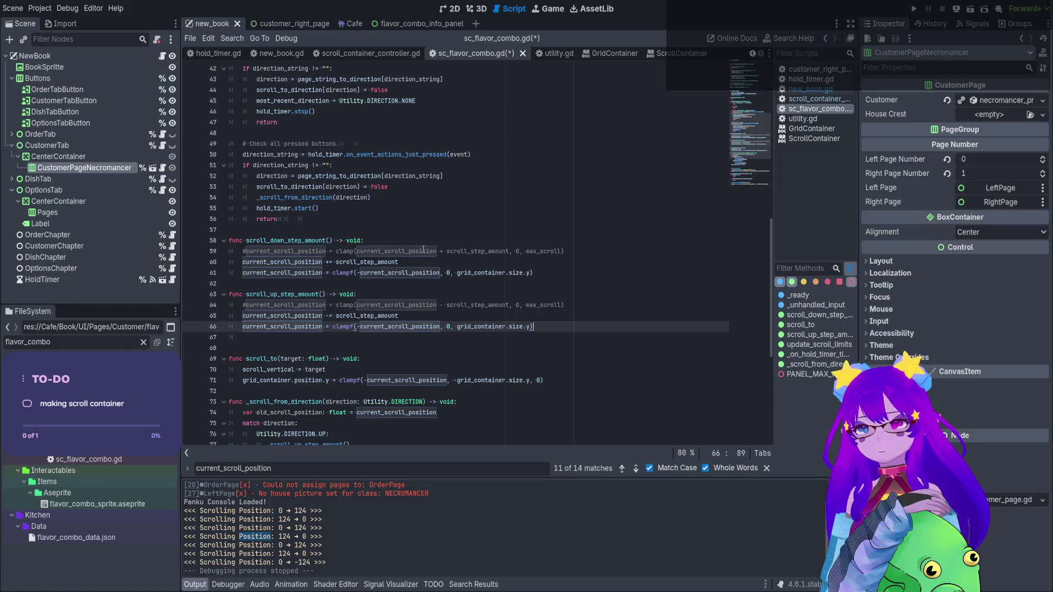
key("ctrl+z")
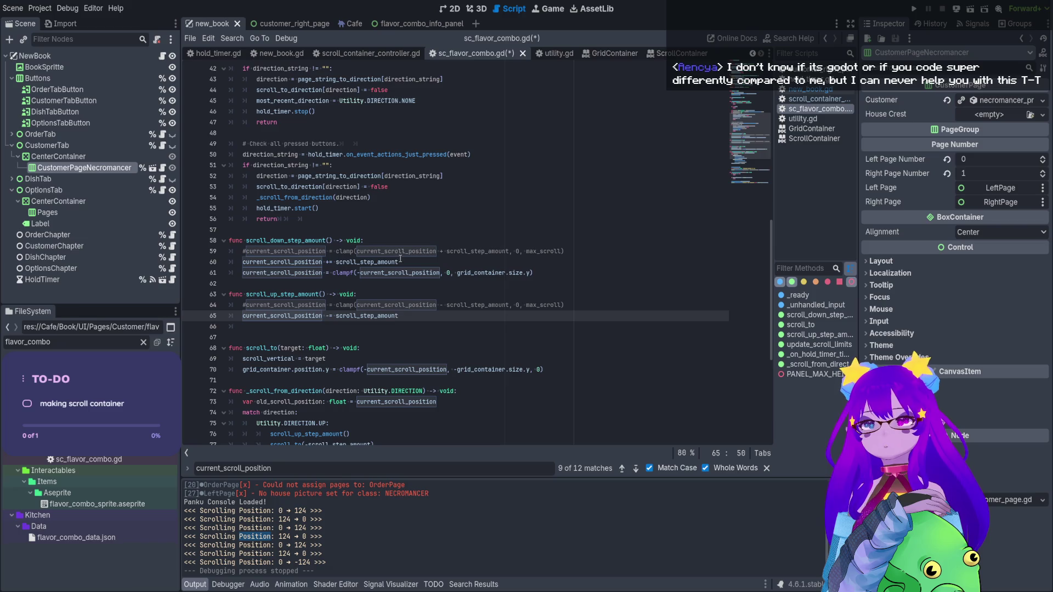
Clamp current_scroll_position + scroll_step_amount on line 61 instead of the bare position
double_click(269, 263)
key("ctrl+c")
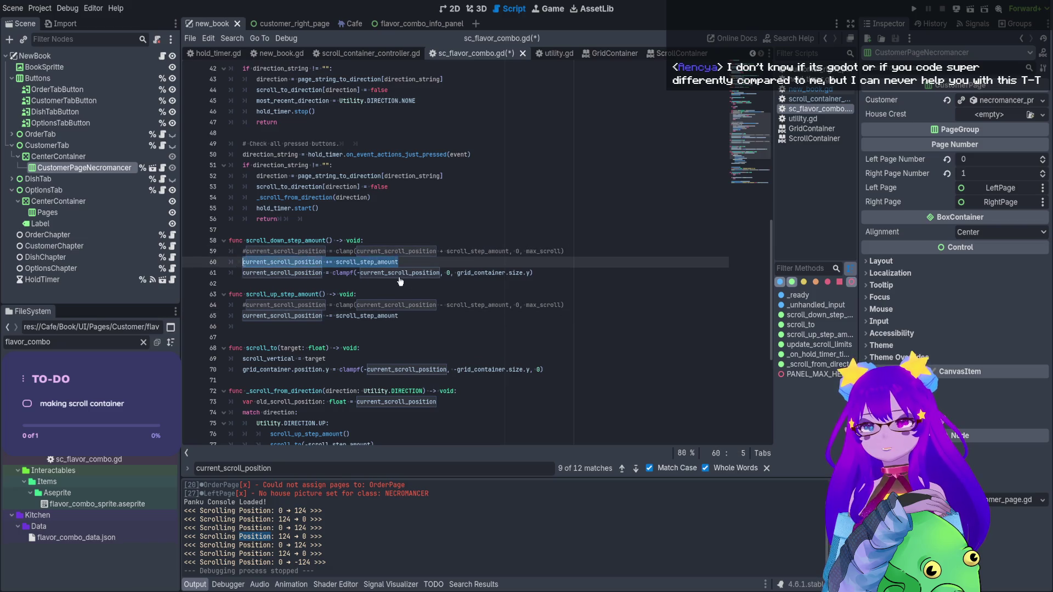
double_click(399, 273)
key("ctrl+v")
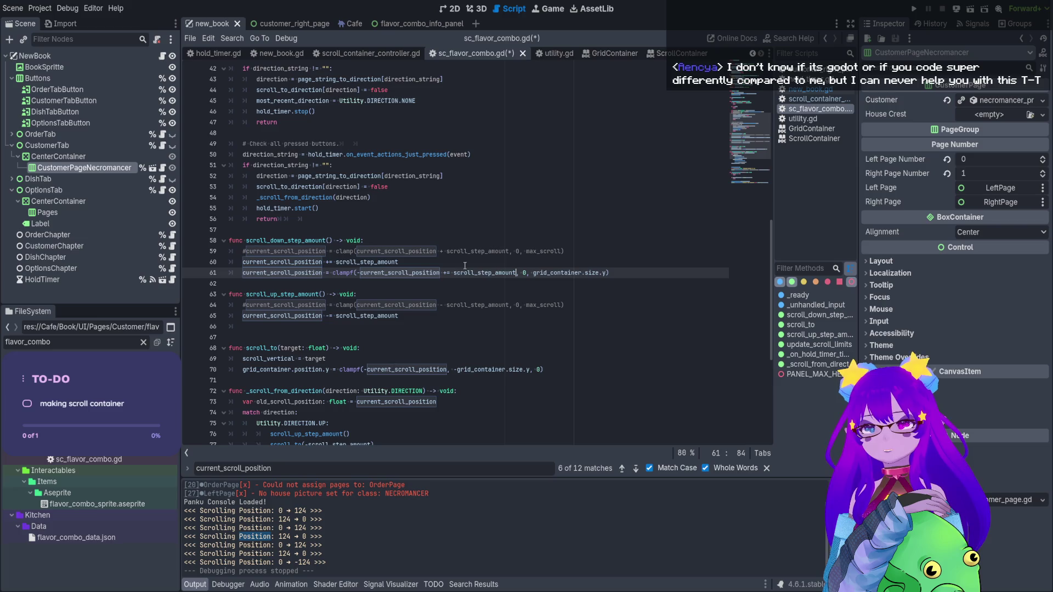
left_click(449, 272)
key("BackSpace")
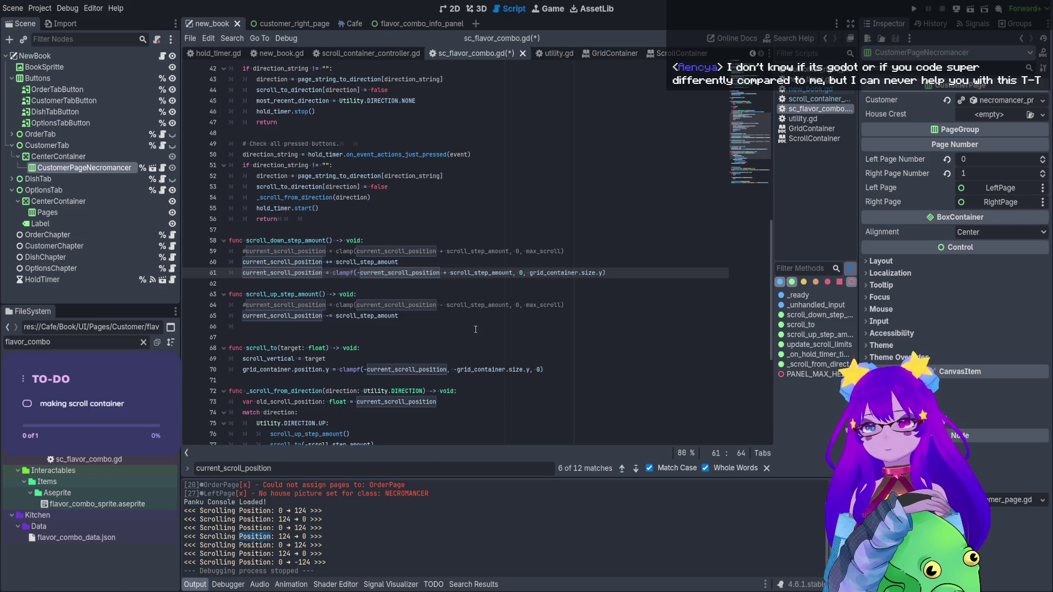
left_click_drag(621, 272, 219, 275)
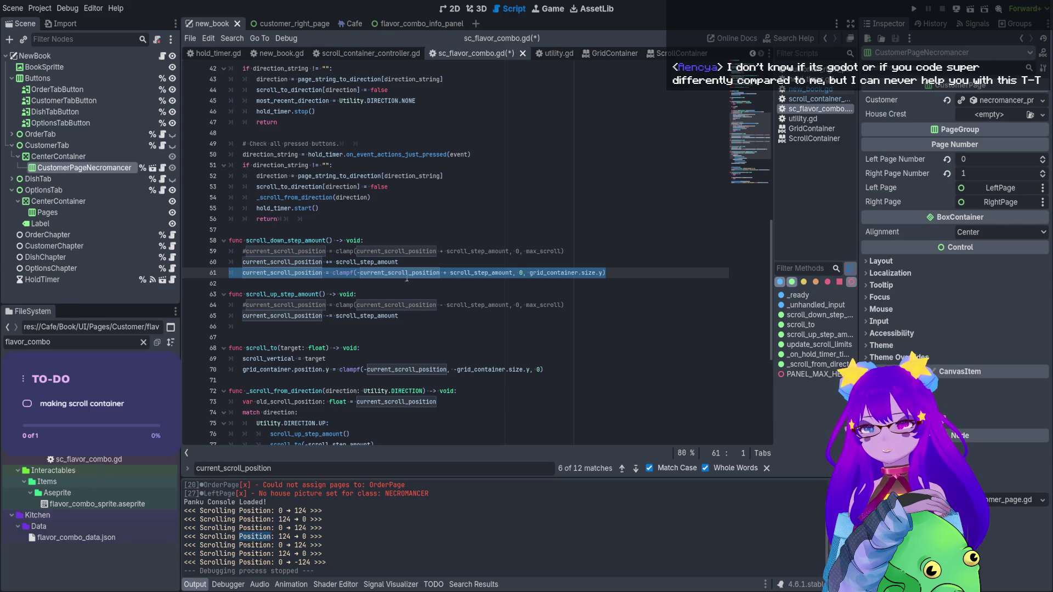
Replace the old += and -= step lines with clampf, subtracting scroll_step_amount when scrolling up
left_click_drag(403, 264, 229, 264)
key("BackSpace")
key("BackSpace")
left_click_drag(424, 307, 229, 306)
key("ctrl+v")
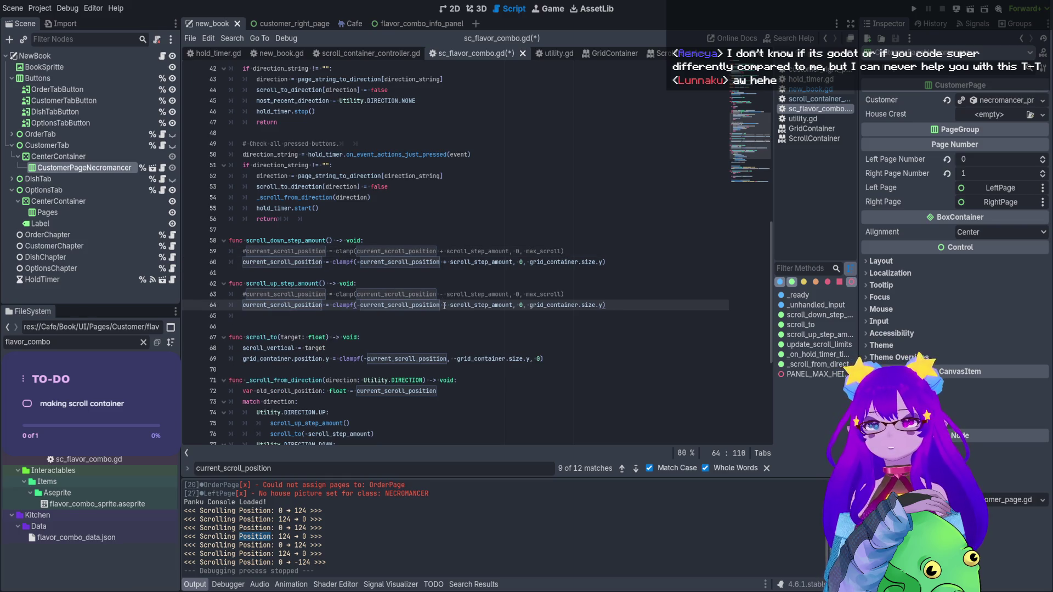
left_click(445, 306)
key("Delete")
type("-")
left_click(516, 336)
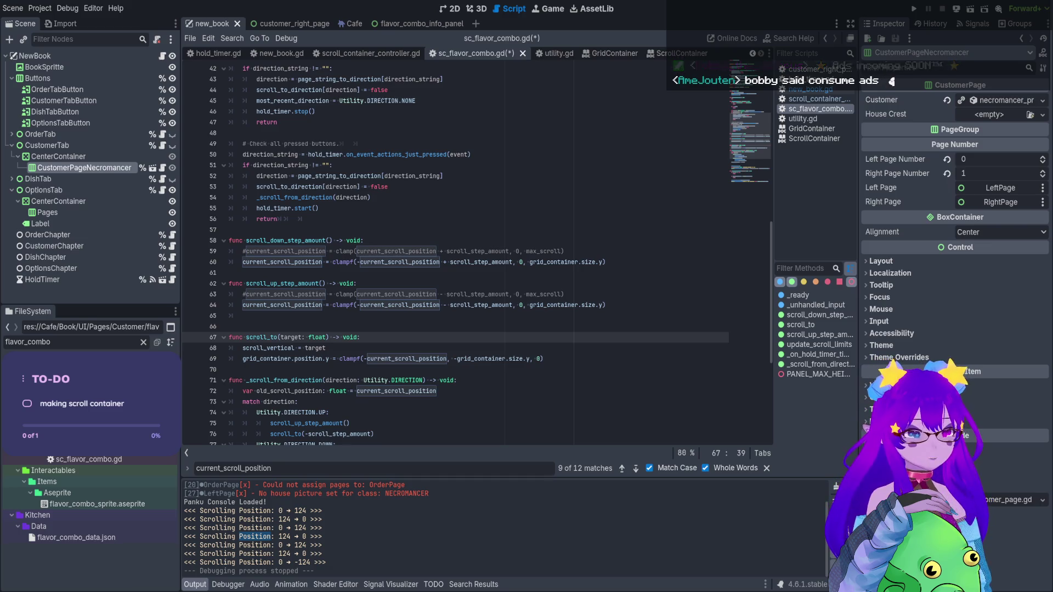
Check line 64's clampf call and save sc_flavor_combo.gd
left_click(520, 304)
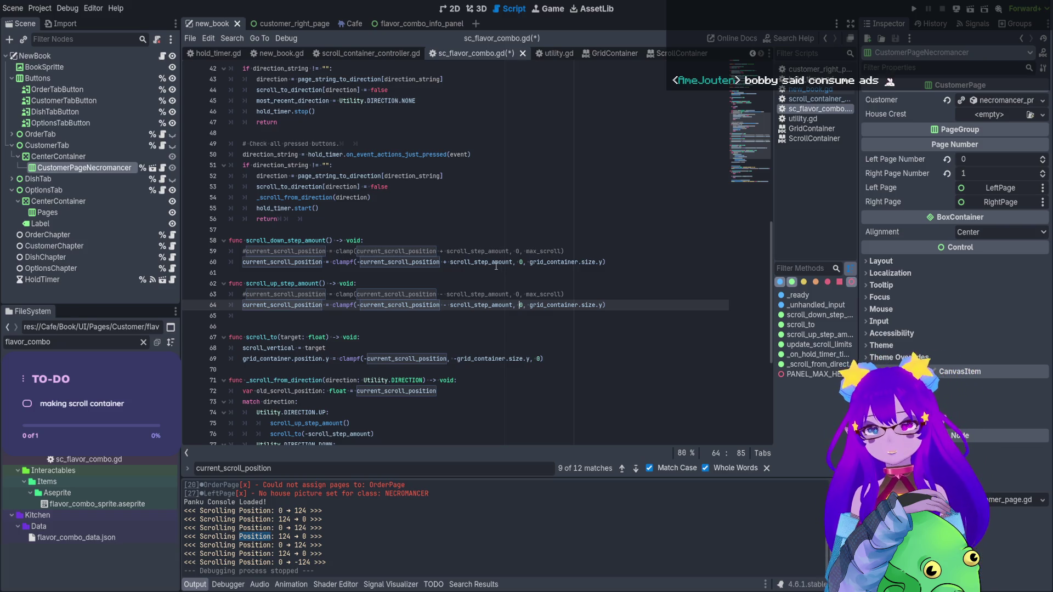
key("ctrl+s")
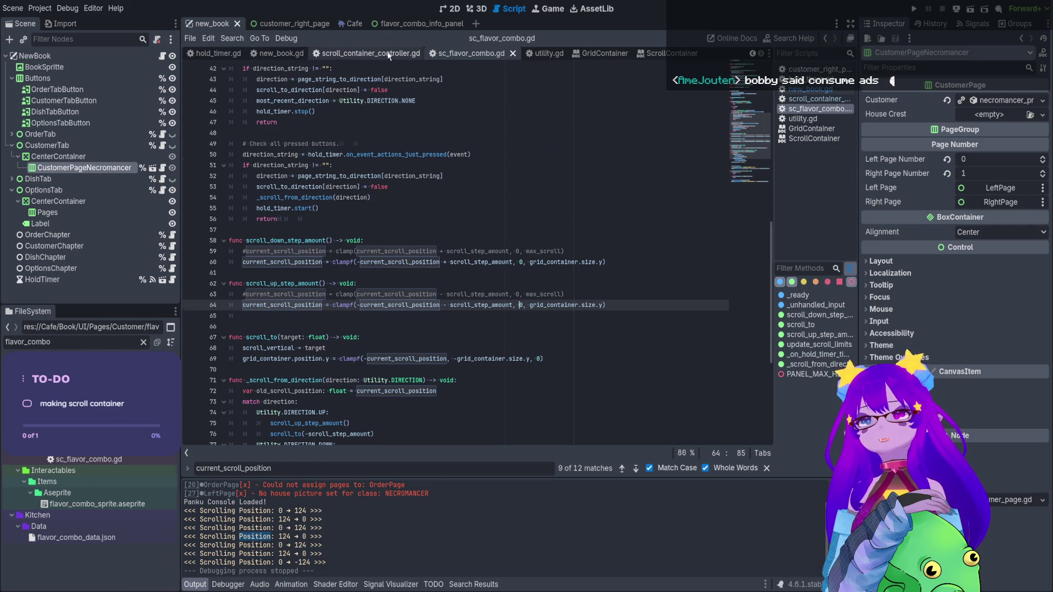
Look over the scroll_container_controller.gd script
left_click(364, 53)
mouse_move(749, 92)
left_mouse_down()
mouse_move(754, 259)
mouse_move(750, 196)
left_mouse_up()
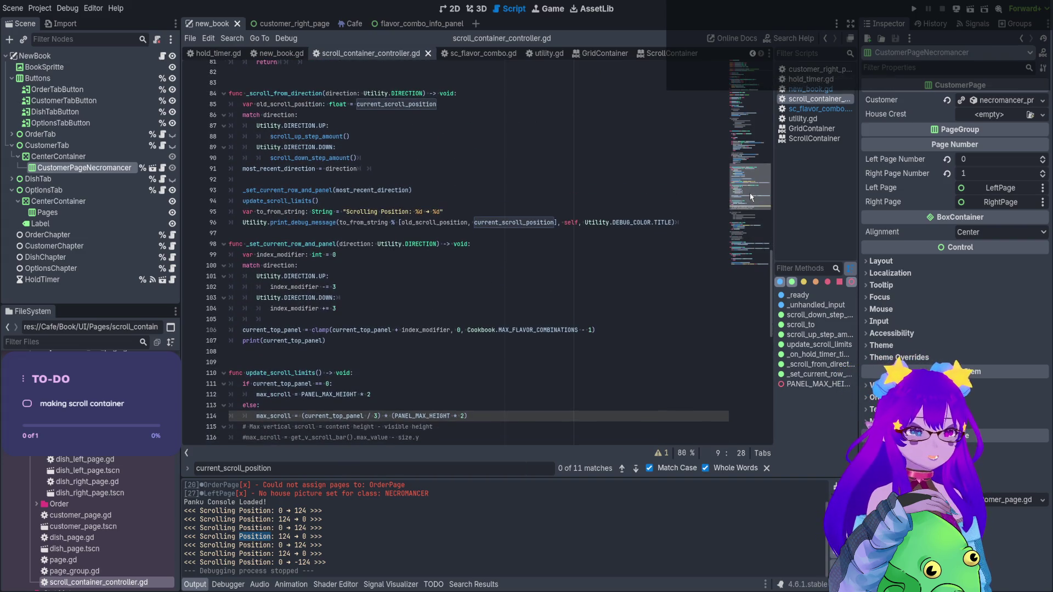
left_click_drag(751, 198, 740, 65)
left_click(532, 231)
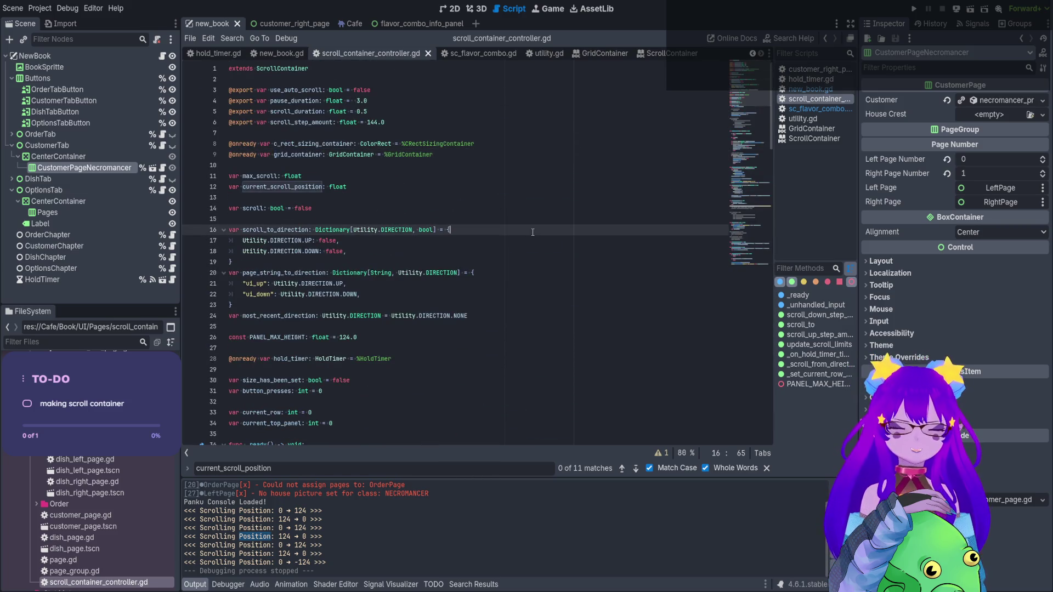
left_click(453, 57)
left_click(366, 54)
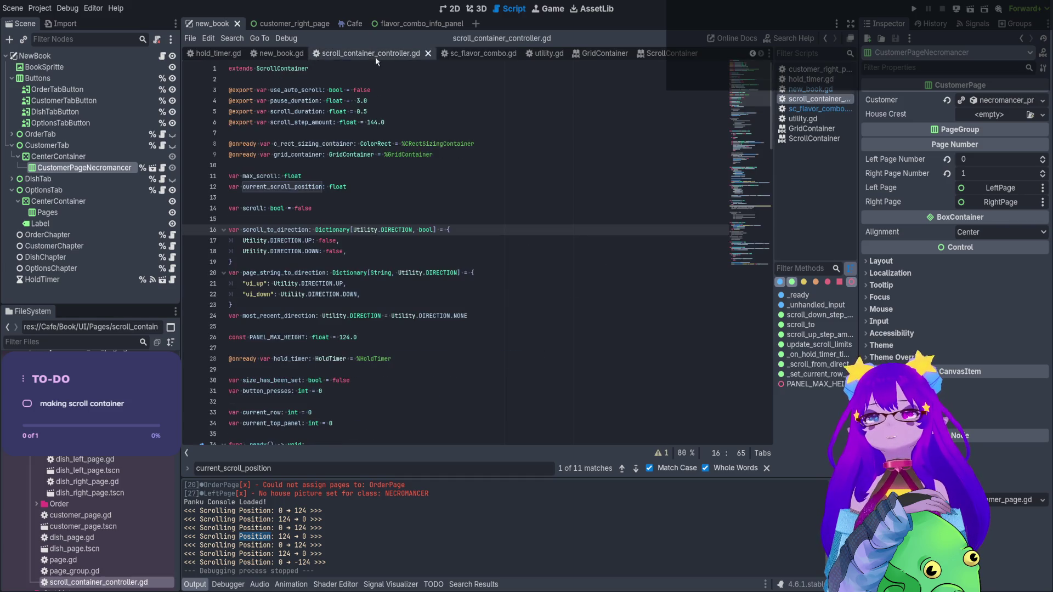
scroll(719, 127, "down", 5)
scroll(719, 127, "up", 5)
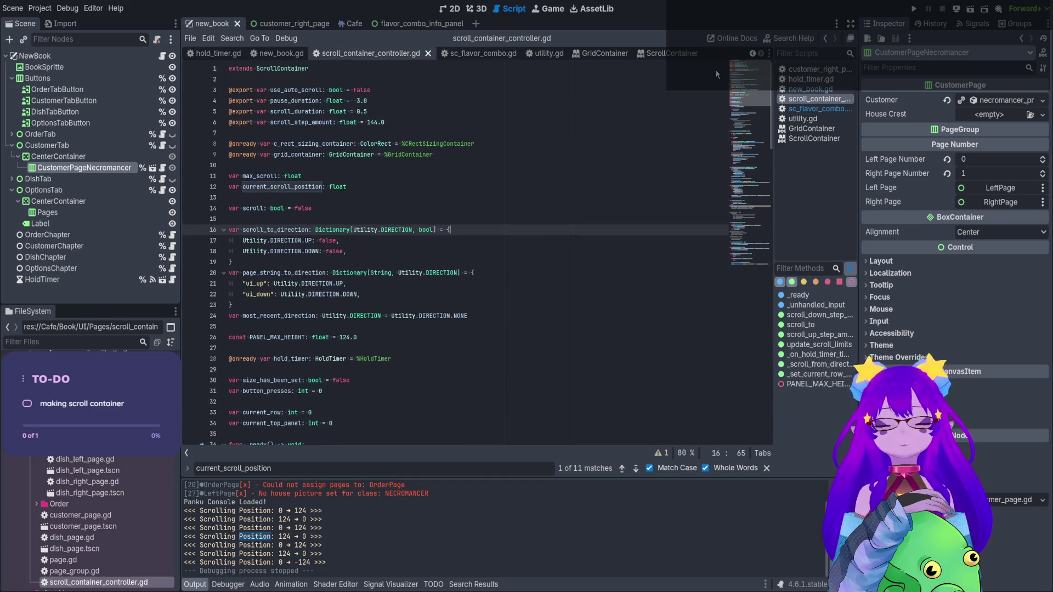
Return to sc_flavor_combo.gd at the commented clamp line and run the current scene
left_click(483, 52)
left_click(513, 252)
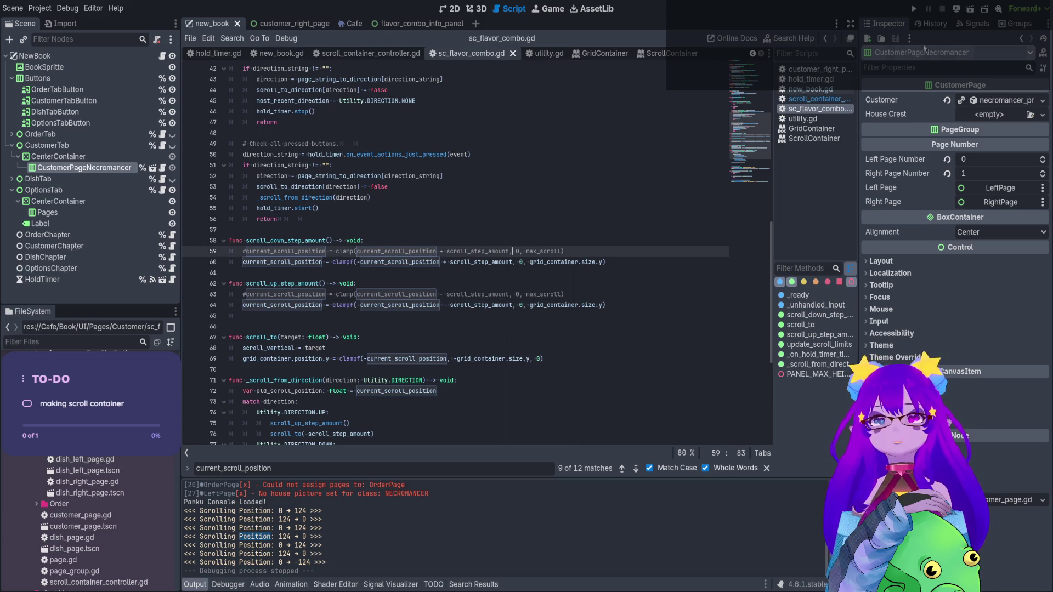
left_click(973, 10)
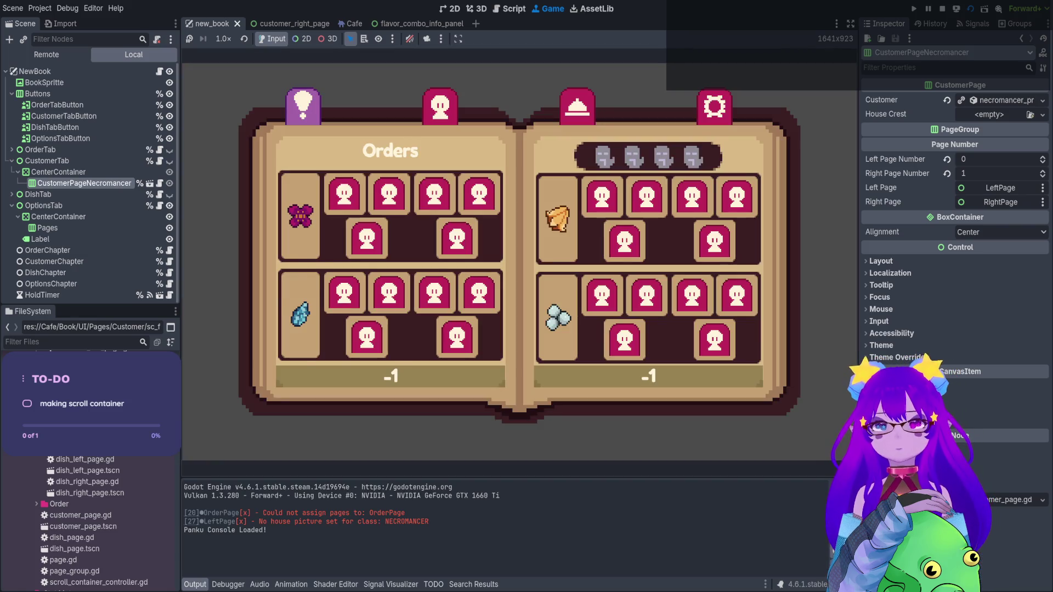
Scroll the Necromancer page's flavor grid up and down, checking 0–124 steps in the log, then stop
left_click(440, 106)
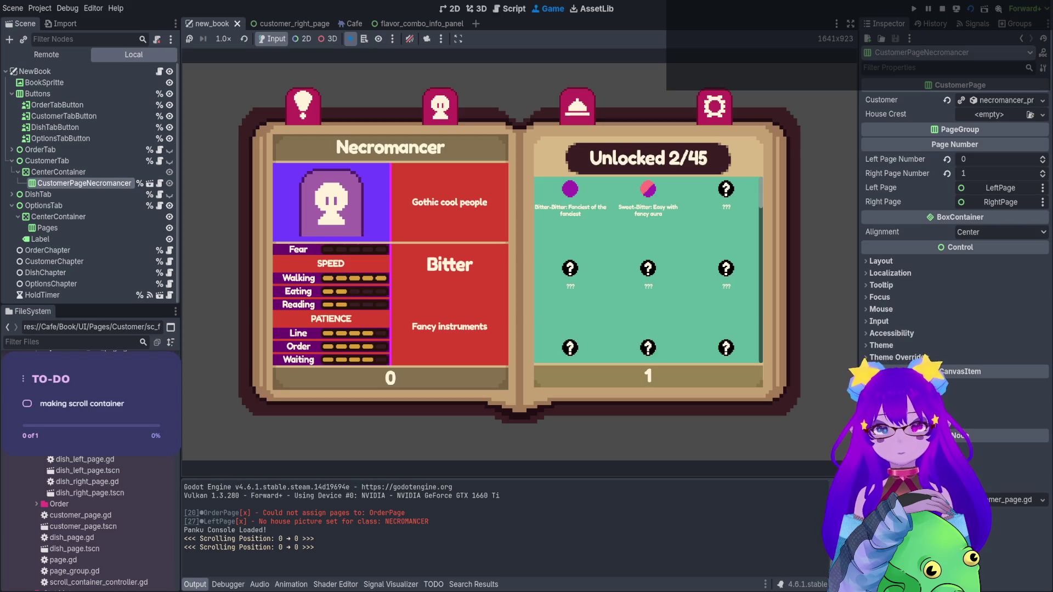
scroll(648, 268, "down", 1)
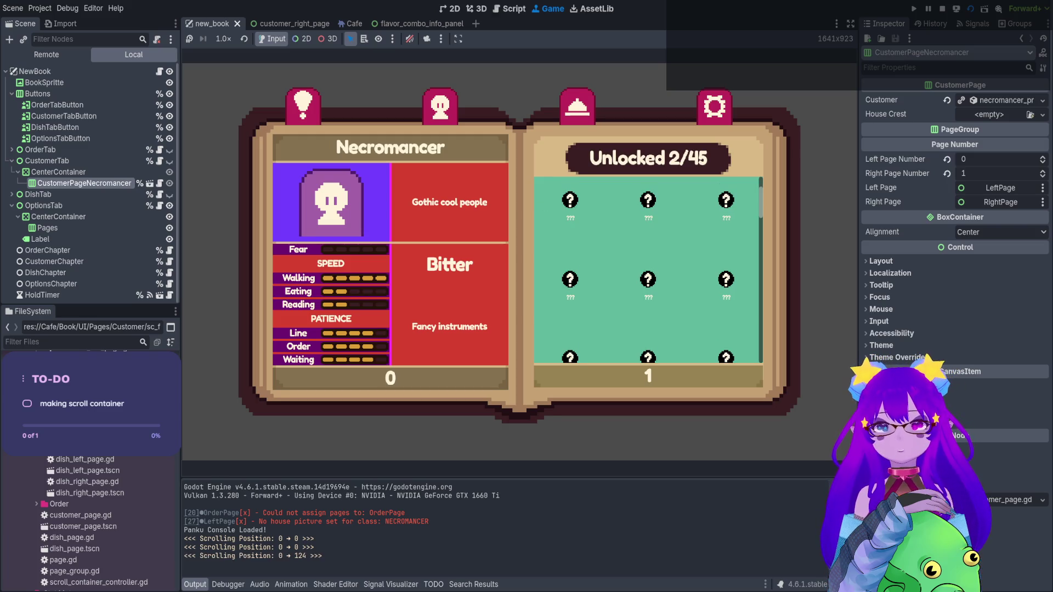
scroll(648, 269, "up", 1)
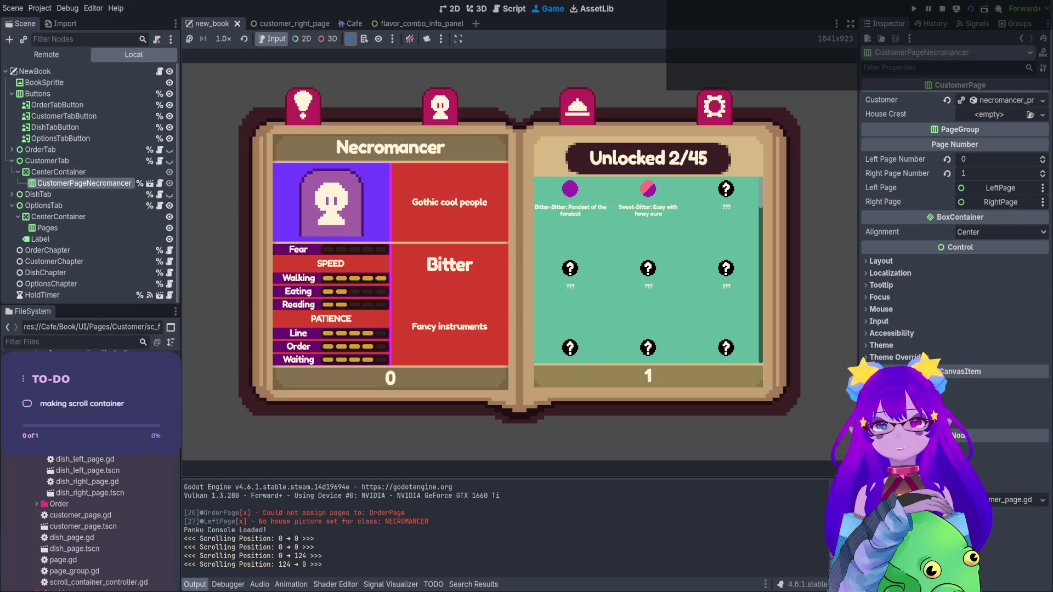
scroll(648, 269, "down", 1)
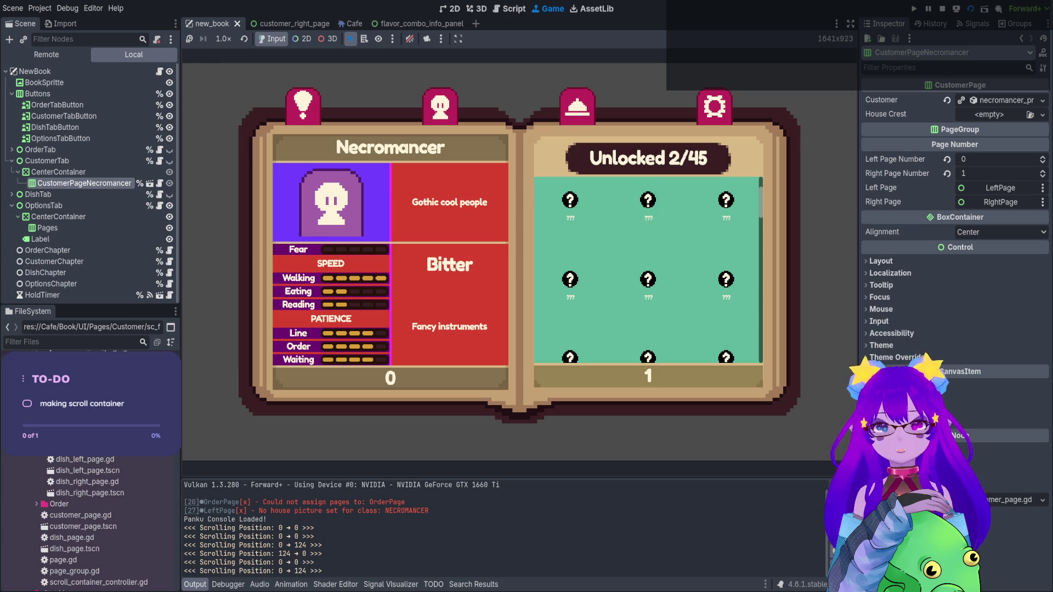
scroll(648, 269, "up", 1)
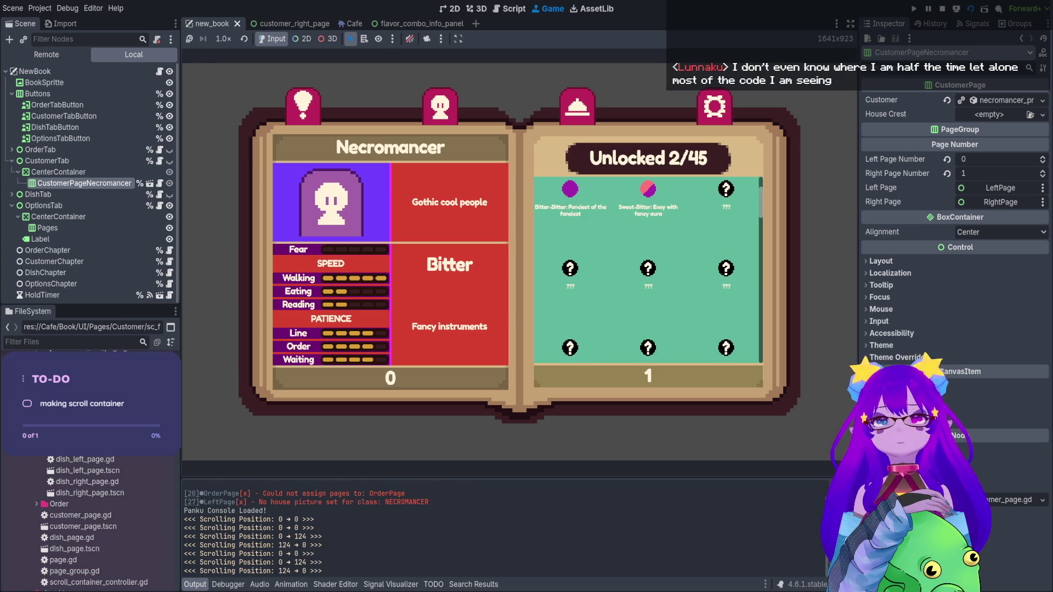
scroll(648, 269, "up", 1)
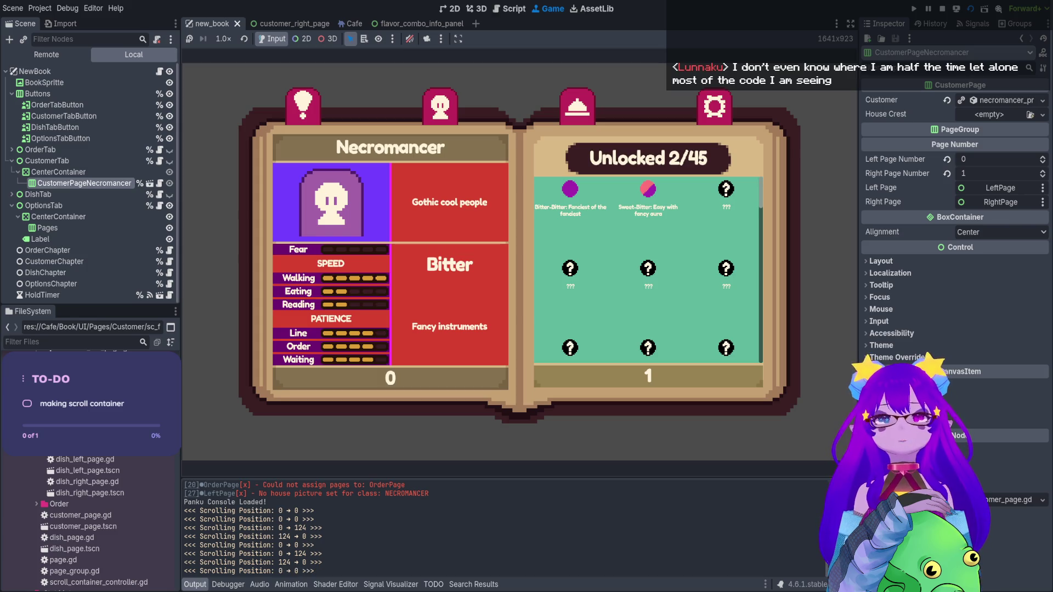
scroll(648, 269, "down", 1)
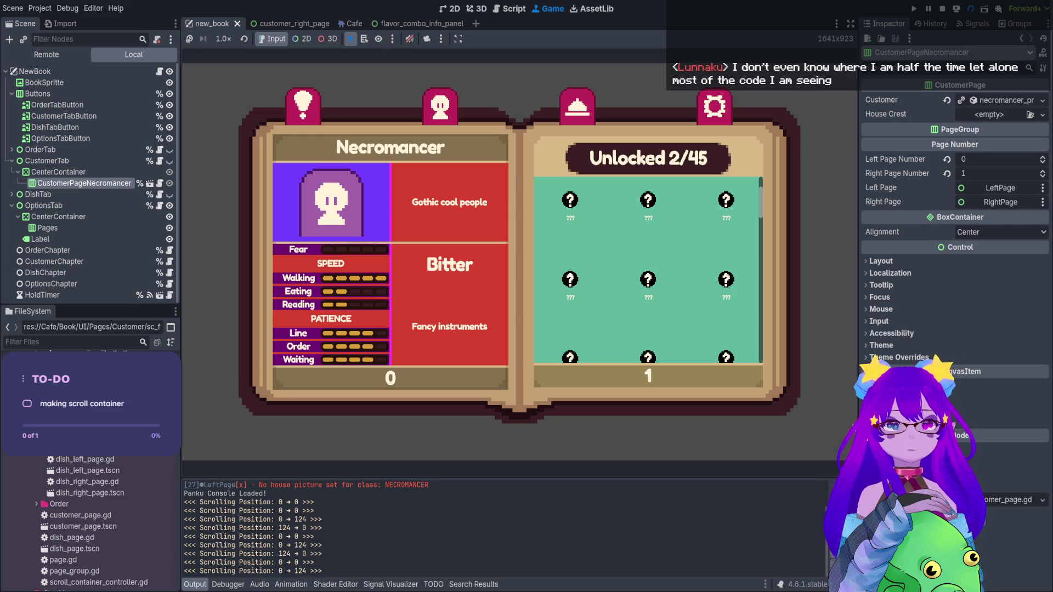
scroll(648, 269, "up", 1)
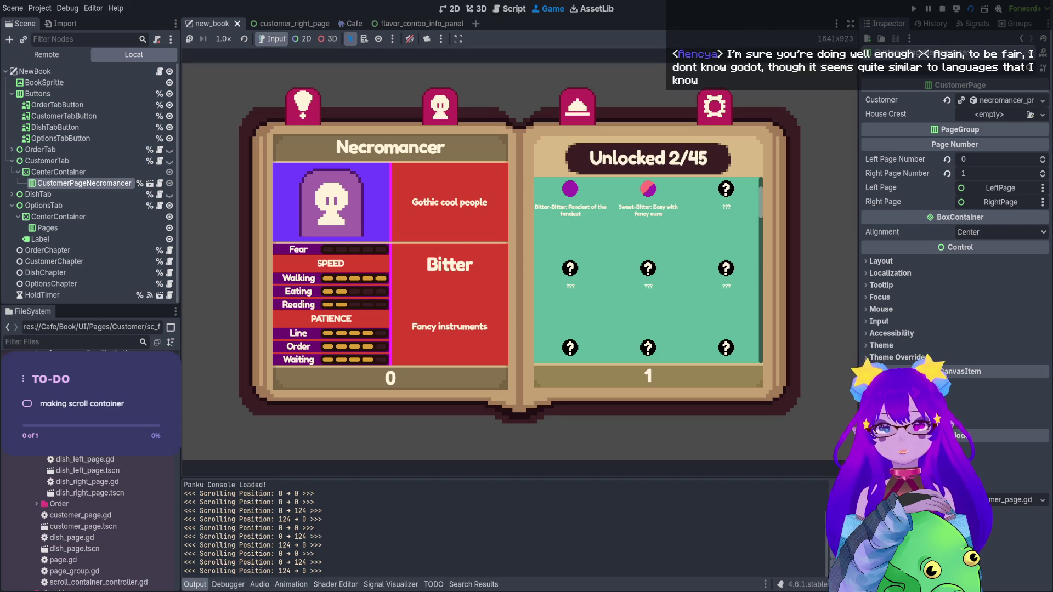
left_click(942, 9)
scroll(390, 202, "down", 6)
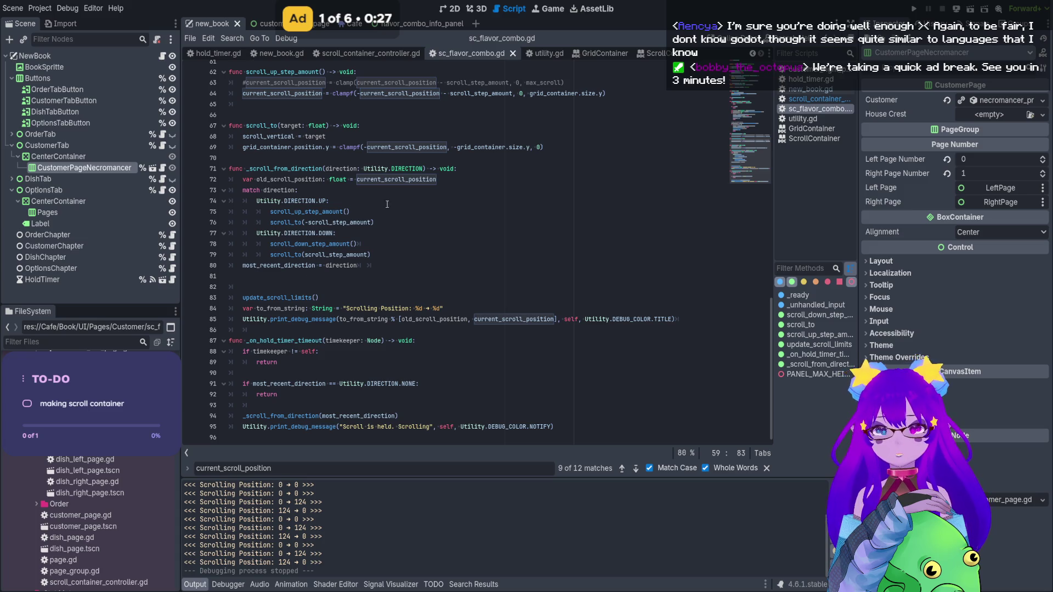
Fix line 73 to declare old_grid_container_y = current_scroll_position instead of the dotted name
scroll(340, 152, "up", 2)
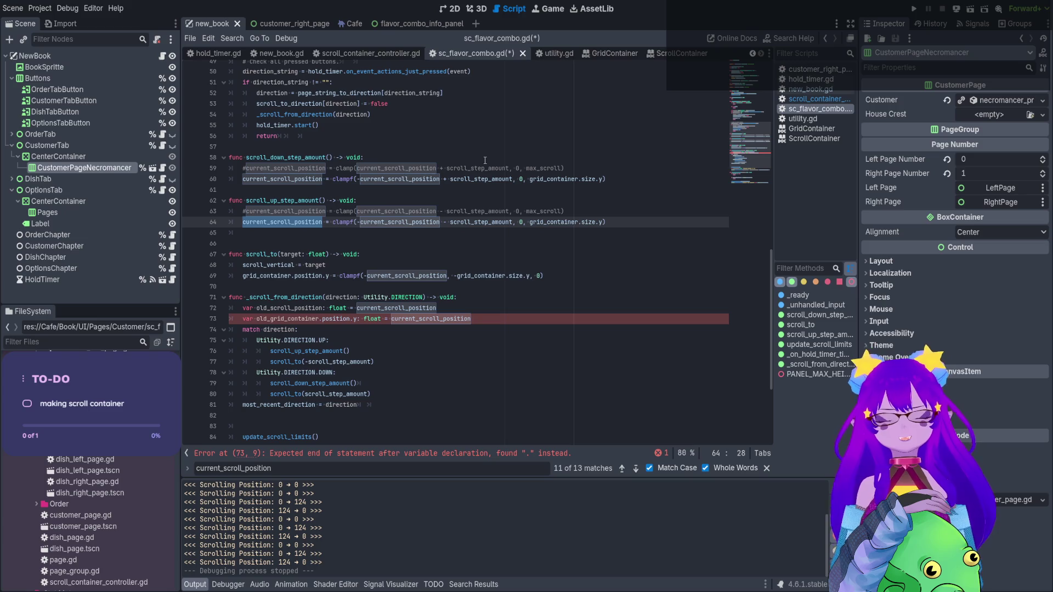
left_click(573, 317)
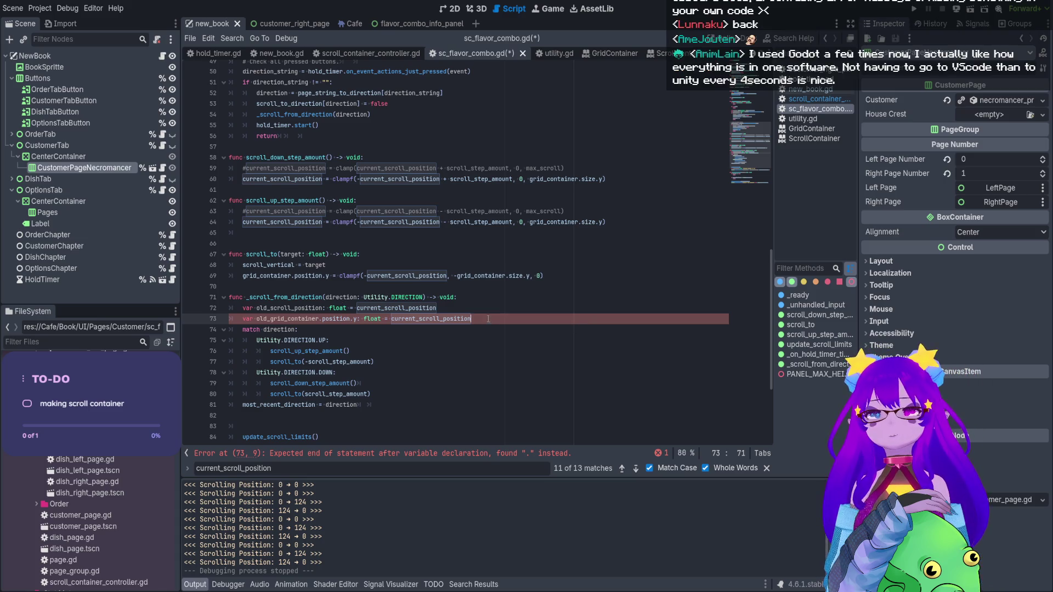
scroll(481, 316, "down", 2)
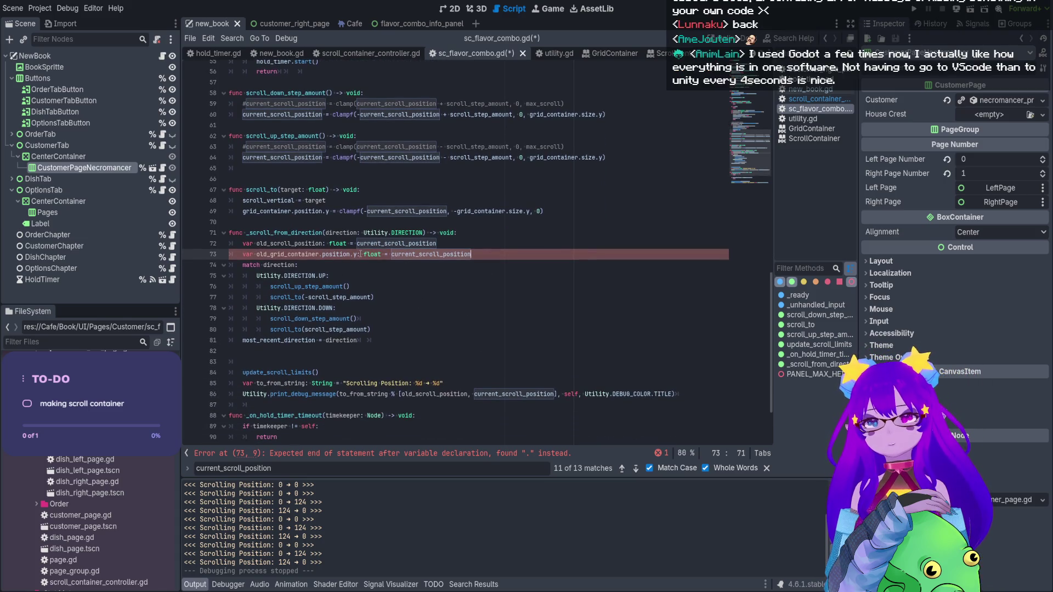
left_click(358, 253)
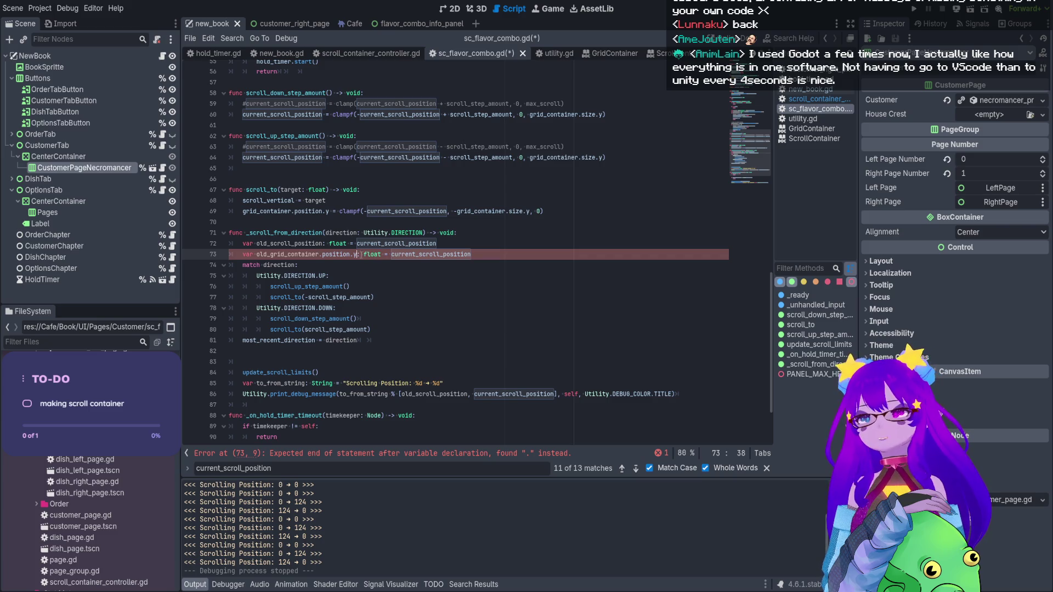
left_click_drag(292, 254, 259, 254)
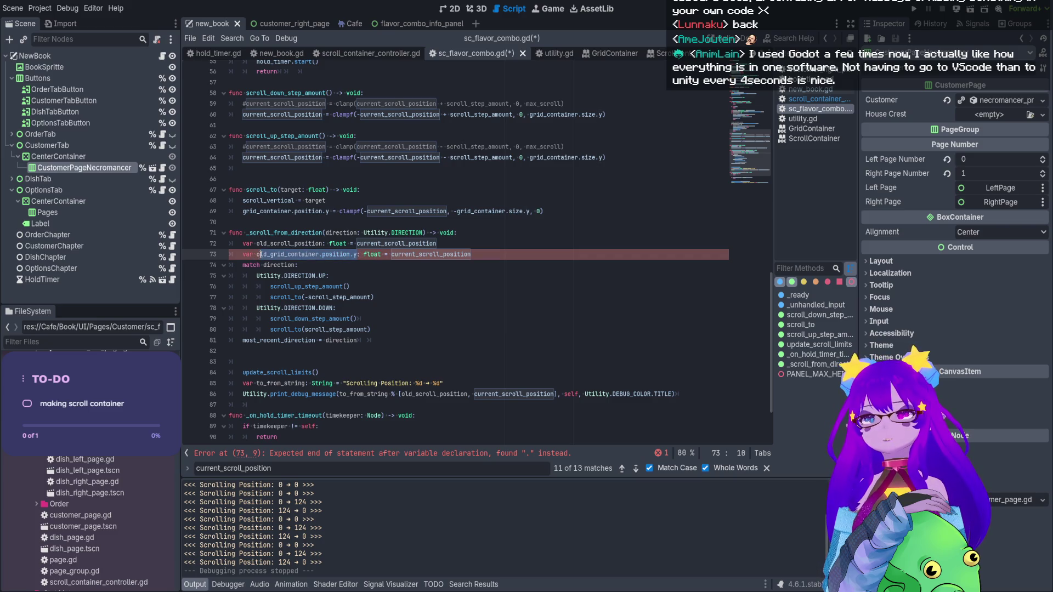
scroll(302, 245, "up", 1)
left_click(321, 287)
key("BackSpace")
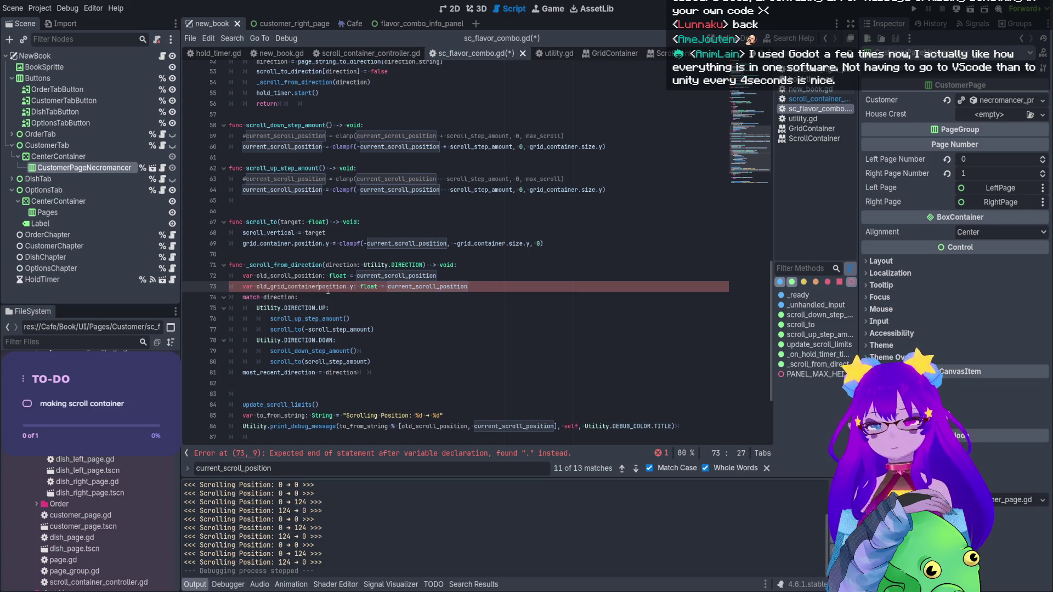
type("_")
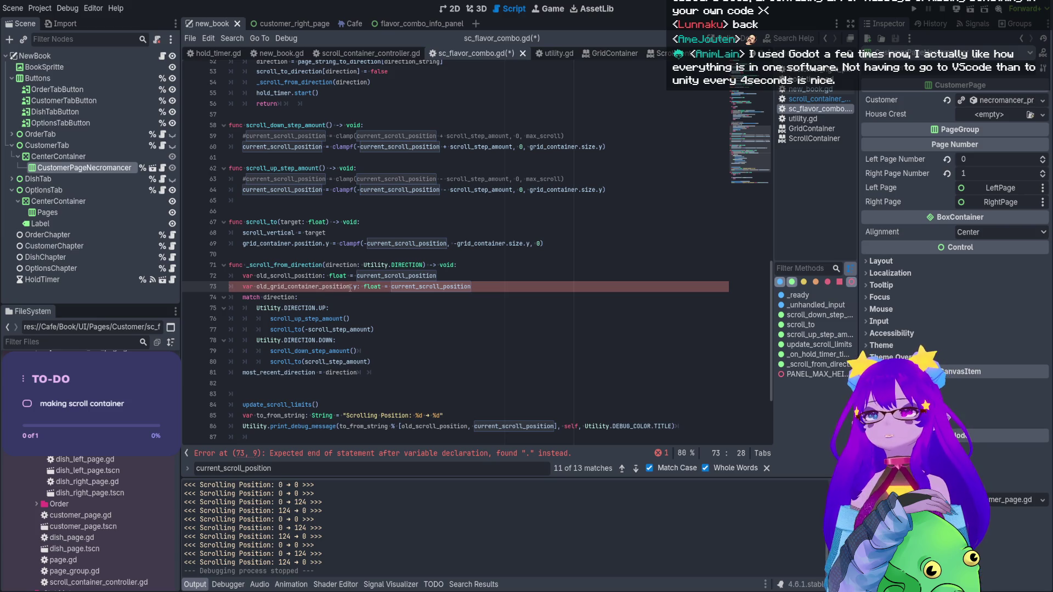
key("Delete")
key("Delete")
key("Delete")
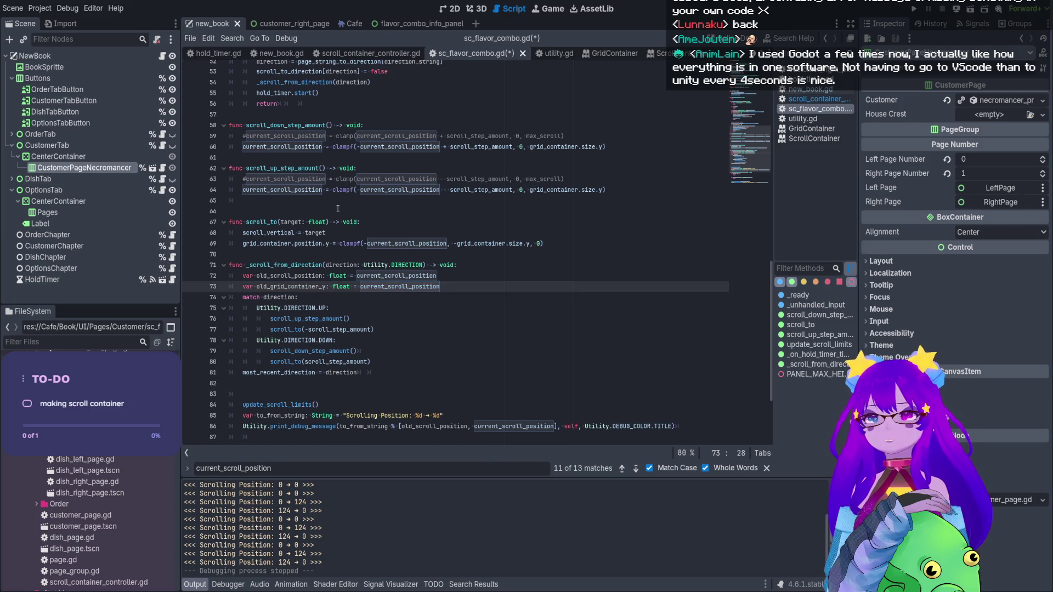
scroll(333, 297, "up", 4)
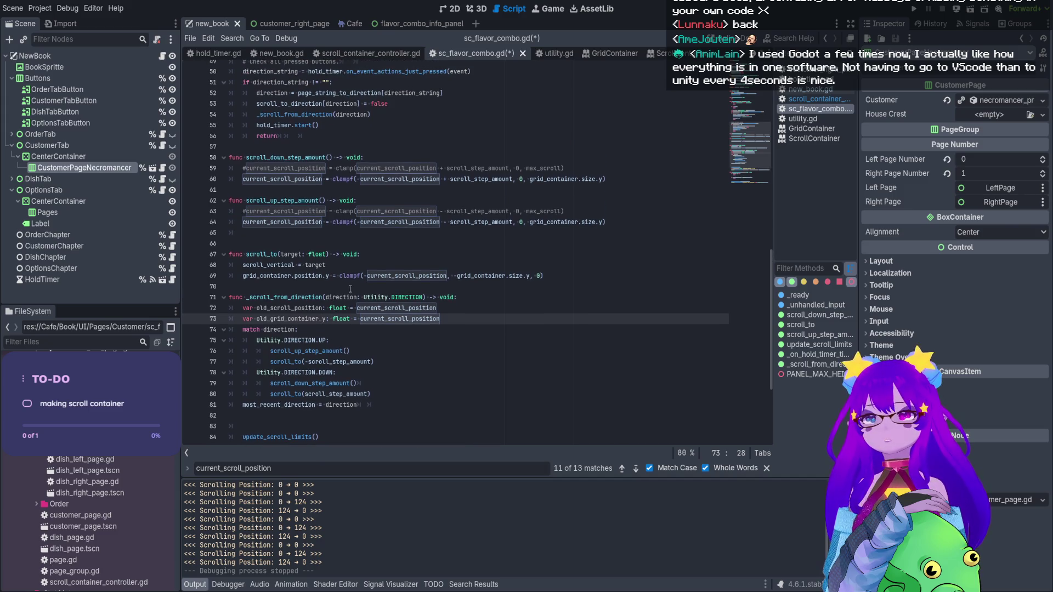
scroll(368, 280, "up", 3)
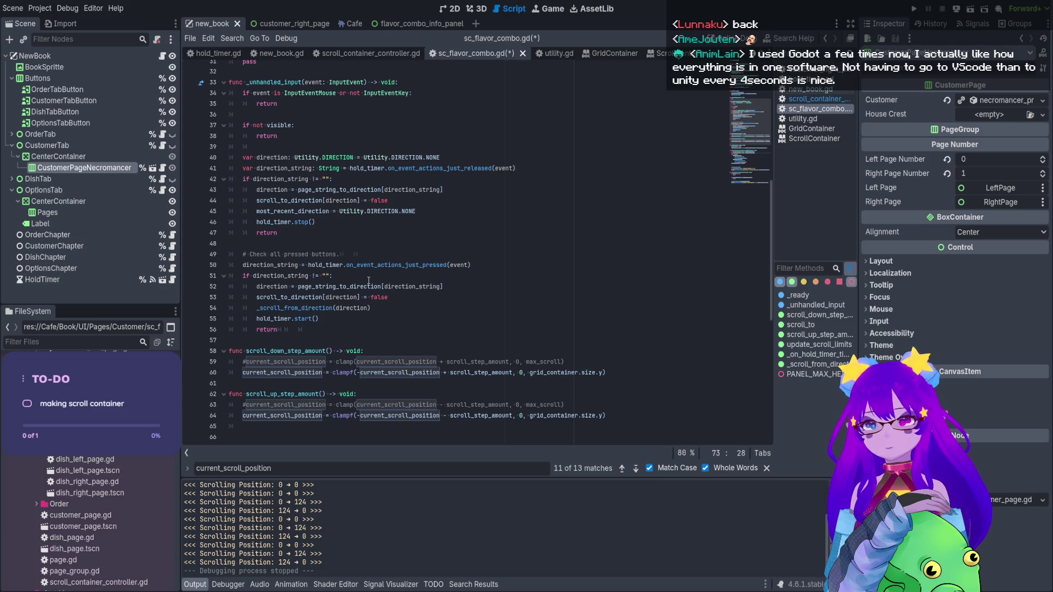
scroll(368, 281, "up", 8)
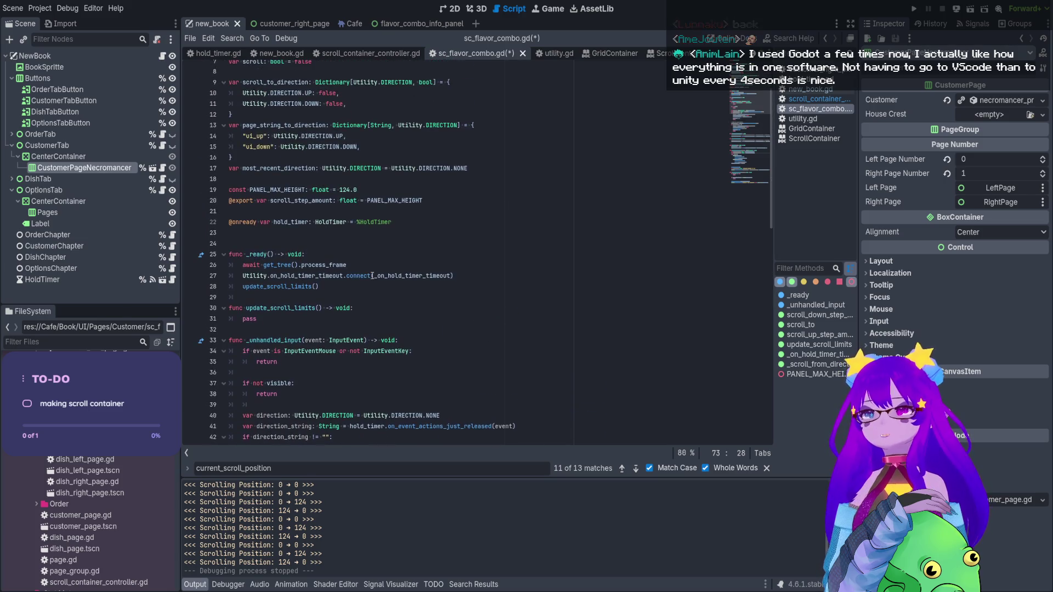
scroll(372, 276, "down", 4)
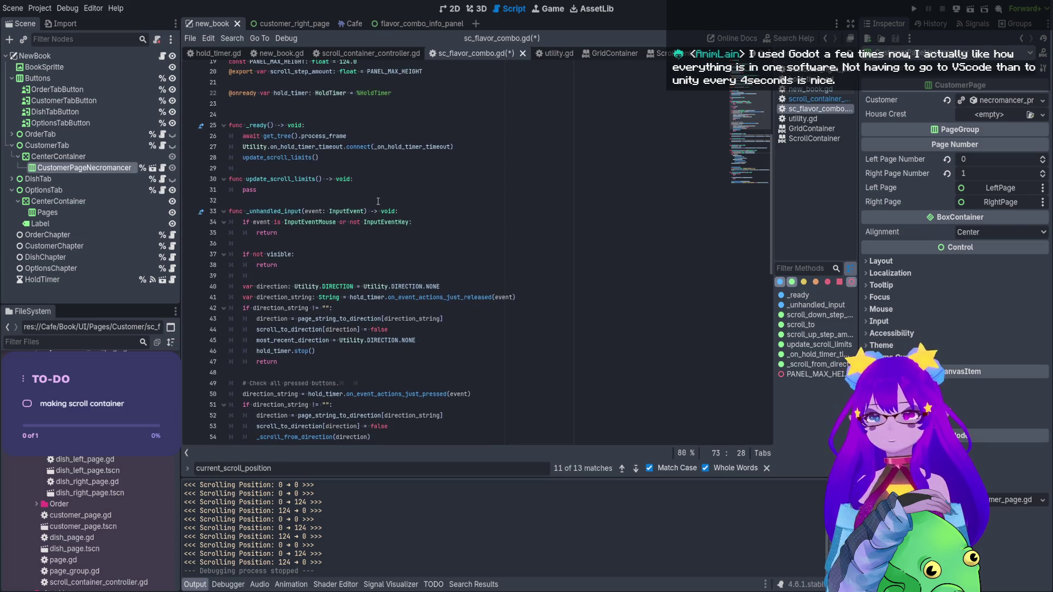
scroll(377, 202, "down", 4)
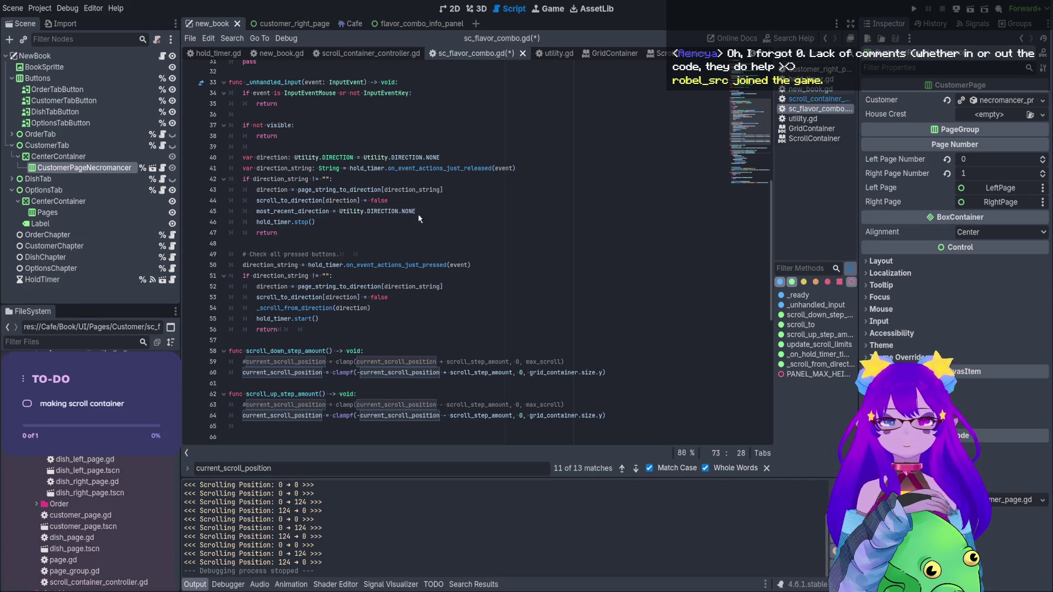
left_click(399, 308)
scroll(399, 305, "down", 1)
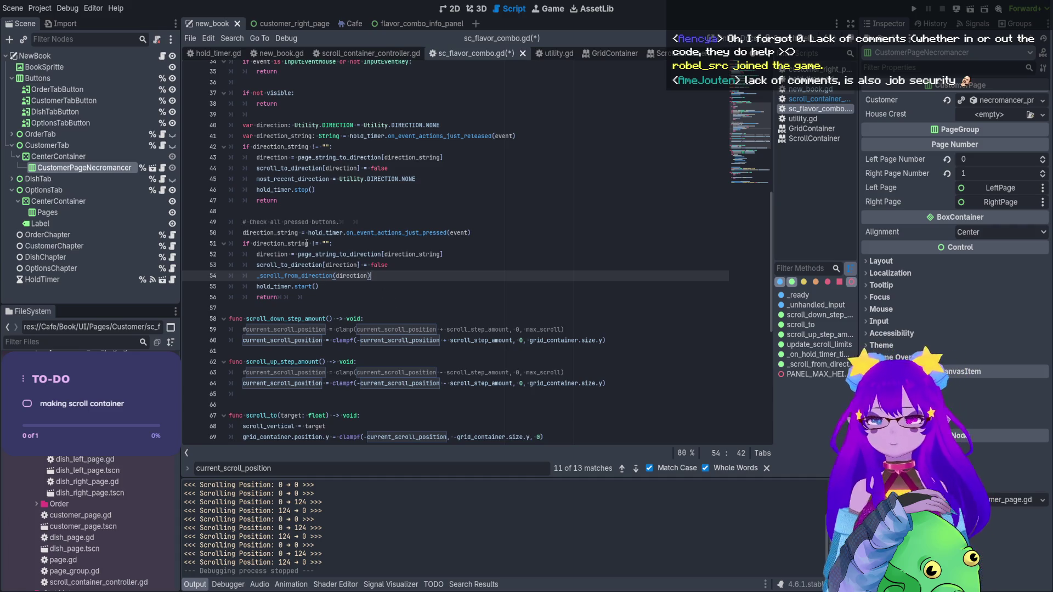
scroll(352, 142, "down", 2)
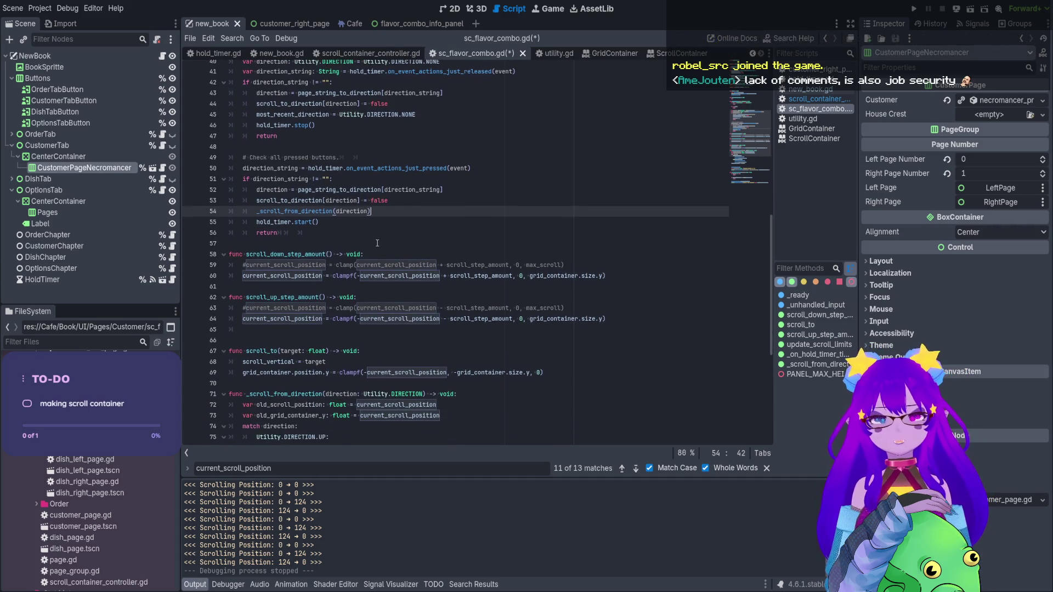
scroll(352, 142, "up", 1)
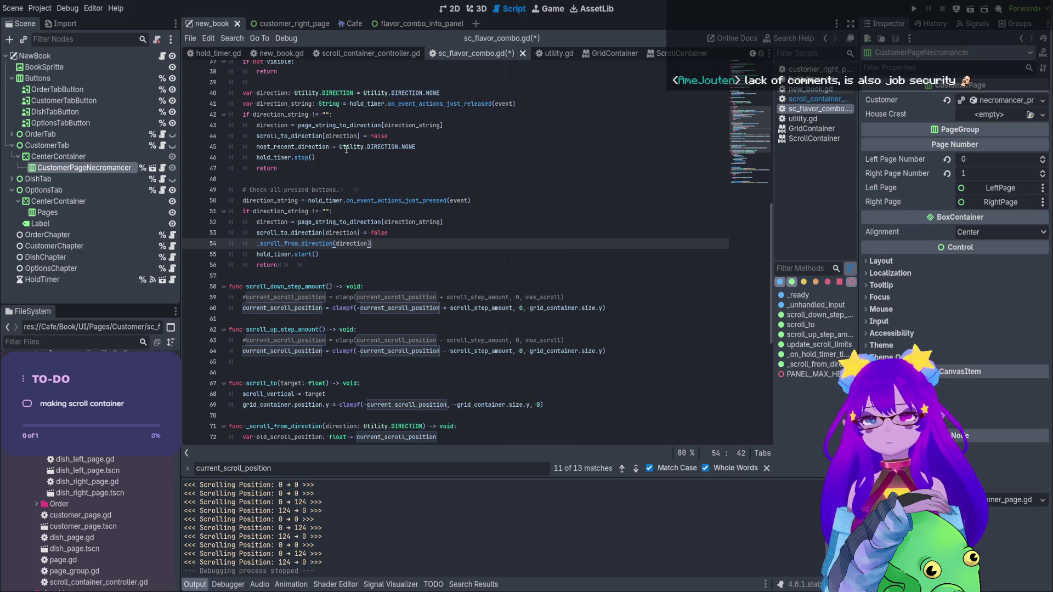
scroll(322, 361, "down", 7)
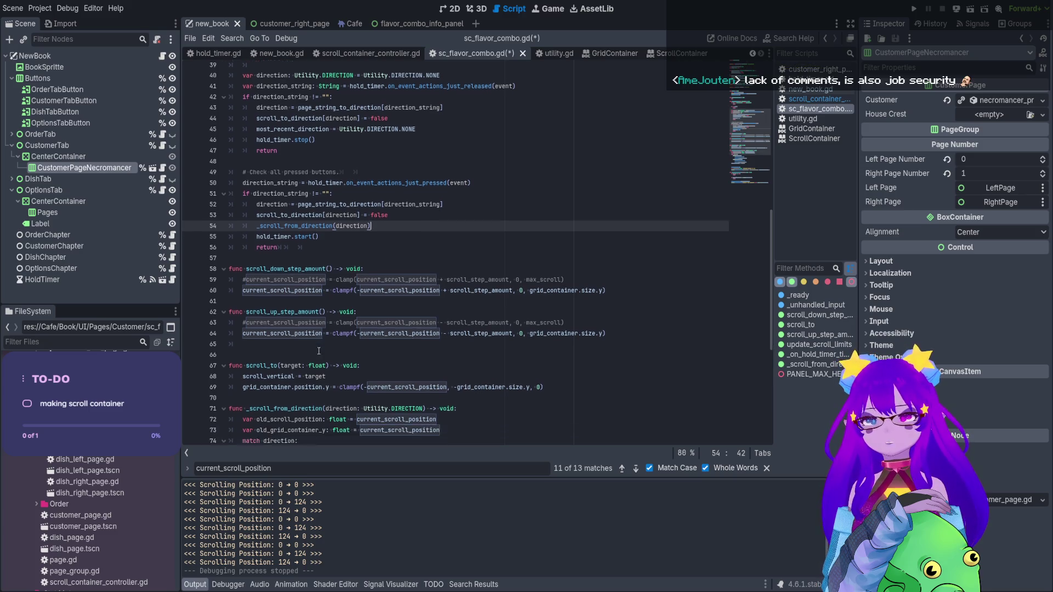
scroll(380, 310, "up", 1)
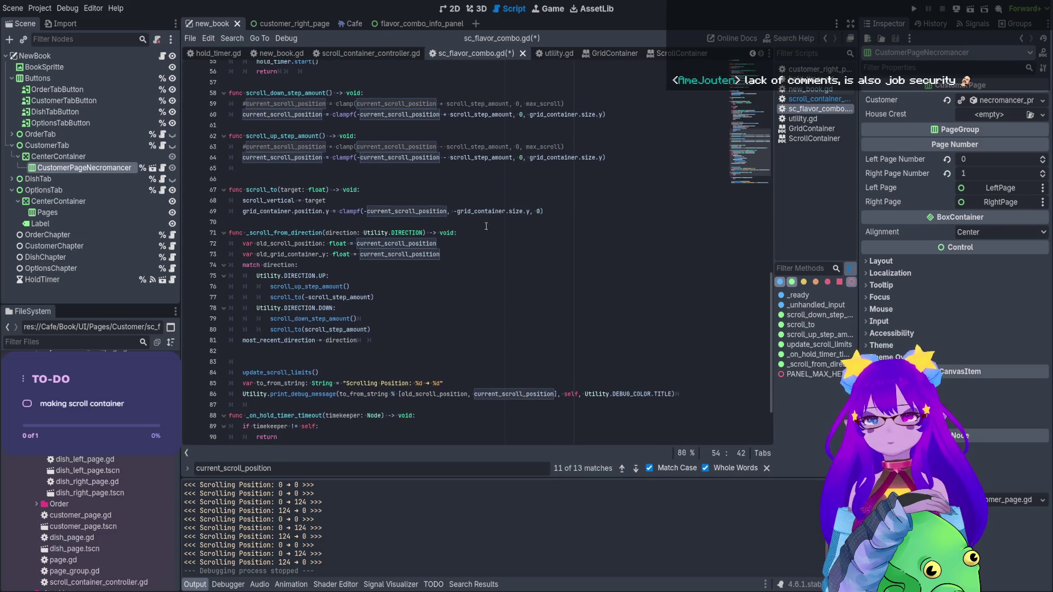
Make old_grid_container_y on line 73 start from grid_container.size.y
left_click_drag(528, 211, 457, 212)
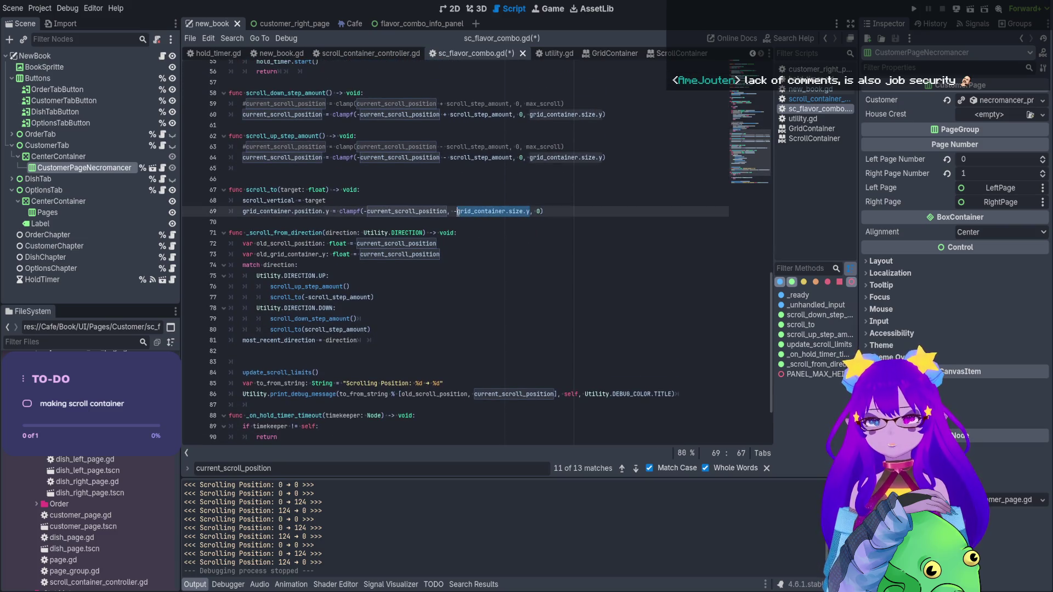
key("ctrl+c")
double_click(399, 254)
key("ctrl+v")
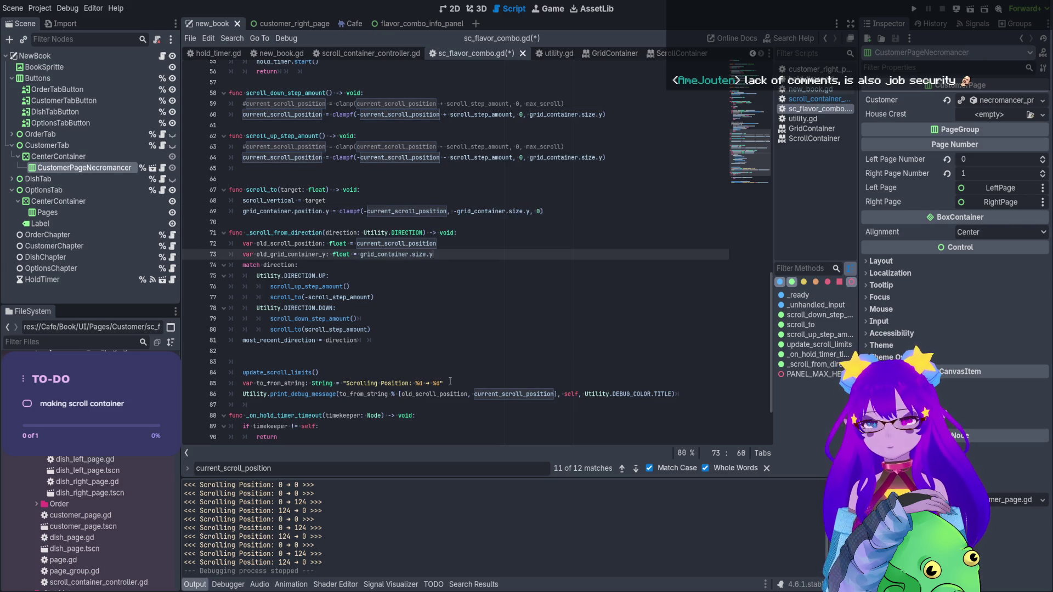
Duplicate the print_debug_message line and give the copy the NOTIFY colour
left_click(450, 381)
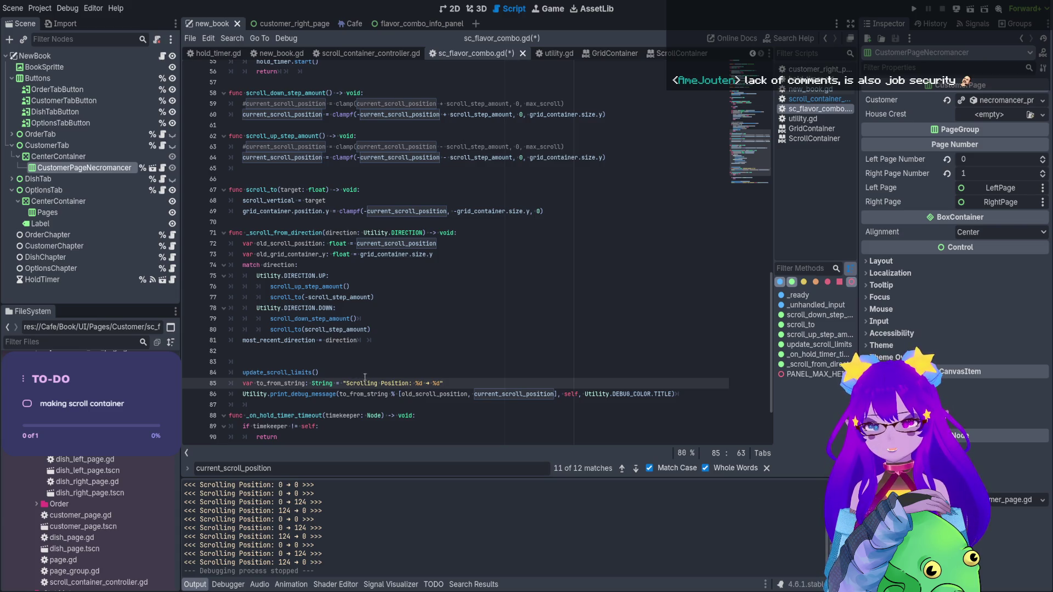
left_click(693, 394)
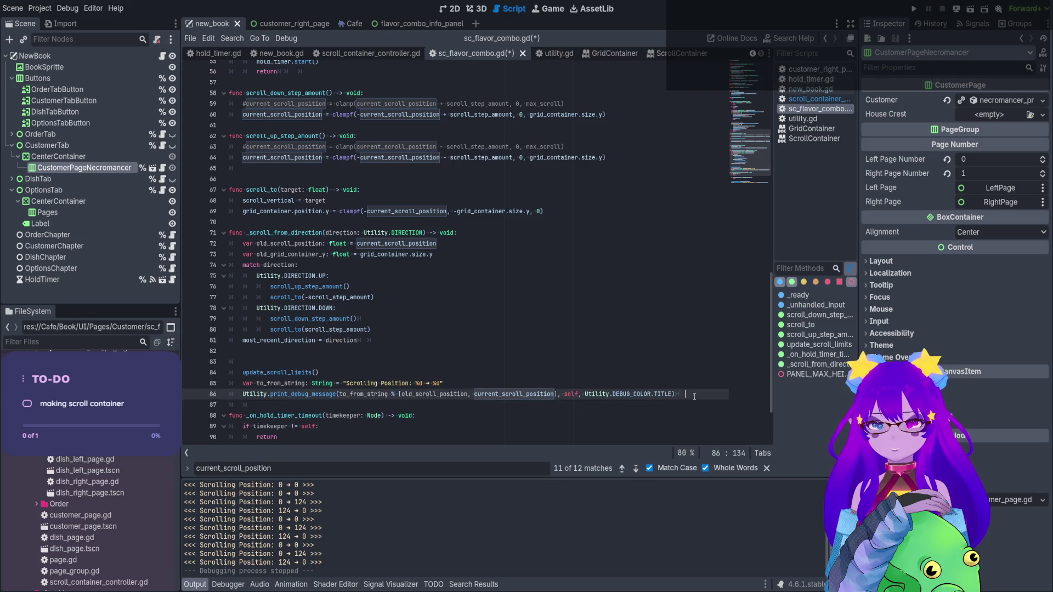
key("BackSpace")
key("ctrl+shift+d")
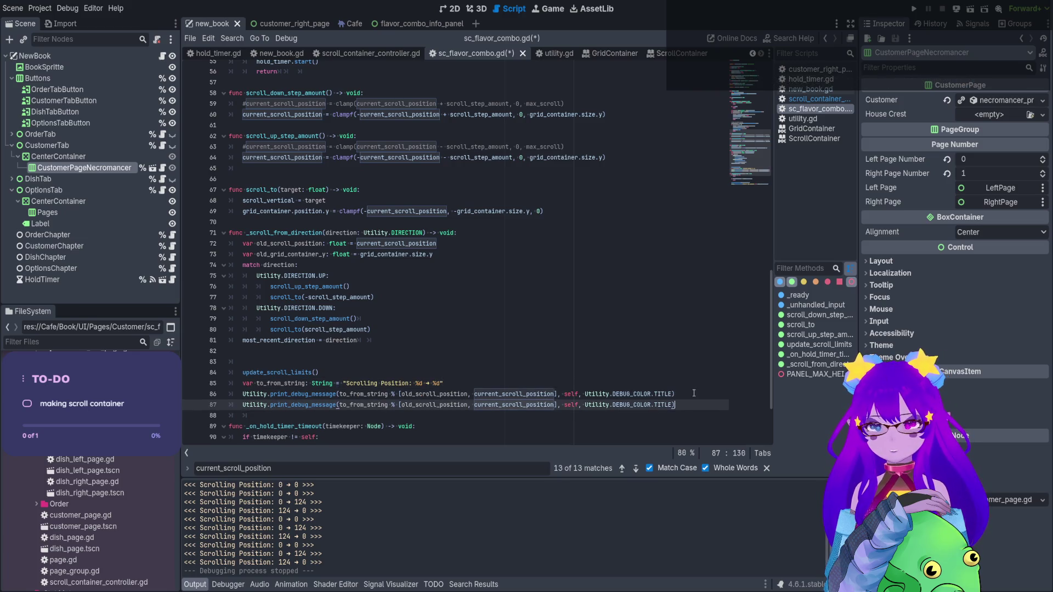
double_click(667, 404)
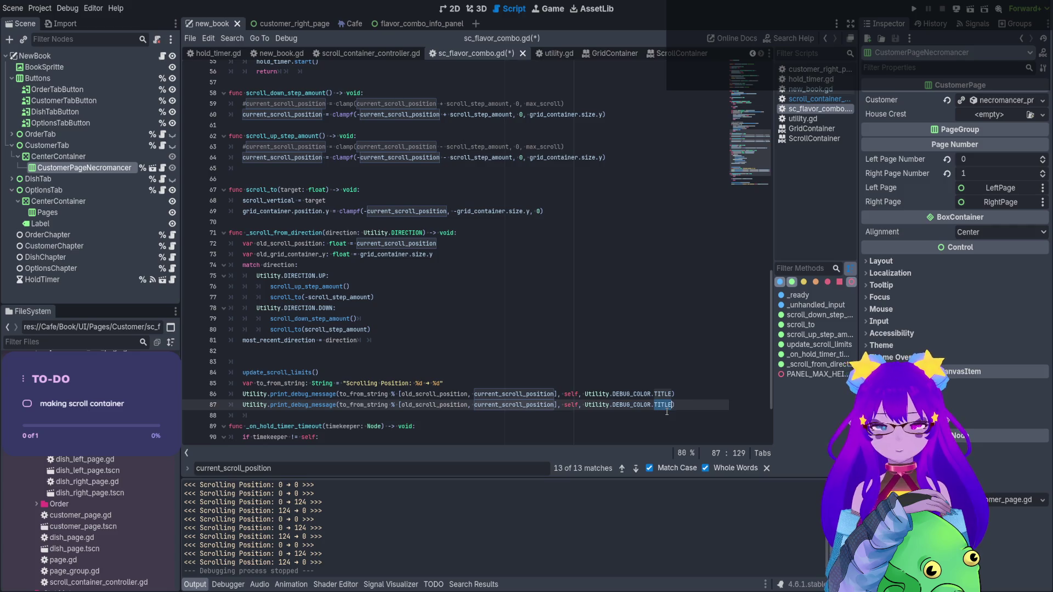
type("NO")
key("Return")
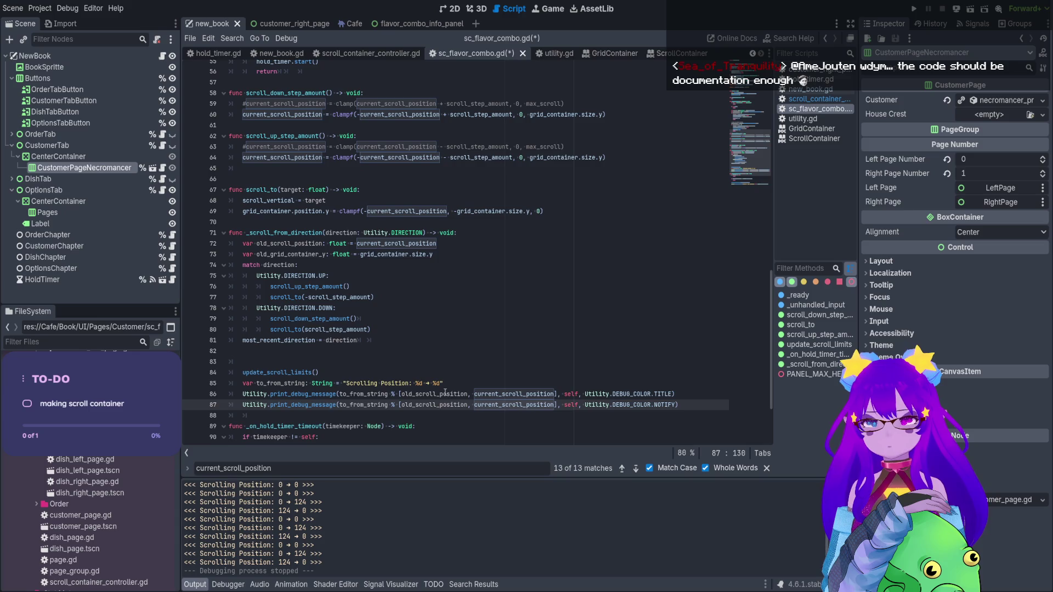
Duplicate the format-string line as a new to_from_y_string variable
key("Up")
key("Up")
key("ctrl+shift+d")
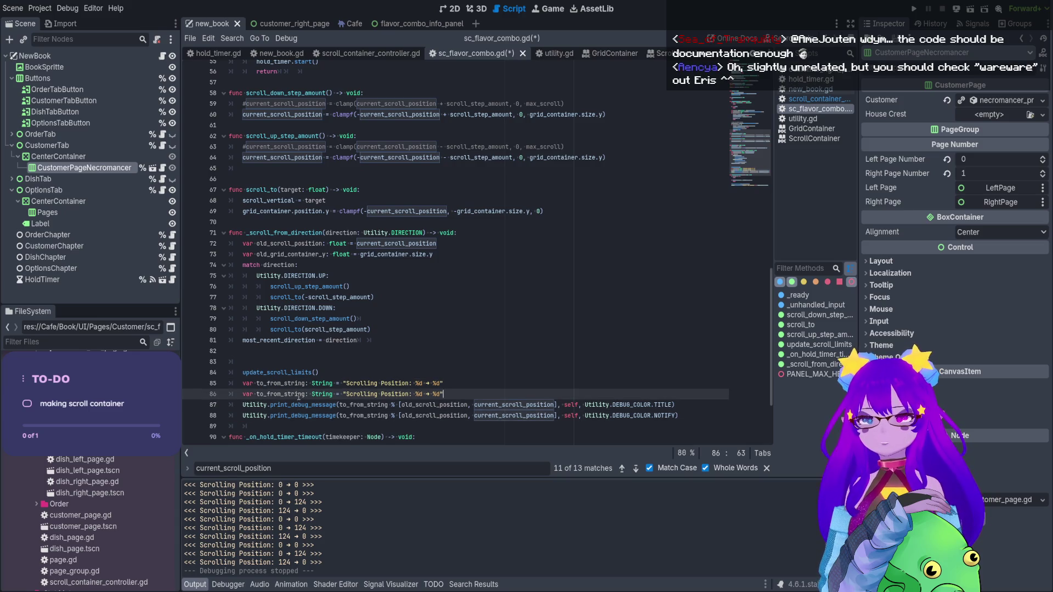
key("ctrl+z")
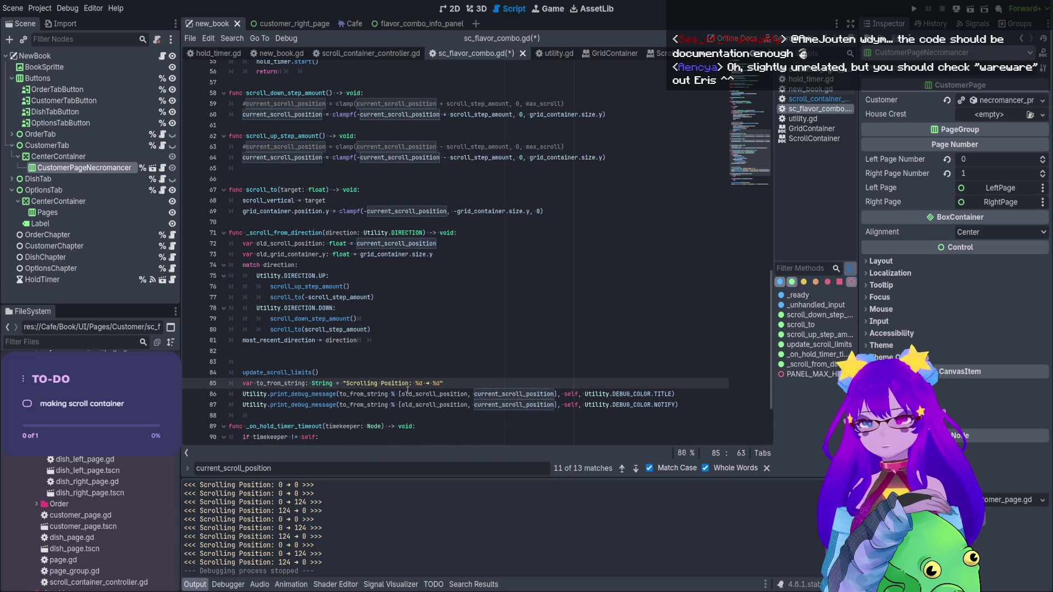
key("ctrl+shift+d")
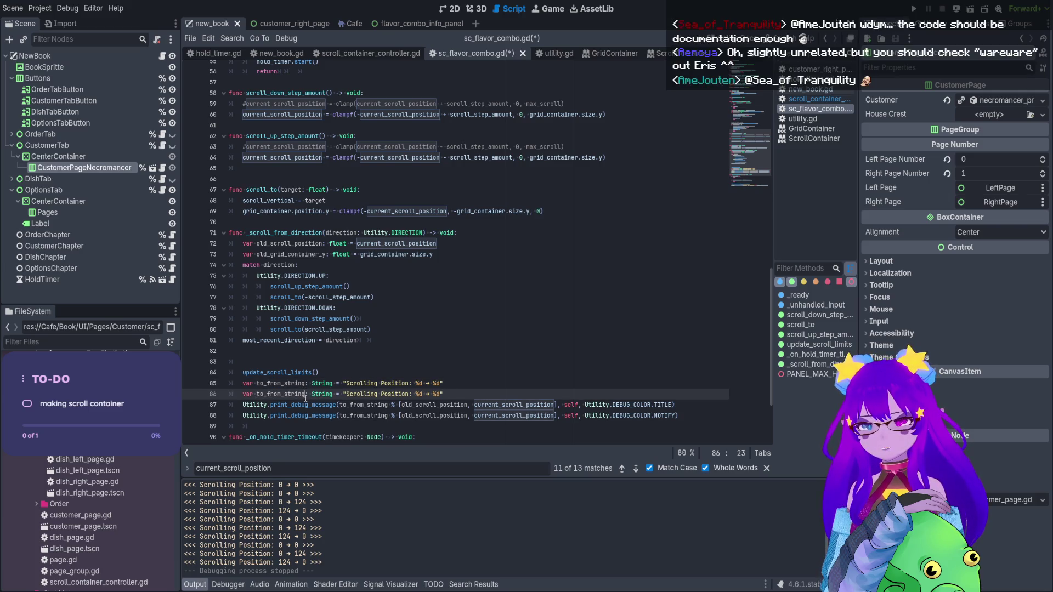
left_click(284, 393)
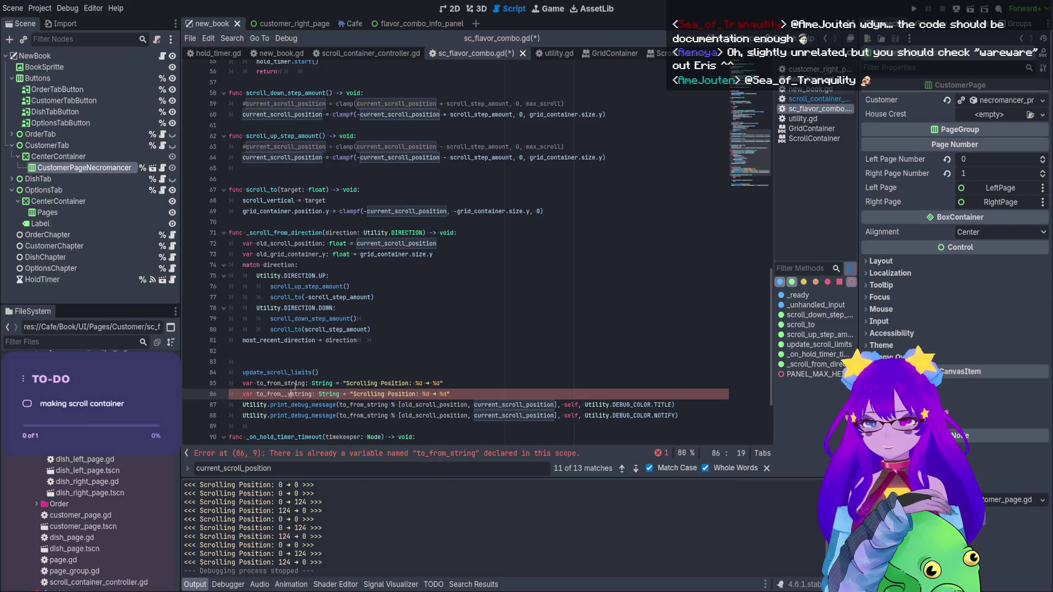
type("v_")
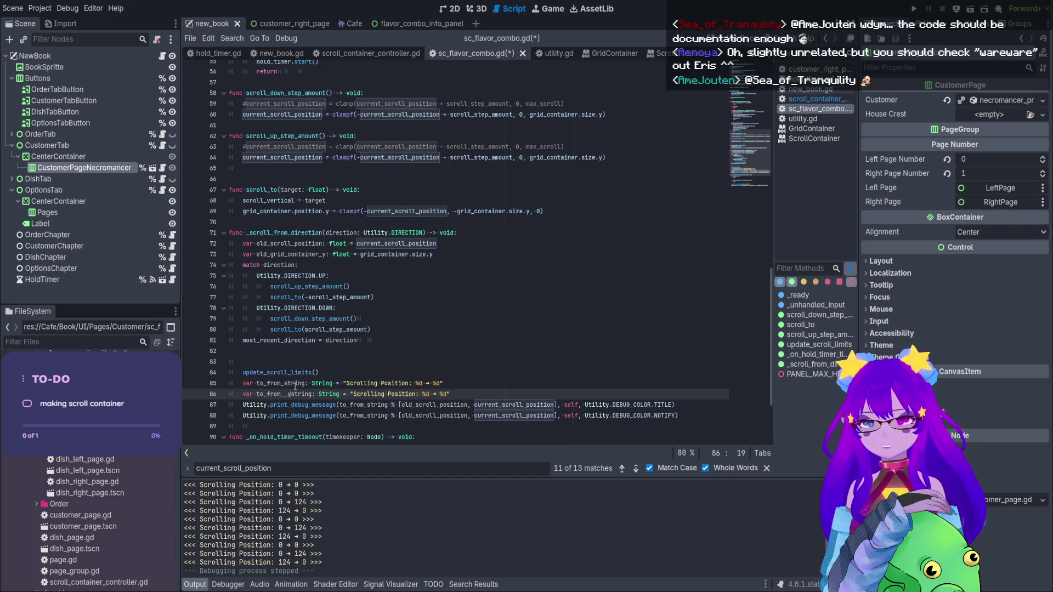
type("_")
key("Delete")
Have the second log use to_from_y_string with old_grid_container_y and grid_container.size.y values
double_click(289, 394)
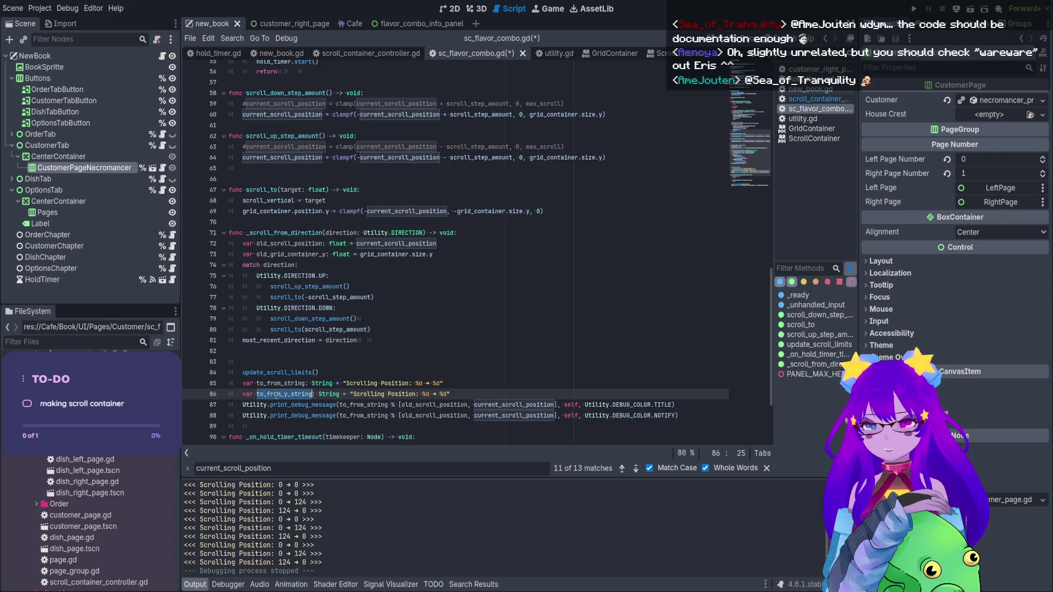
key("ctrl+c")
double_click(363, 415)
key("ctrl+v")
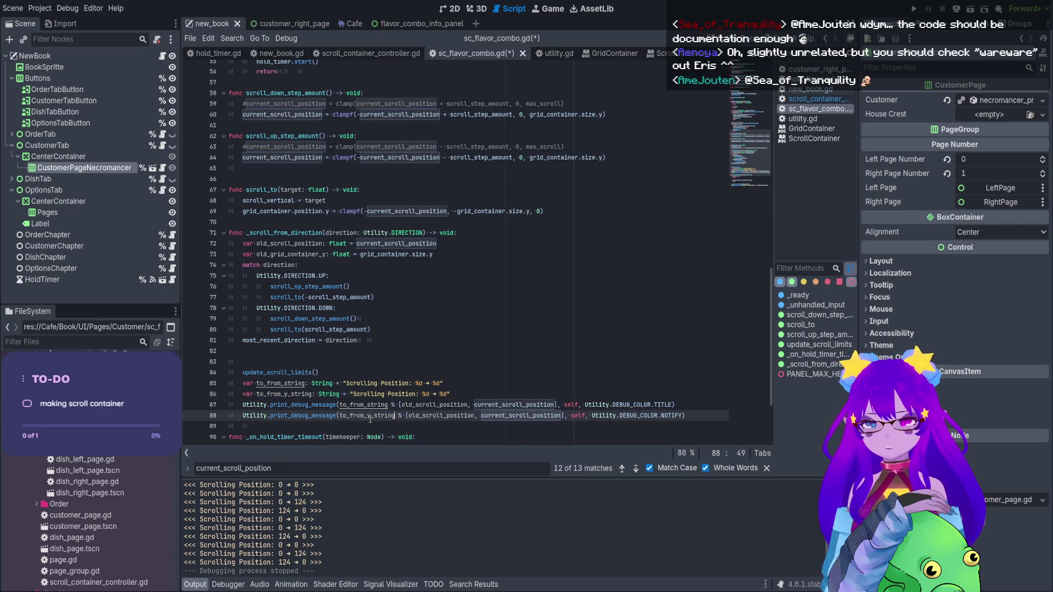
double_click(310, 254)
key("ctrl+c")
double_click(437, 415)
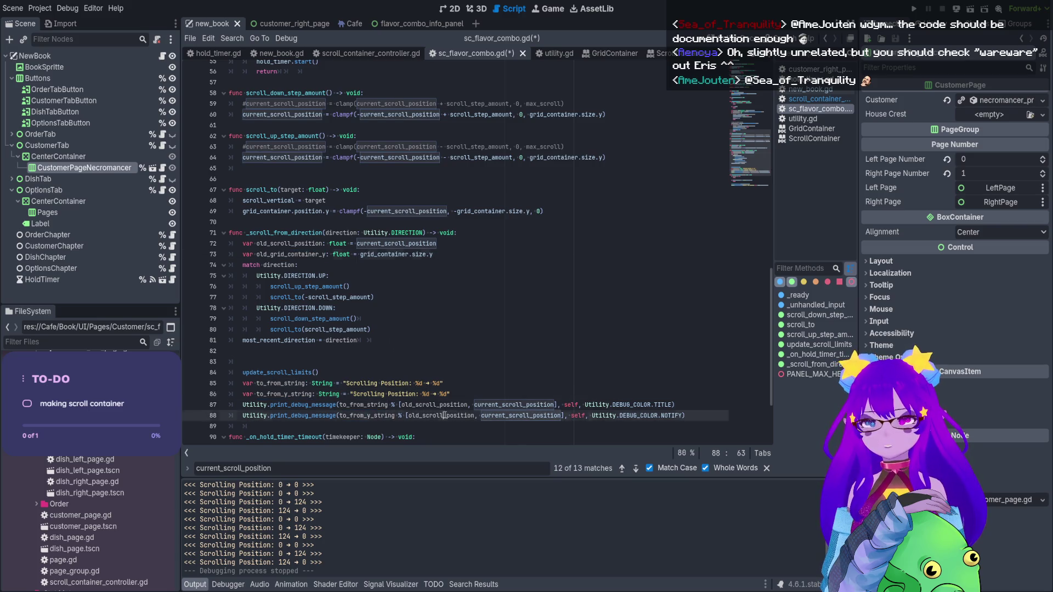
key("ctrl+v")
left_click_drag(433, 255, 360, 254)
key("ctrl+c")
double_click(519, 415)
key("ctrl+v")
Relabel the new message 'Grid Y Position' and save the script
scroll(481, 377, "down", 1)
double_click(385, 362)
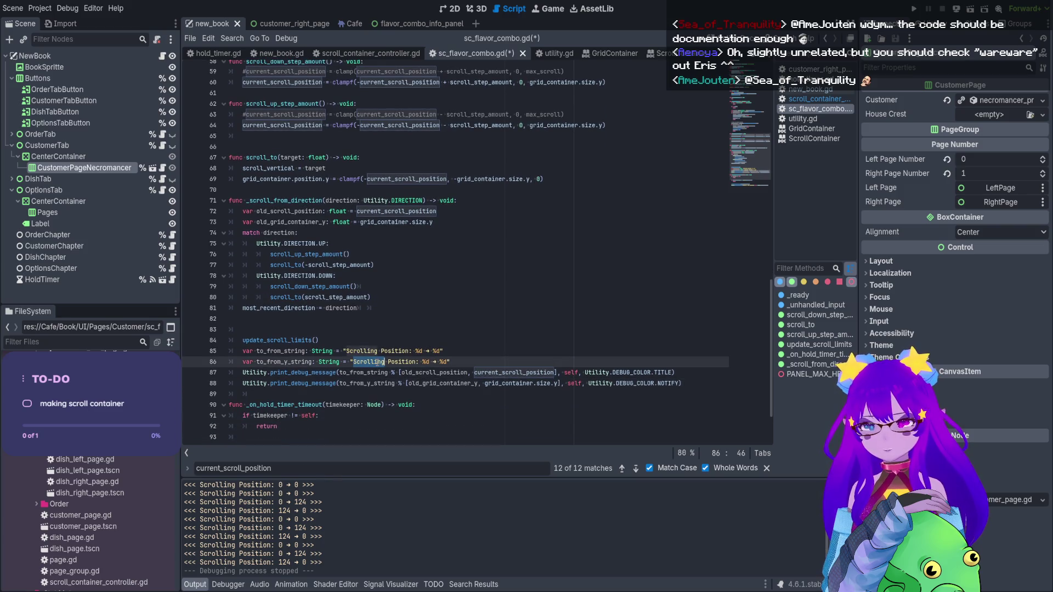
type("Grid Y")
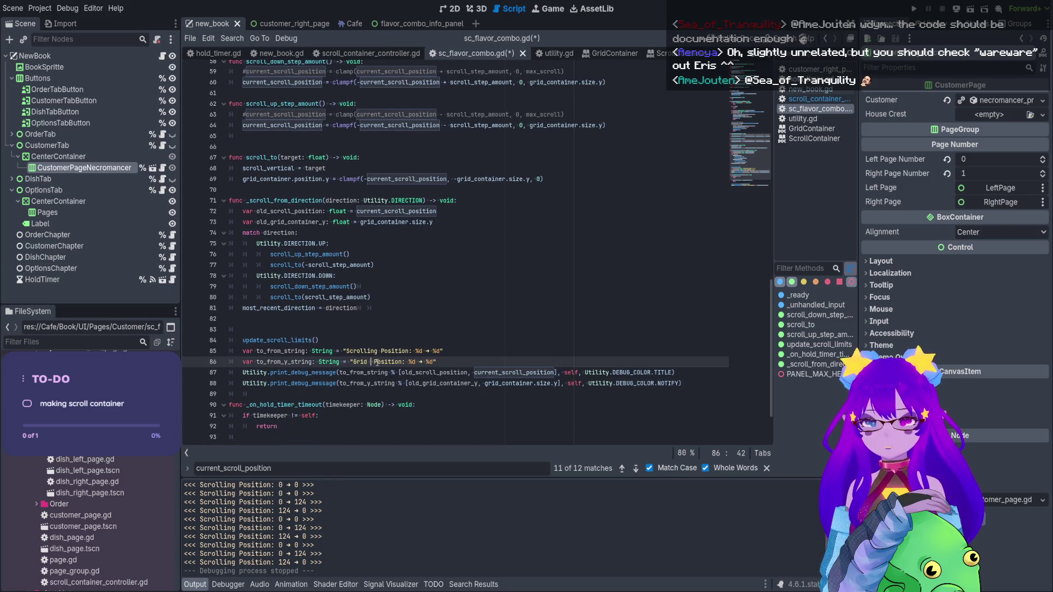
key("ctrl+s")
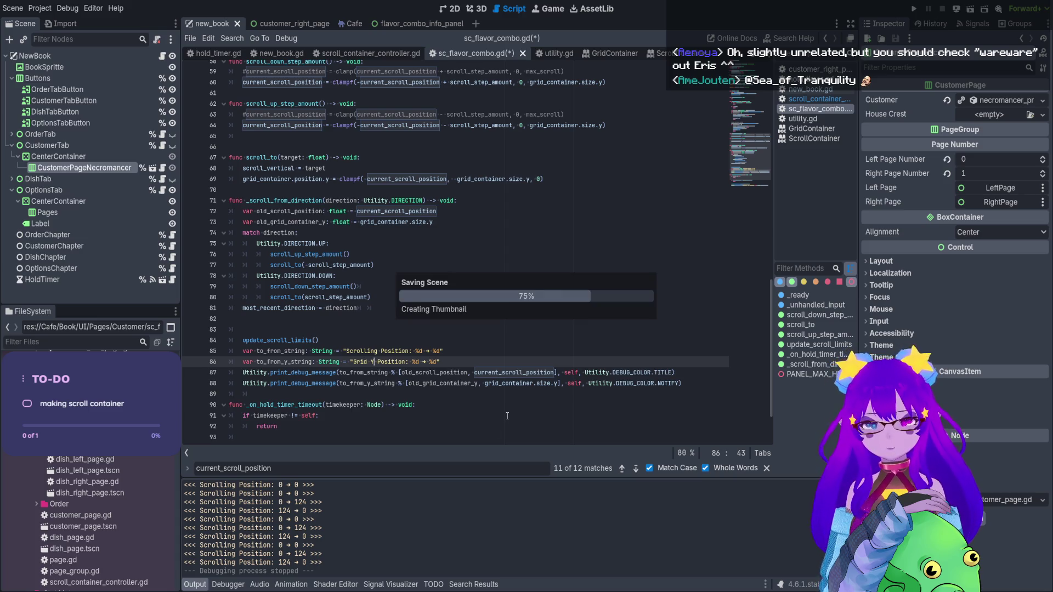
Check the two debug message lines and run the current scene to test grid scrolling
left_click(565, 372)
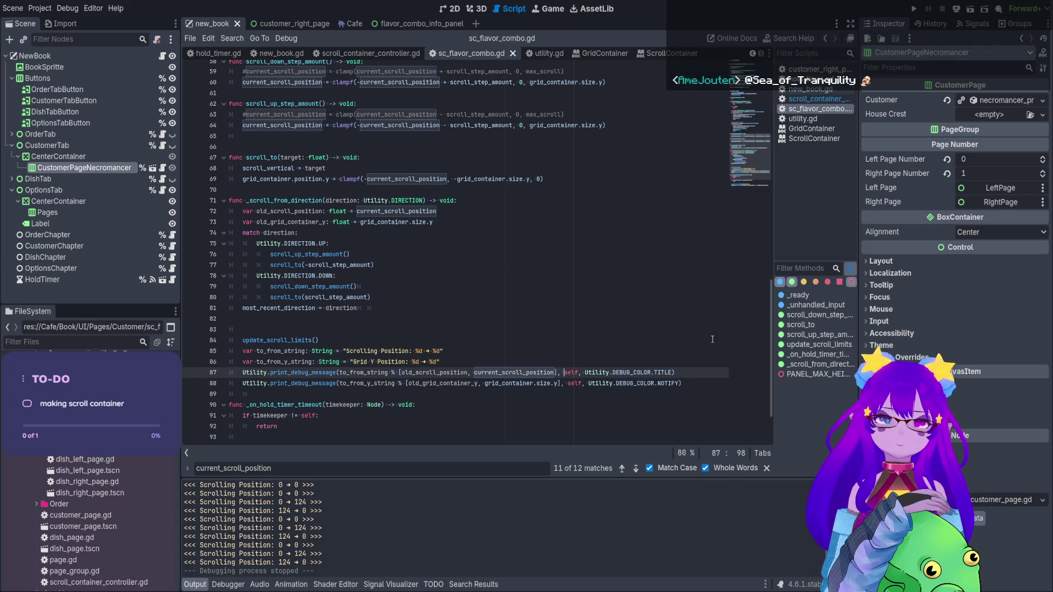
left_click(691, 383)
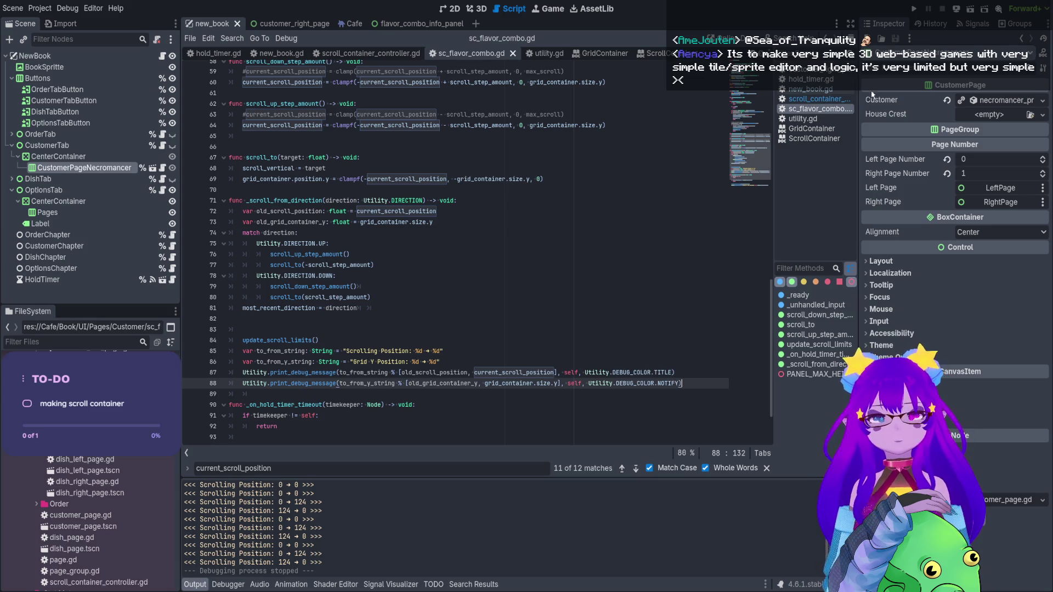
left_click(969, 9)
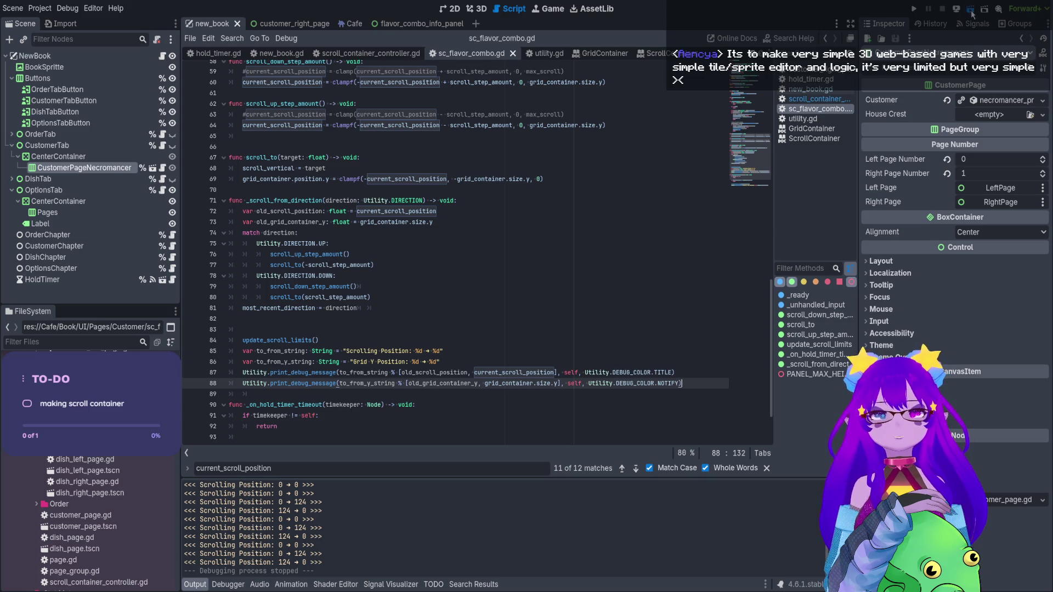
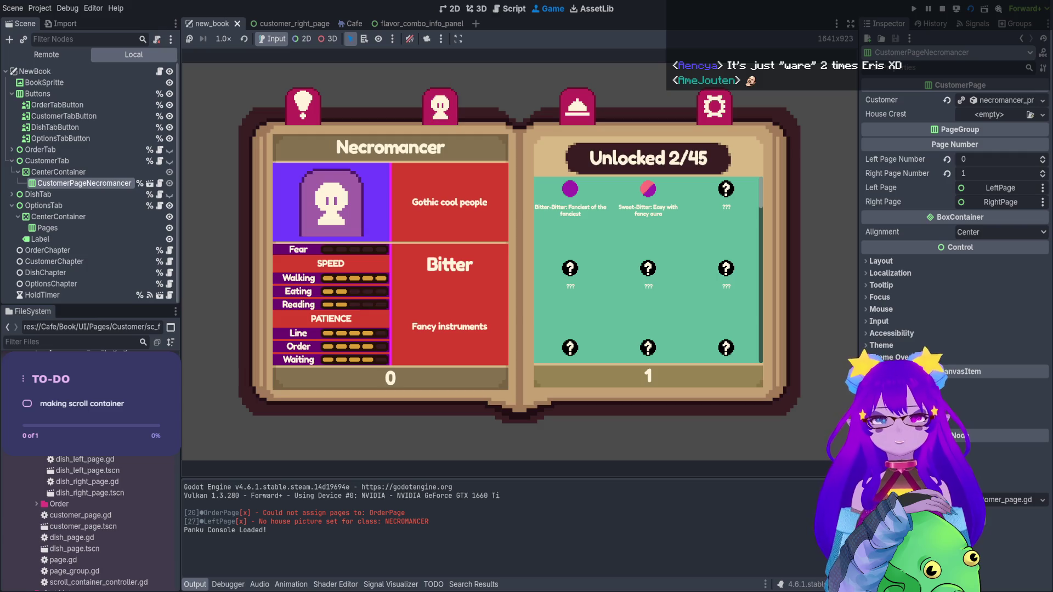
In sc_flavor_combo.gd, replace NOTIFY with DEBUG_COLOR.TITLE on line 88, copying it from line 87
scroll(648, 269, "down", 1)
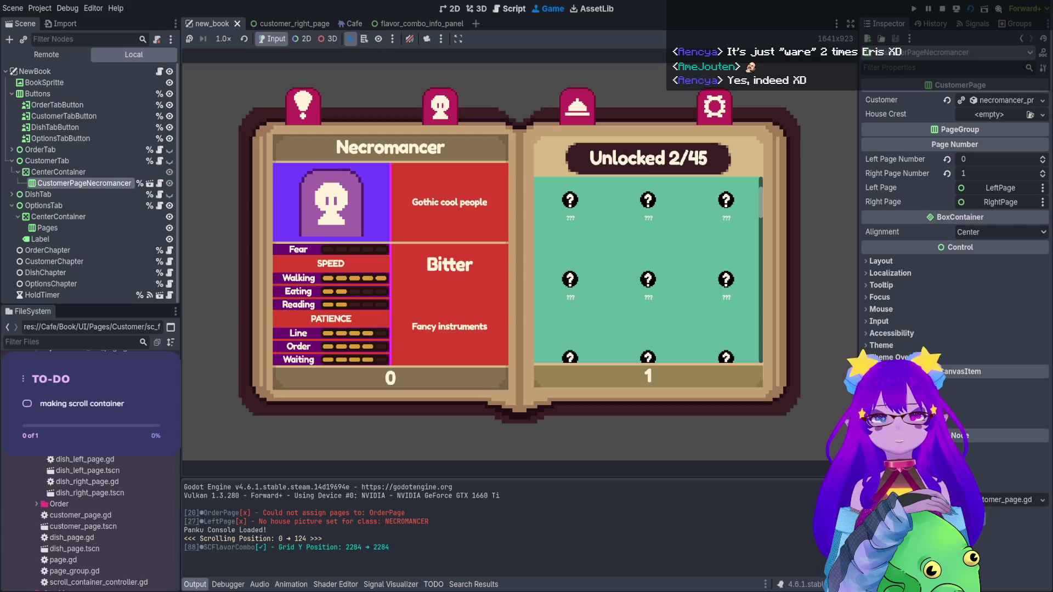
left_click(509, 8)
double_click(657, 379)
key("ctrl+c")
double_click(667, 391)
key("ctrl+v")
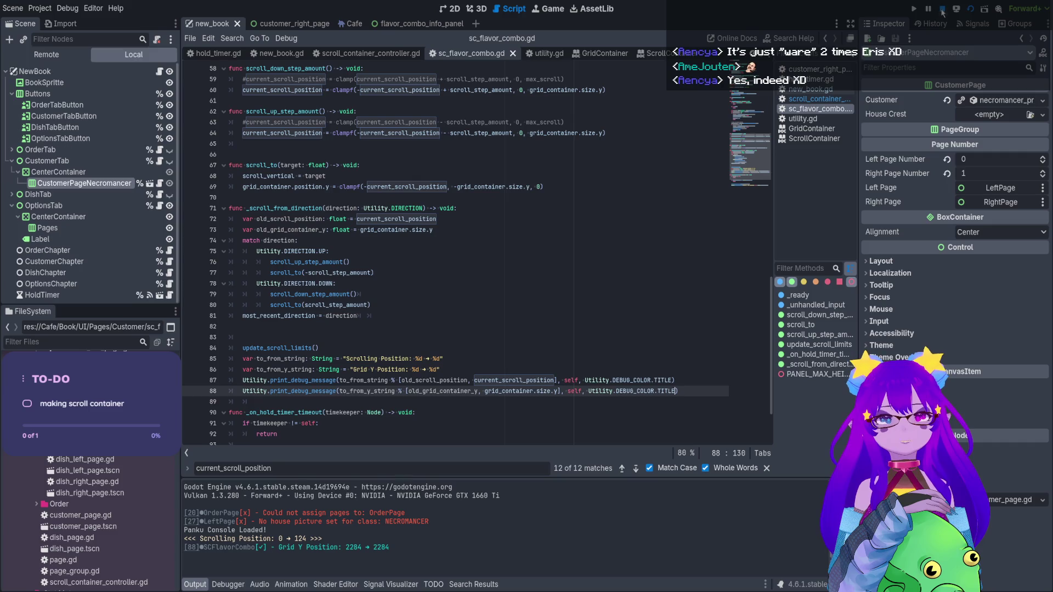
Run the game, scroll the flavour grid down and back up, then stop it
left_click(970, 9)
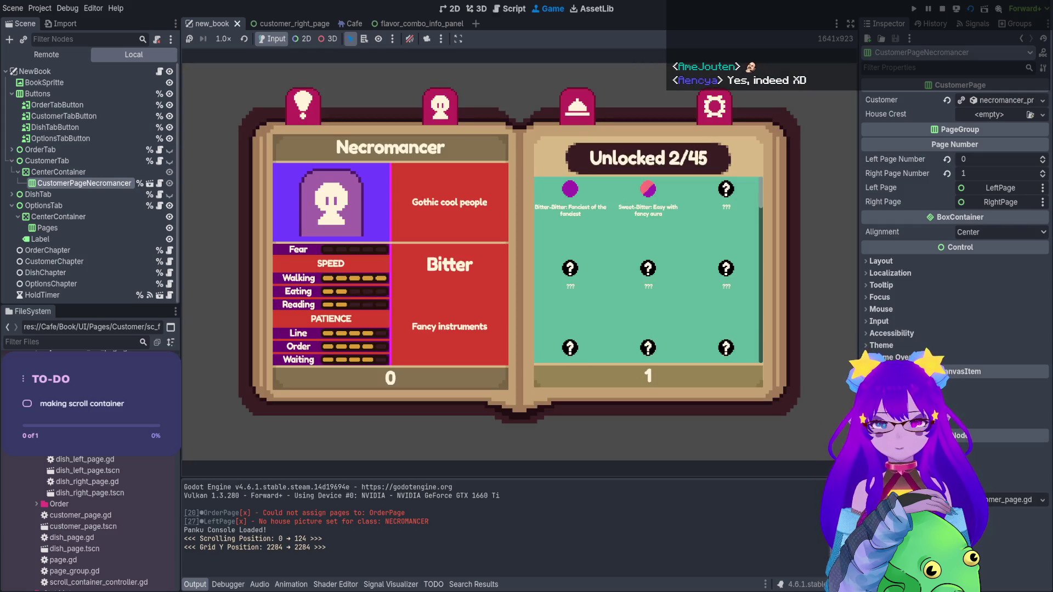
scroll(648, 270, "down", 1)
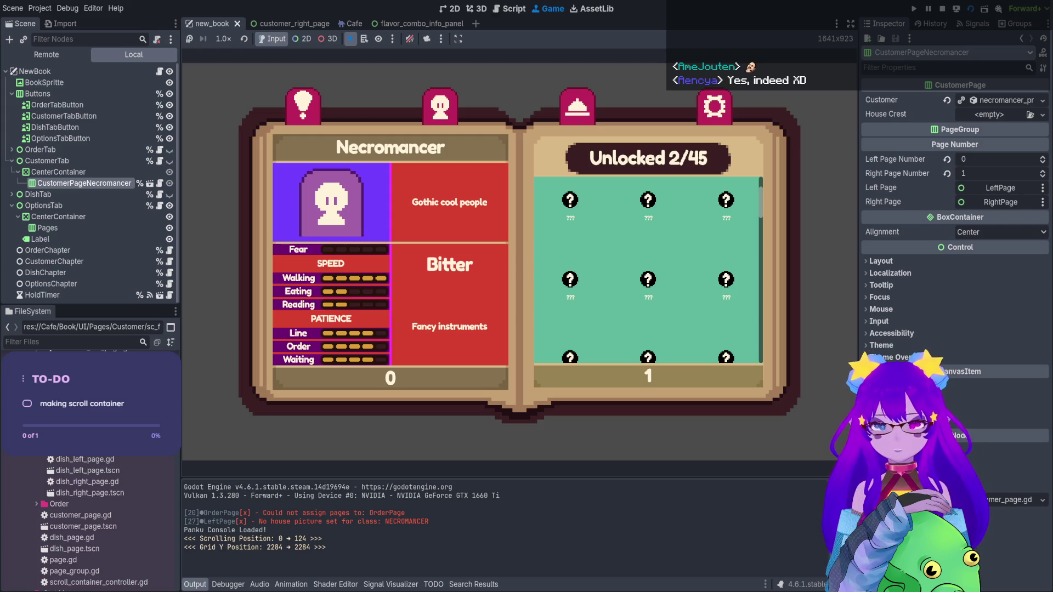
scroll(648, 269, "up", 1)
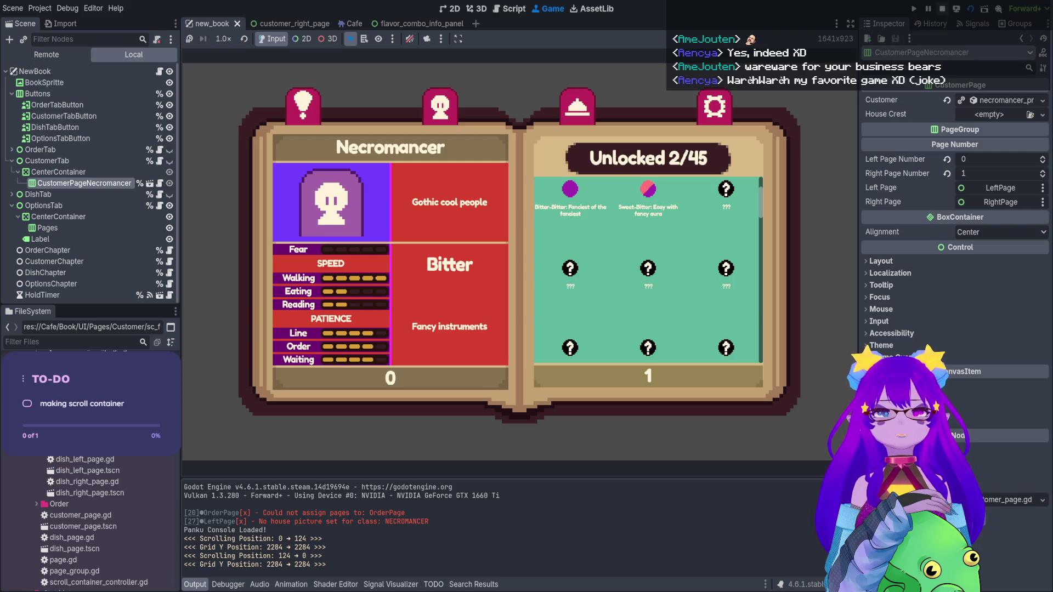
left_click(942, 8)
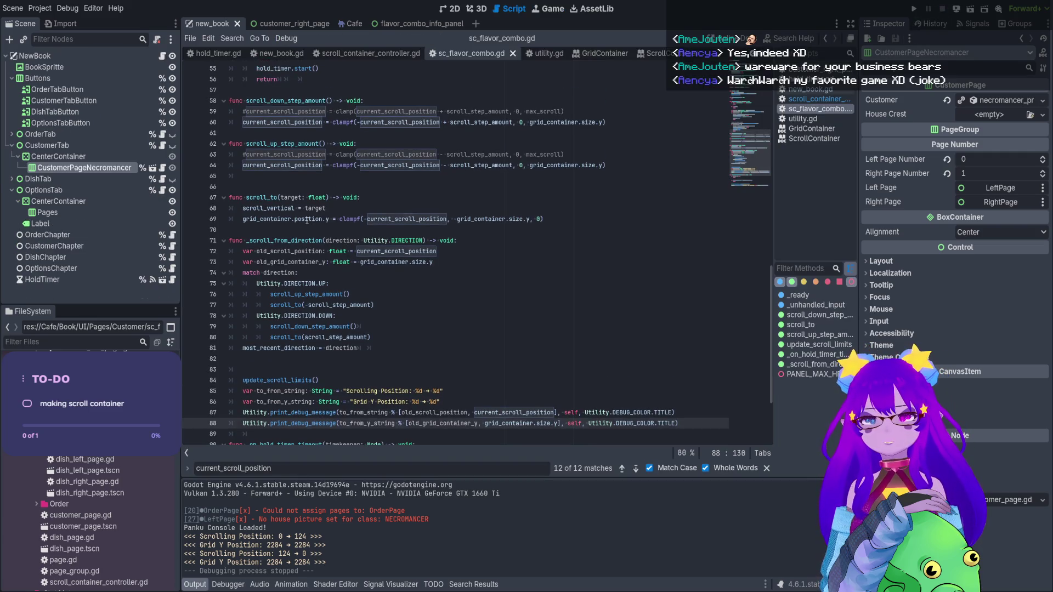
Search the script for scroll_to and step through its matches to the call on line 77
left_click(296, 218)
double_click(262, 197)
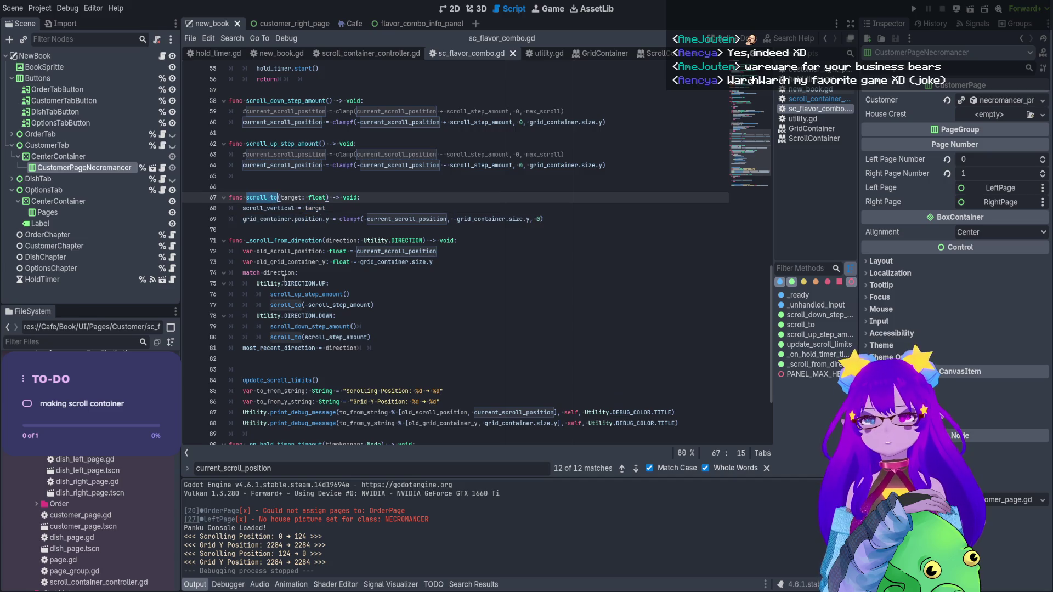
key("ctrl+f")
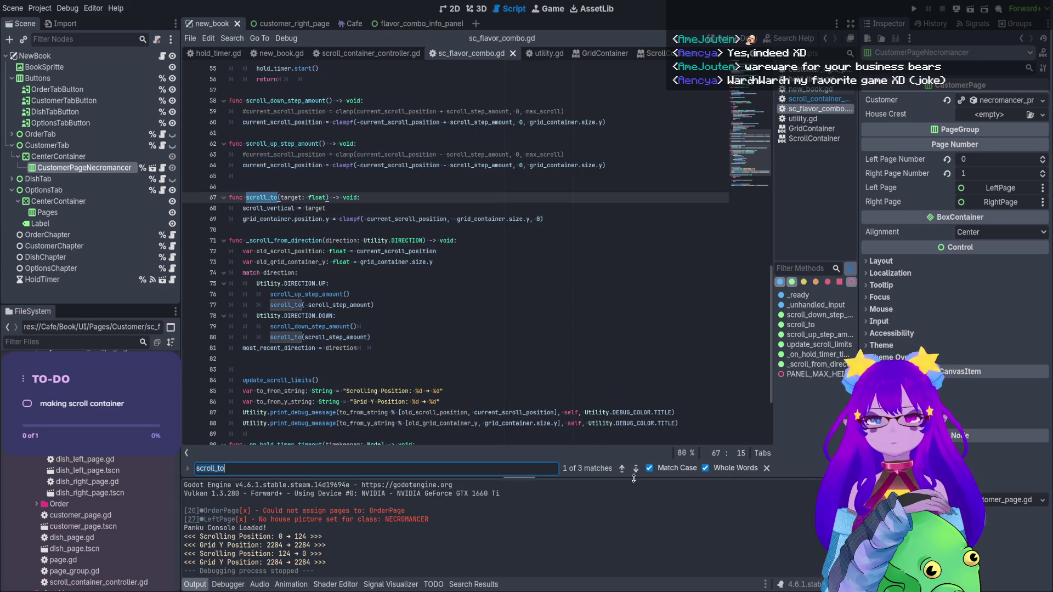
left_click(636, 469)
left_click(636, 469)
left_click(636, 469)
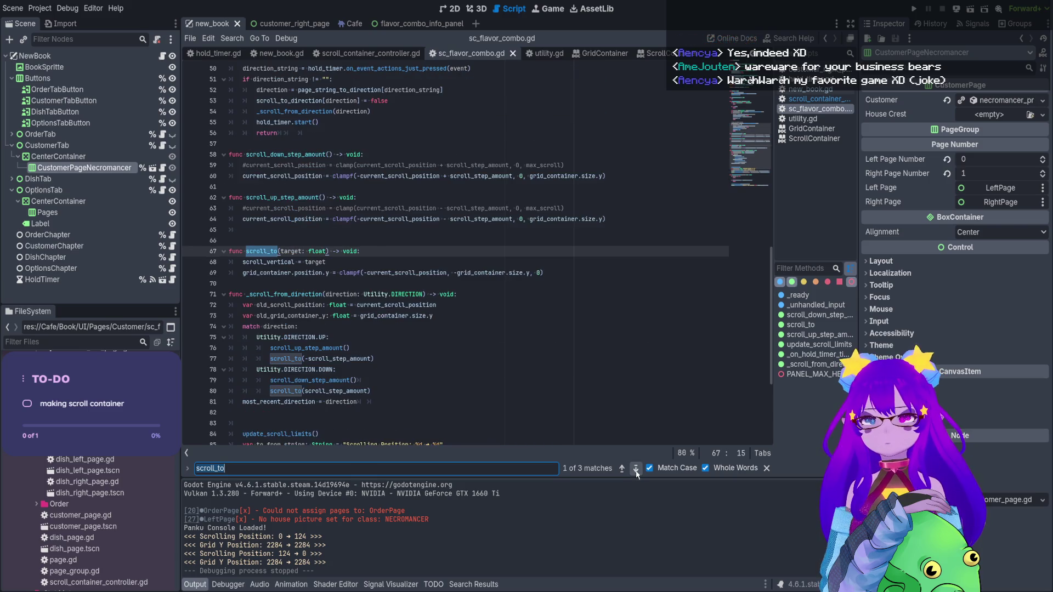
left_click(636, 470)
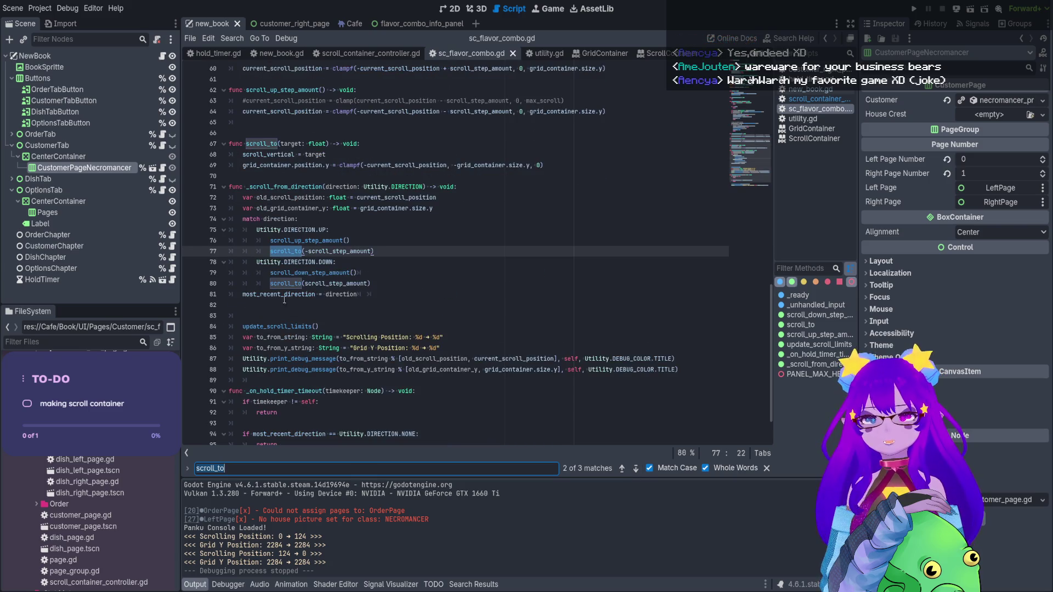
Change size to position in the grid debug print on line 88
double_click(320, 209)
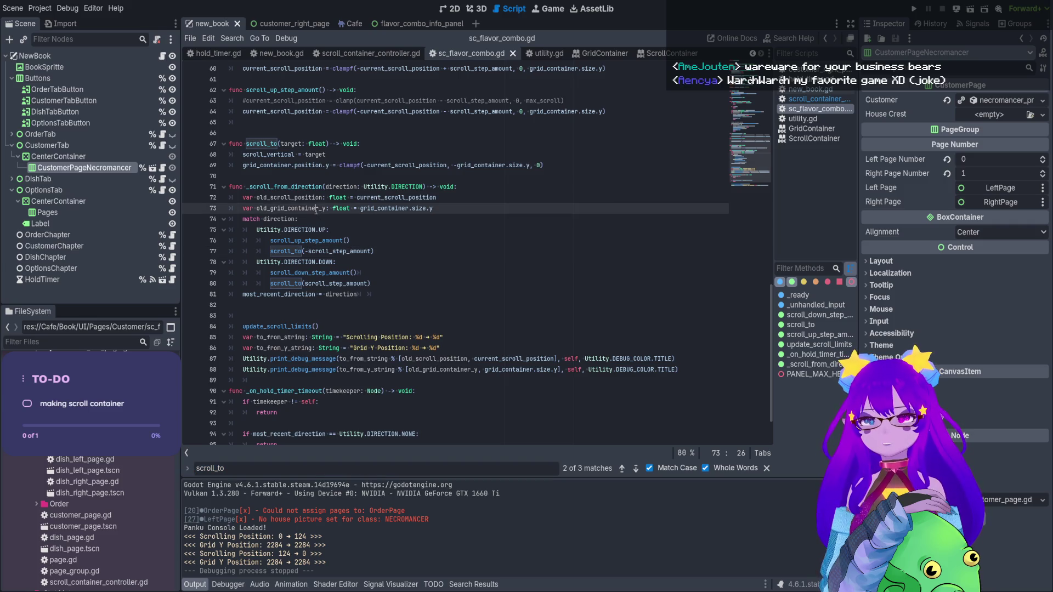
left_click(435, 211)
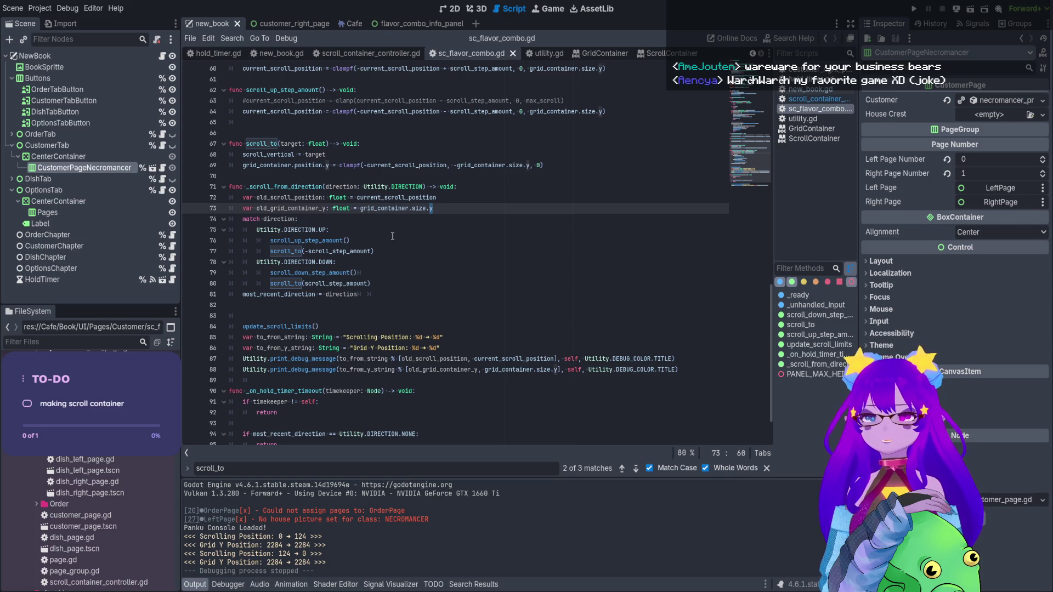
double_click(543, 371)
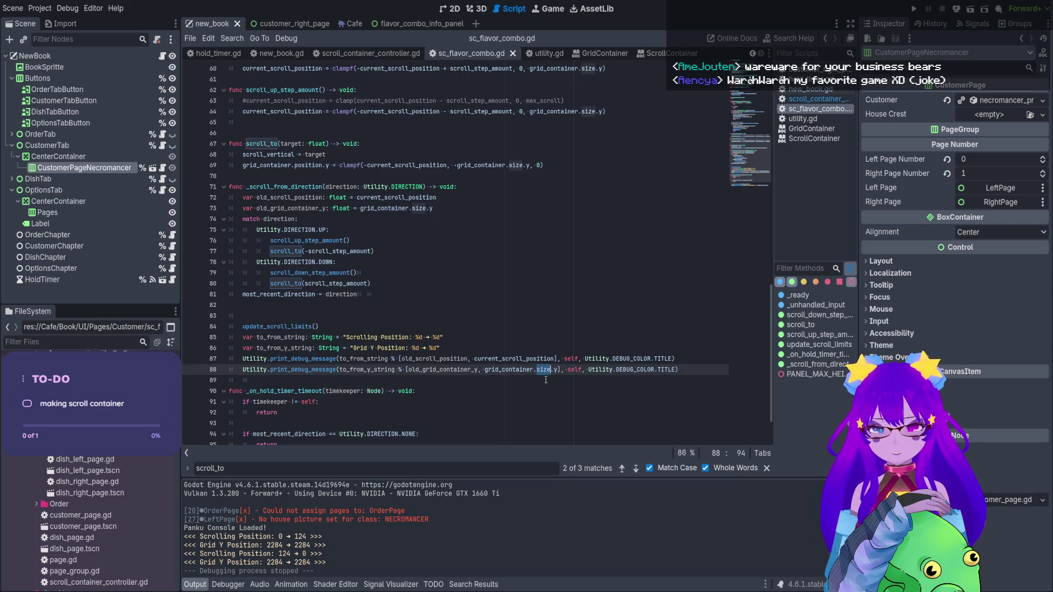
type("post")
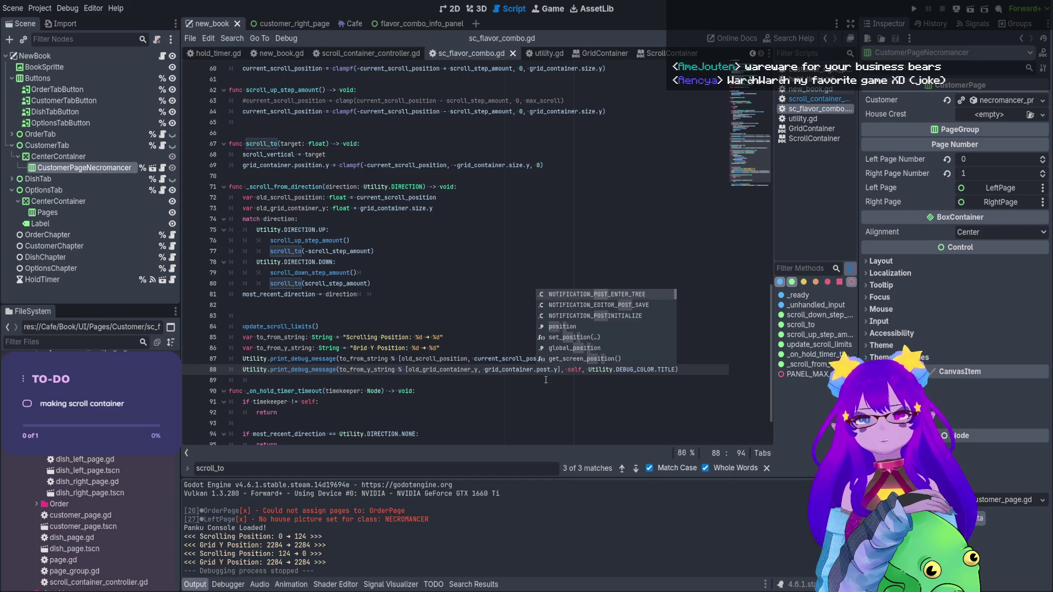
key("Escape")
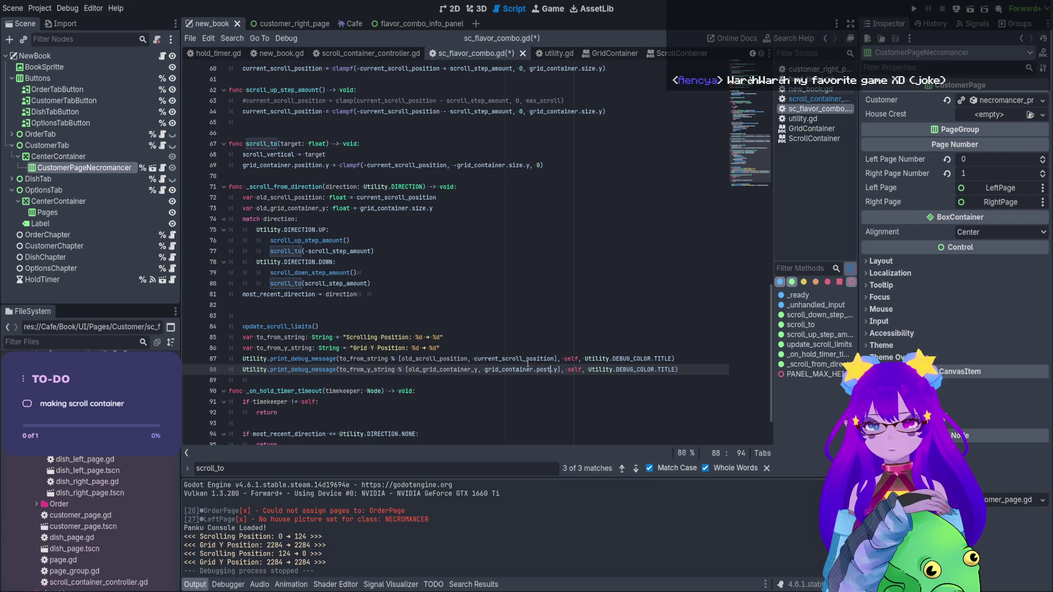
double_click(539, 359)
key("ctrl+c")
double_click(548, 370)
key("ctrl+v")
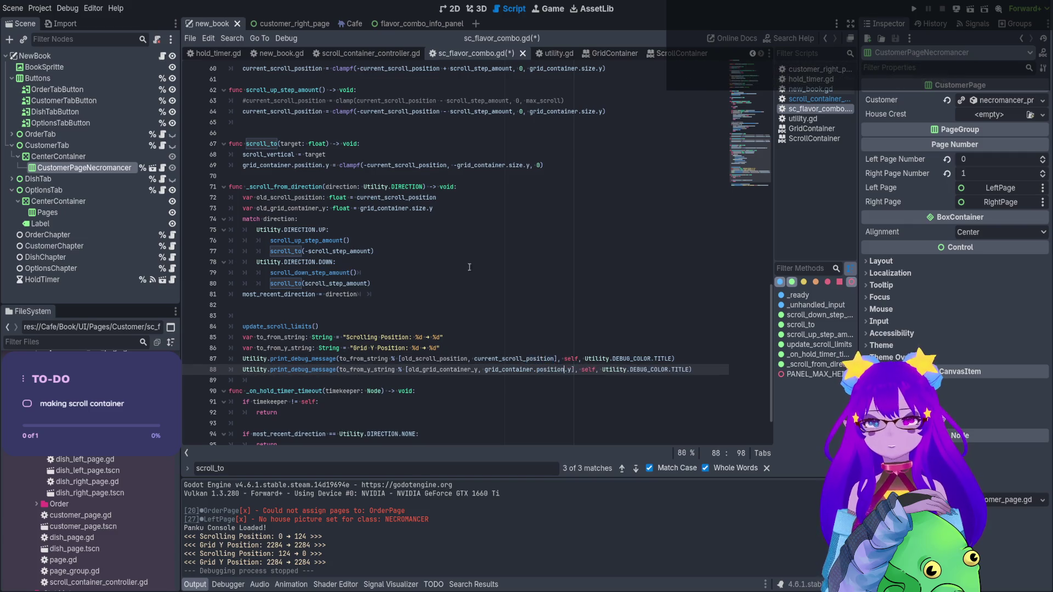
Change size to position on line 73 and save the script
double_click(415, 208)
key("ctrl+v")
key("ctrl+s")
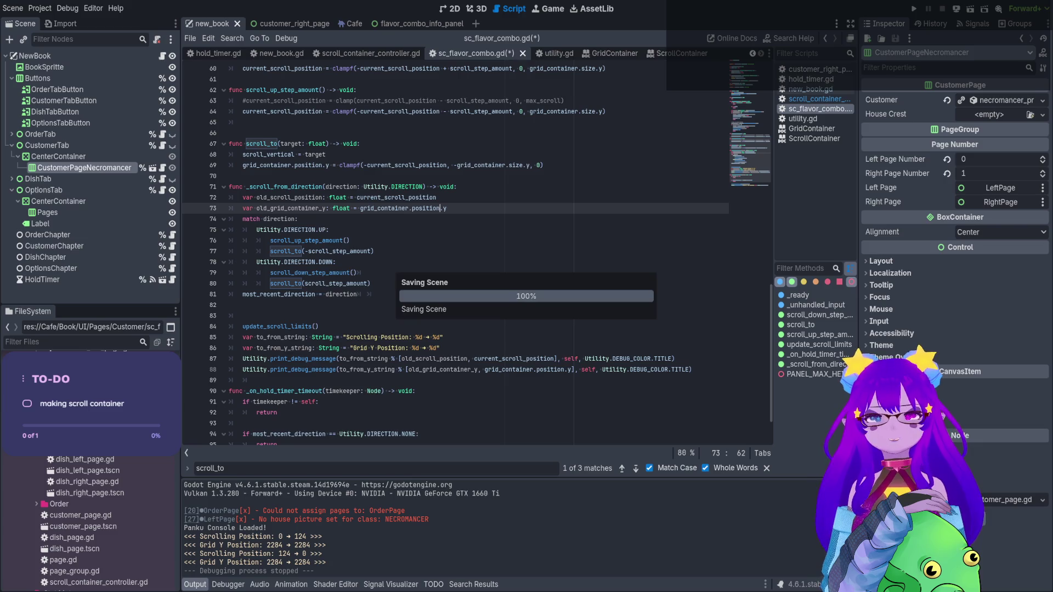
left_click(970, 8)
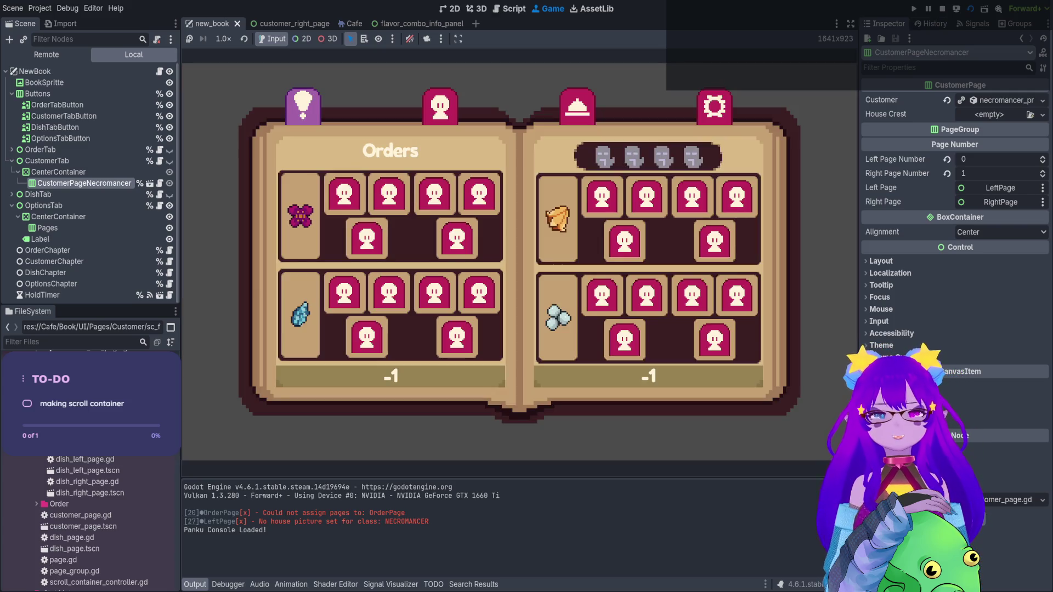
Scroll the Customer page grid up and down, confirm the log shows Grid Y Position 0 and -124, then stop
left_click(440, 105)
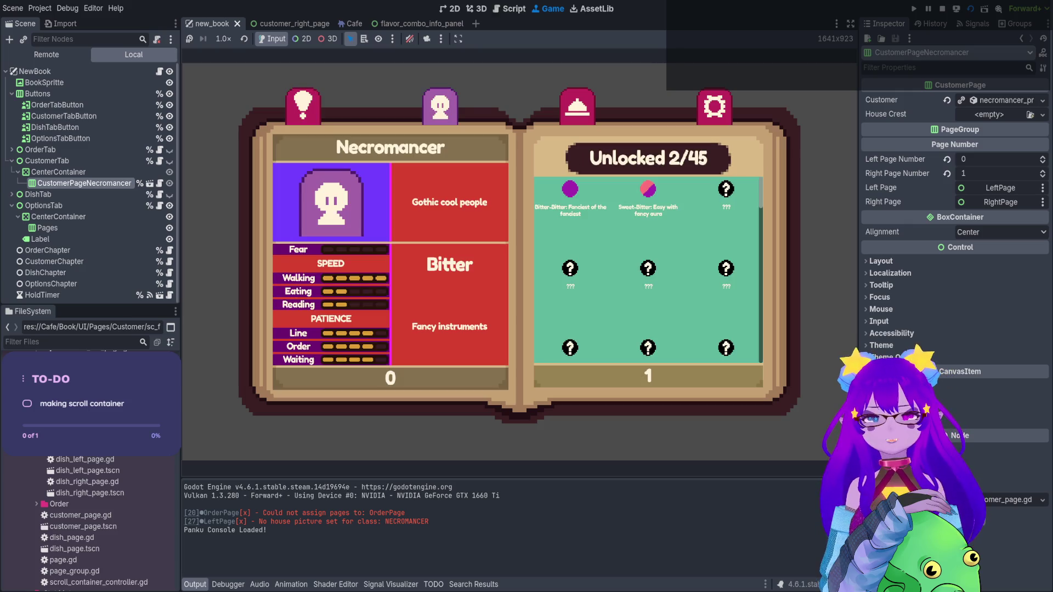
scroll(647, 268, "down", 2)
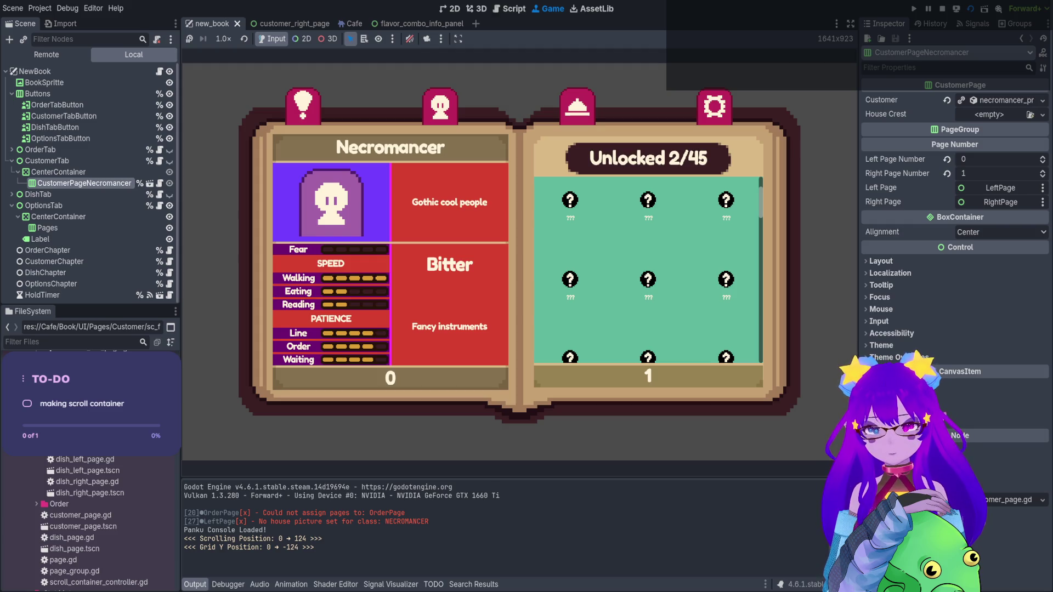
scroll(646, 268, "up", 2)
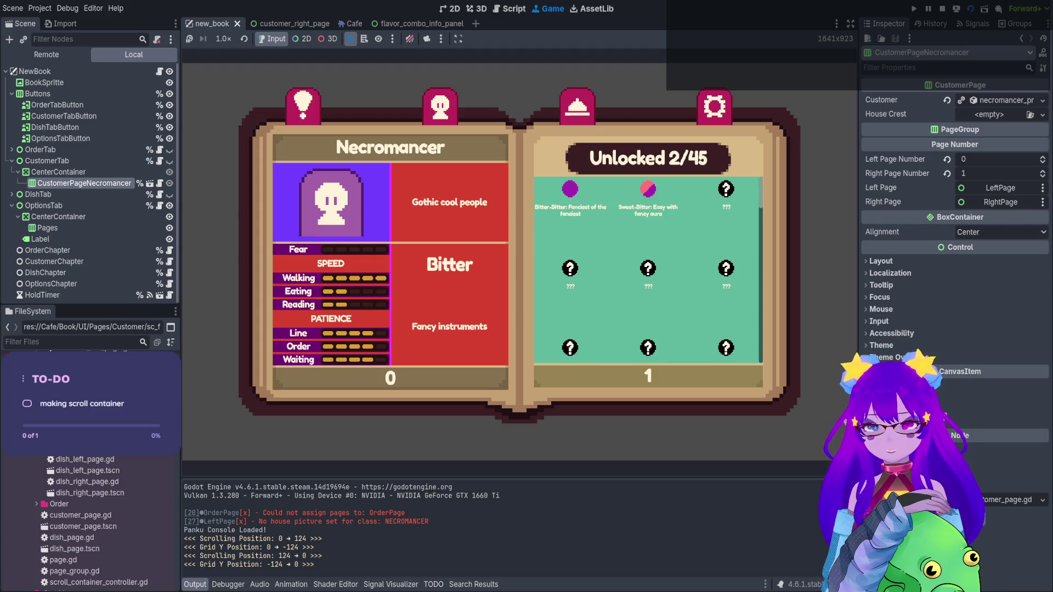
scroll(647, 269, "up", 1)
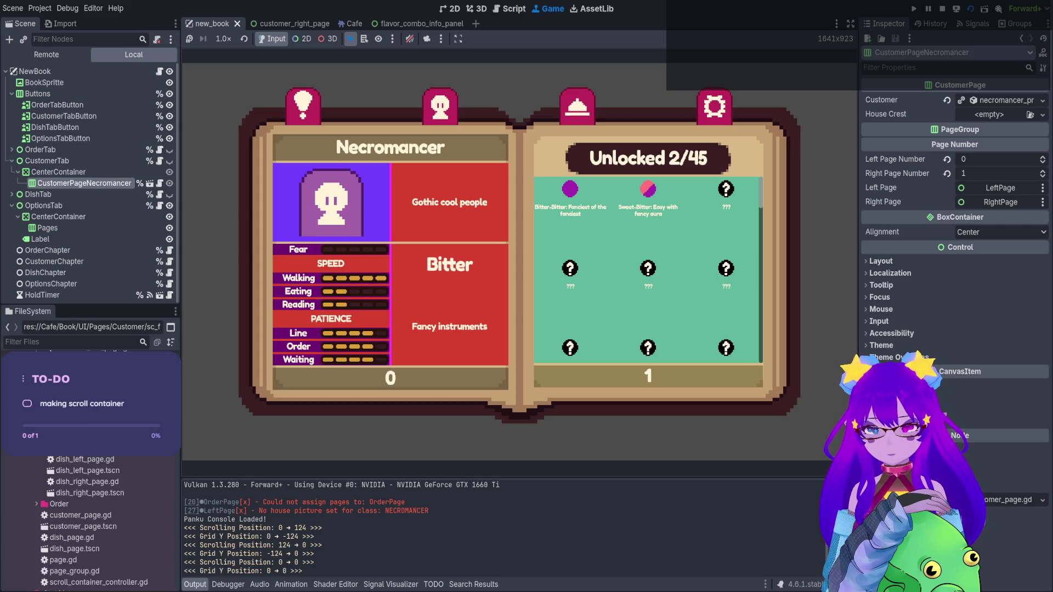
scroll(647, 269, "down", 2)
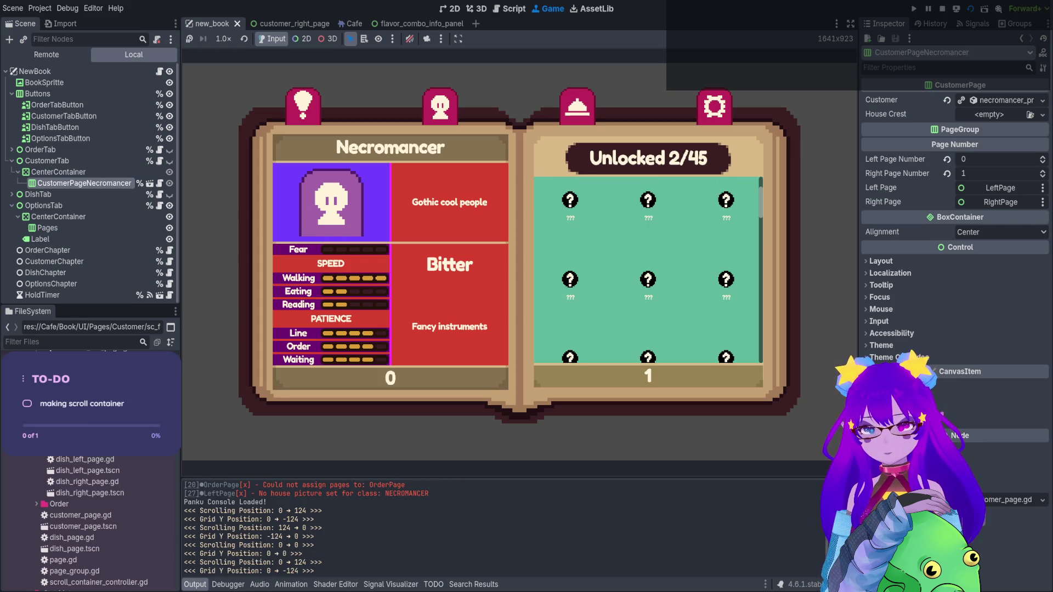
scroll(647, 269, "up", 2)
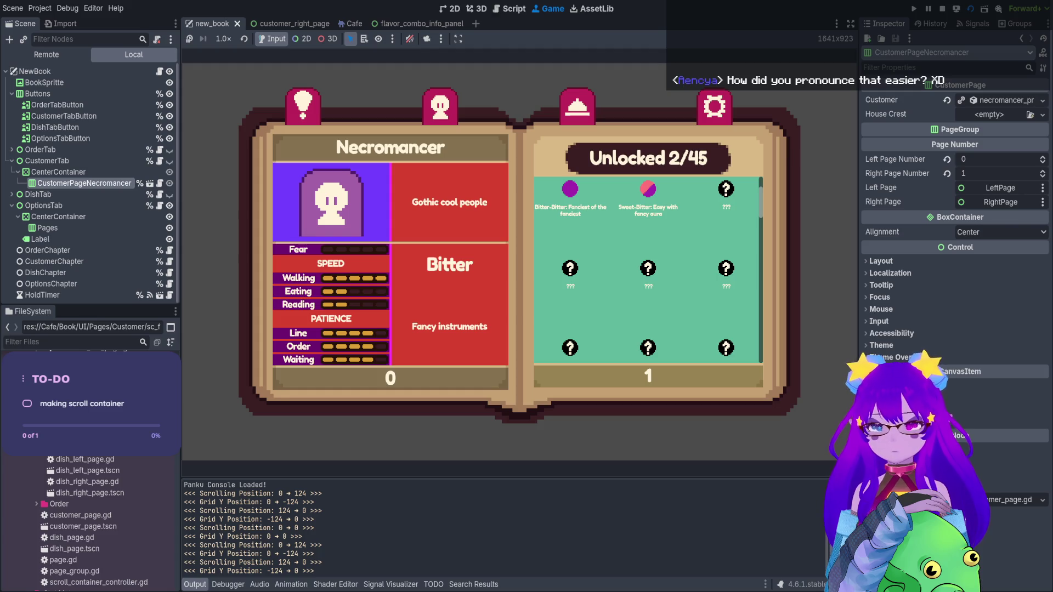
mouse_move(267, 553)
left_mouse_down()
mouse_move(299, 554)
mouse_move(265, 571)
mouse_move(299, 573)
left_mouse_up()
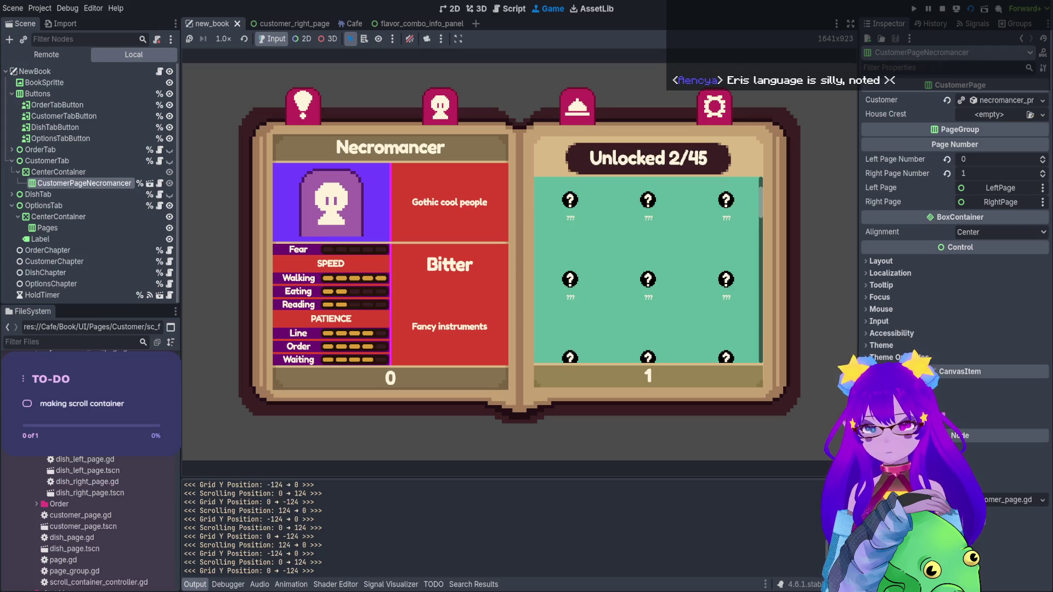
left_click(942, 9)
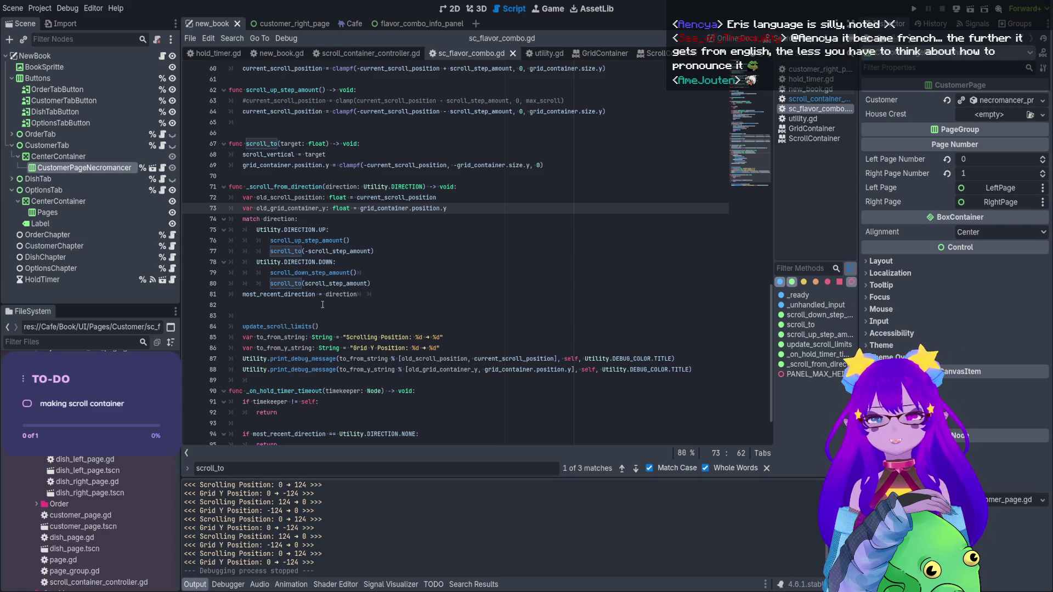
left_click(356, 294)
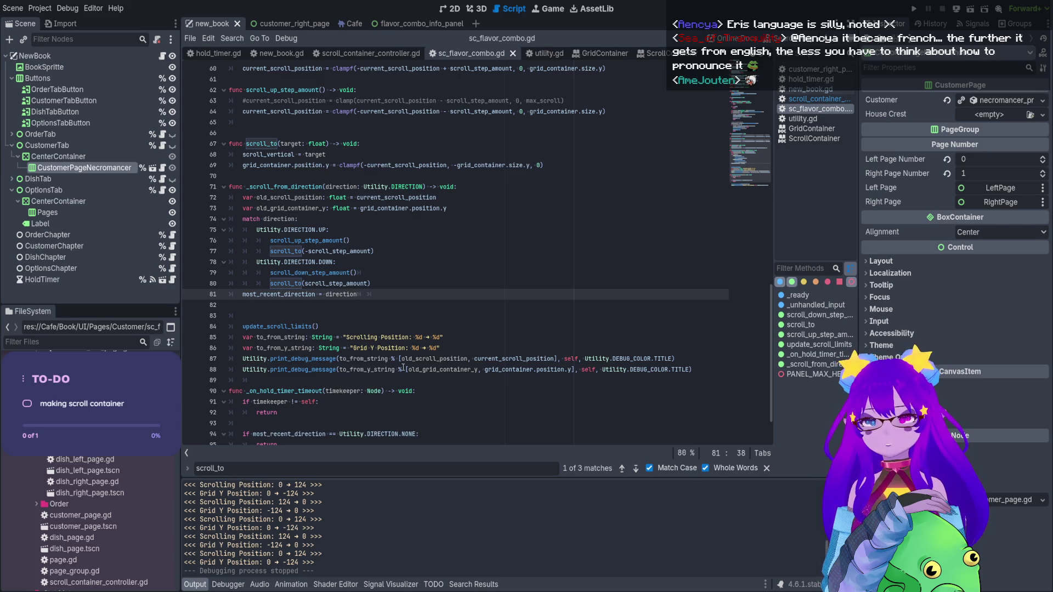
left_click(416, 369)
scroll(415, 333, "up", 2)
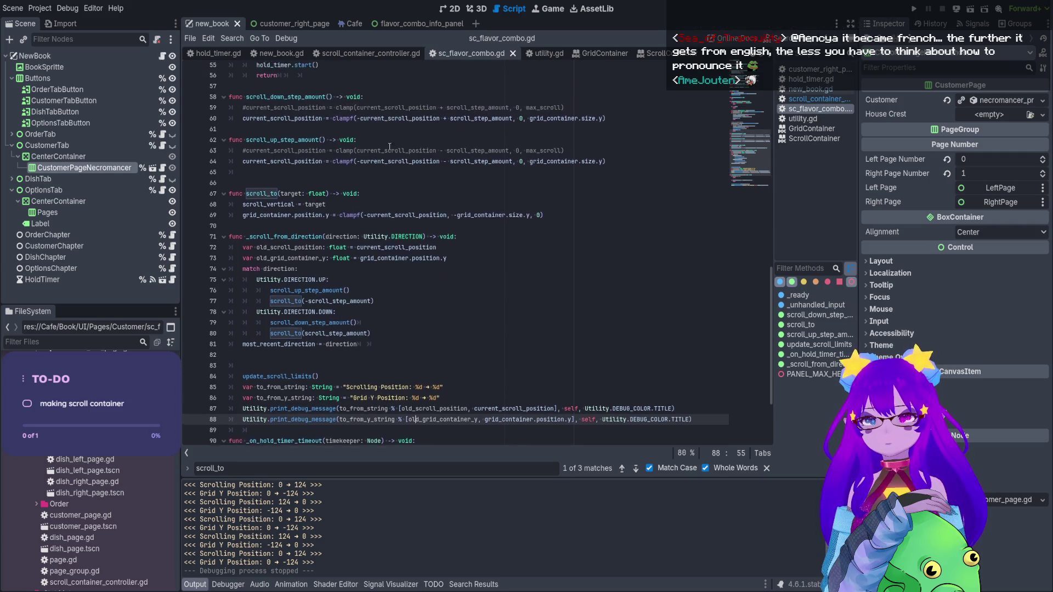
left_click(434, 229)
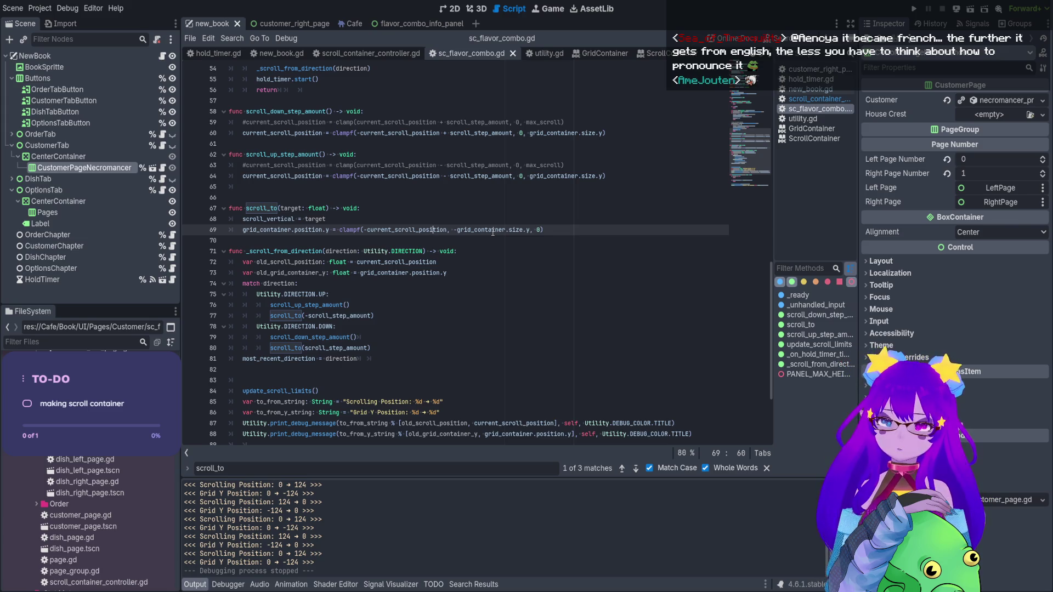
left_click_drag(530, 230, 498, 231)
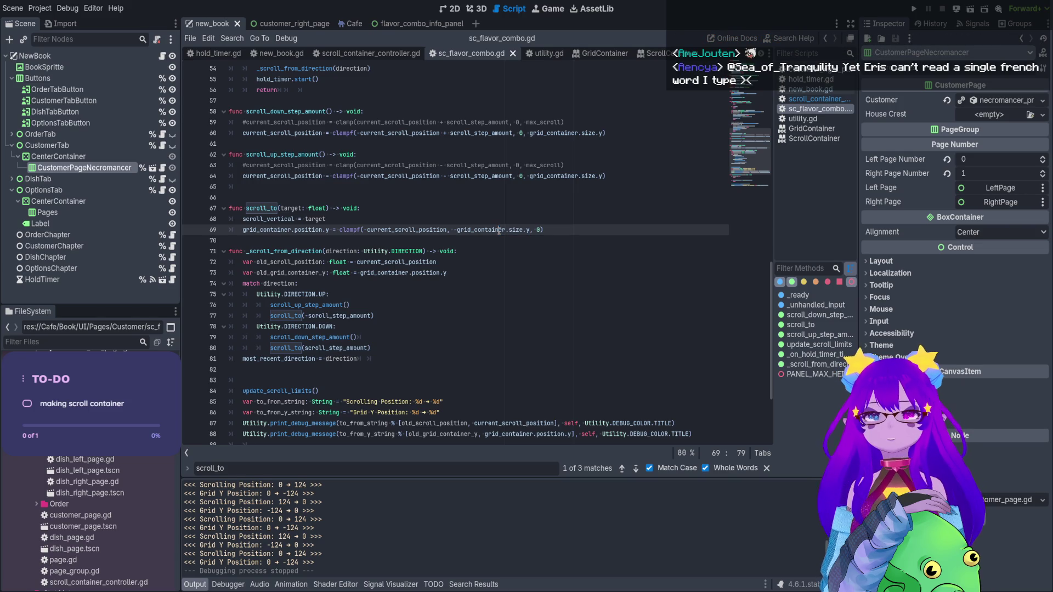
left_click(503, 176)
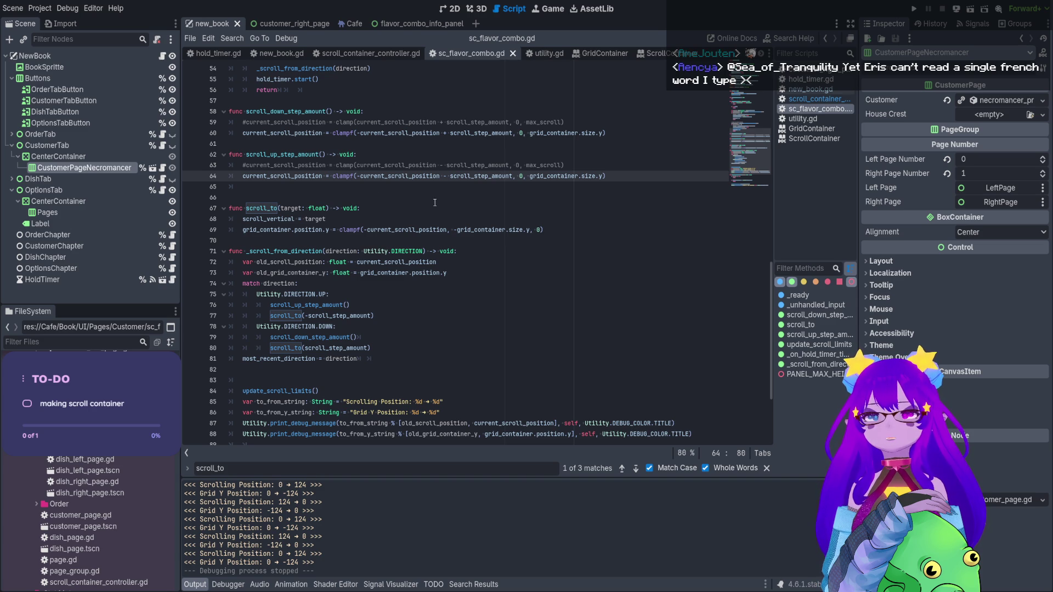
key("Home")
Comment out the clampf lines 60 and 64 and add pass in scroll_down_step_amount
key("ctrl+k")
key("Up")
key("Up")
key("Up")
key("ctrl+k")
left_click(594, 122)
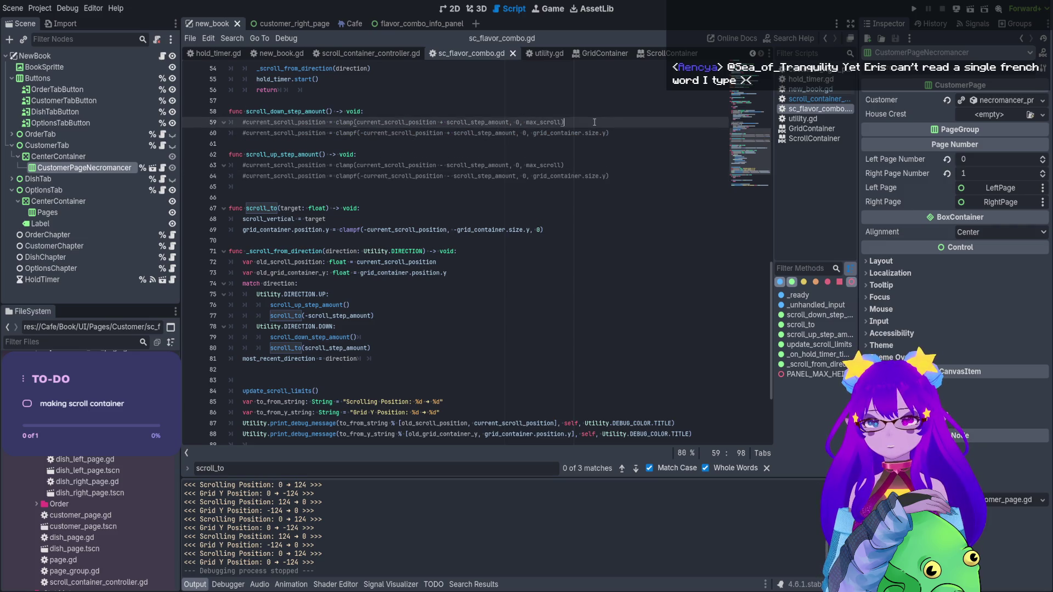
key("Return")
type("pass")
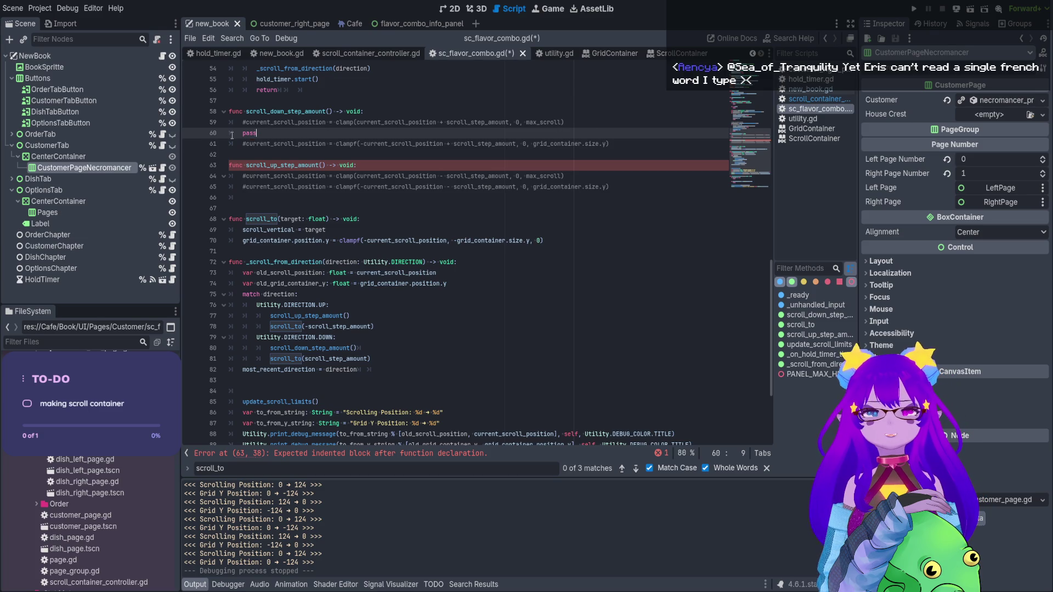
Add a correctly indented pass inside scroll_up_step_amount
left_click(565, 165)
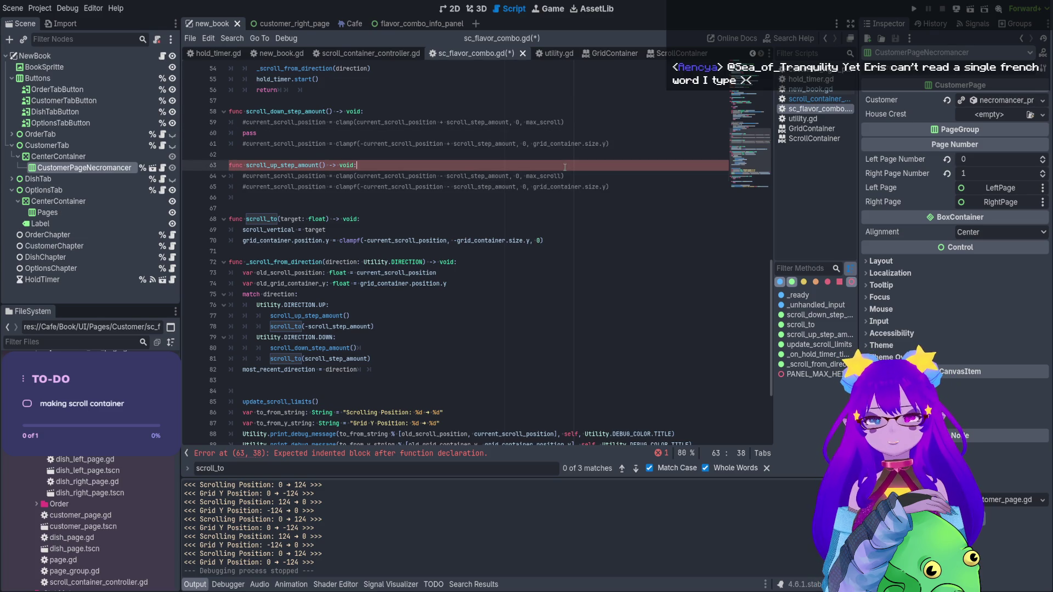
key("Return")
type("pass")
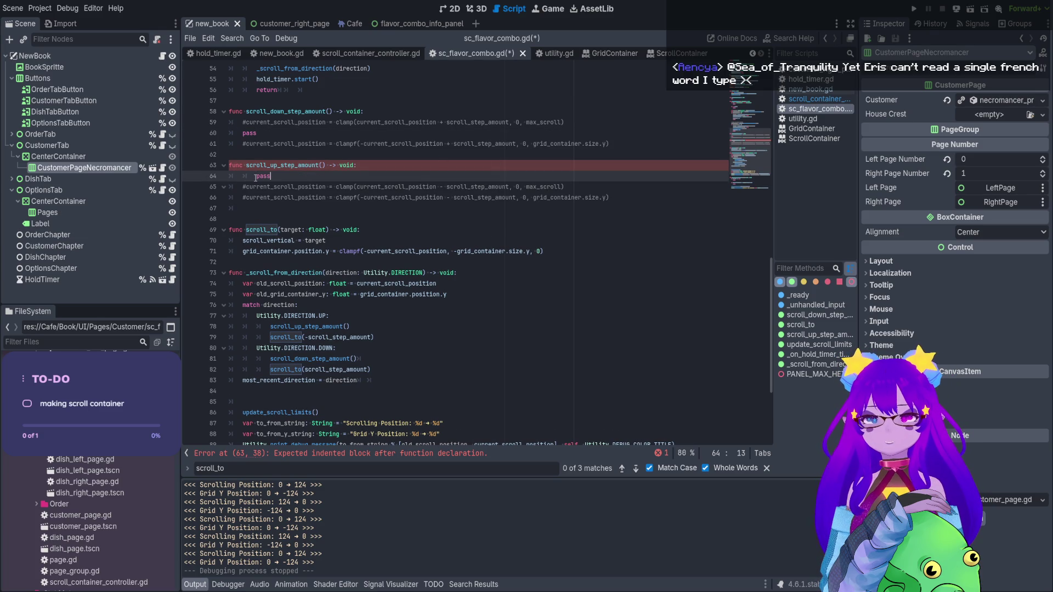
left_click(255, 176)
key("BackSpace")
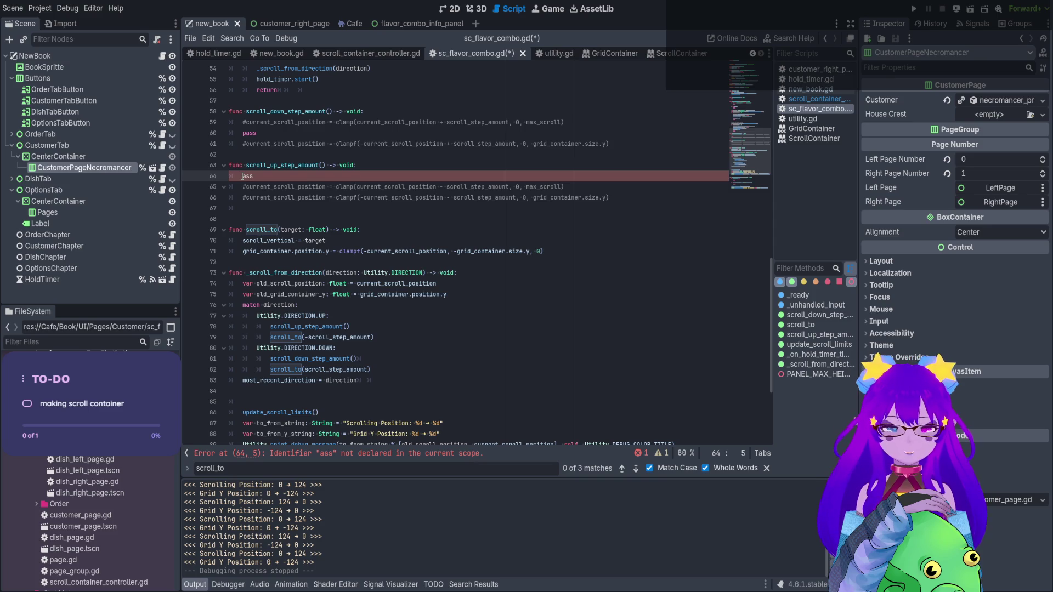
key("Delete")
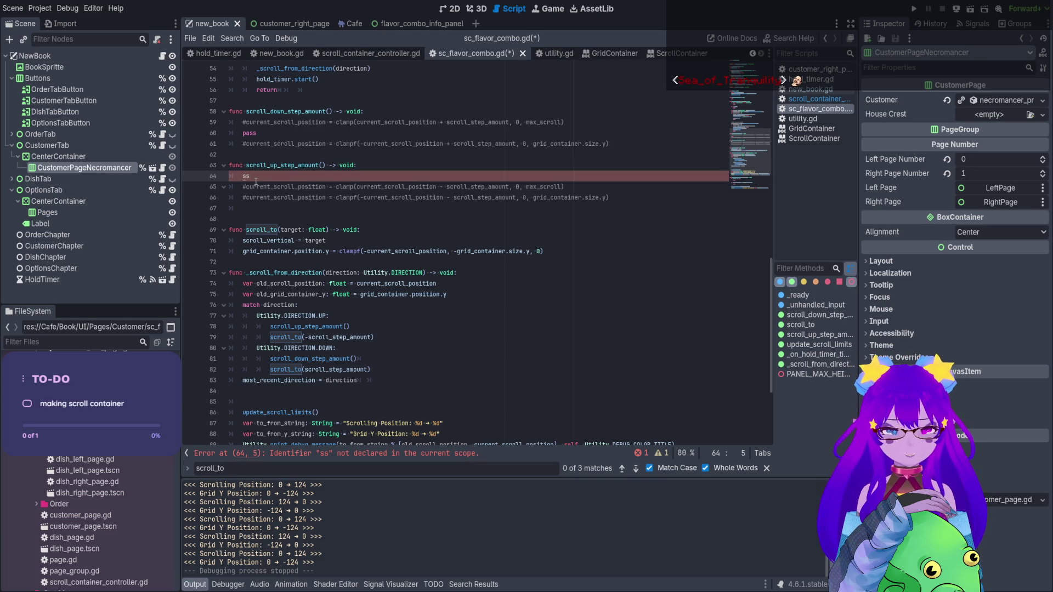
type("pa")
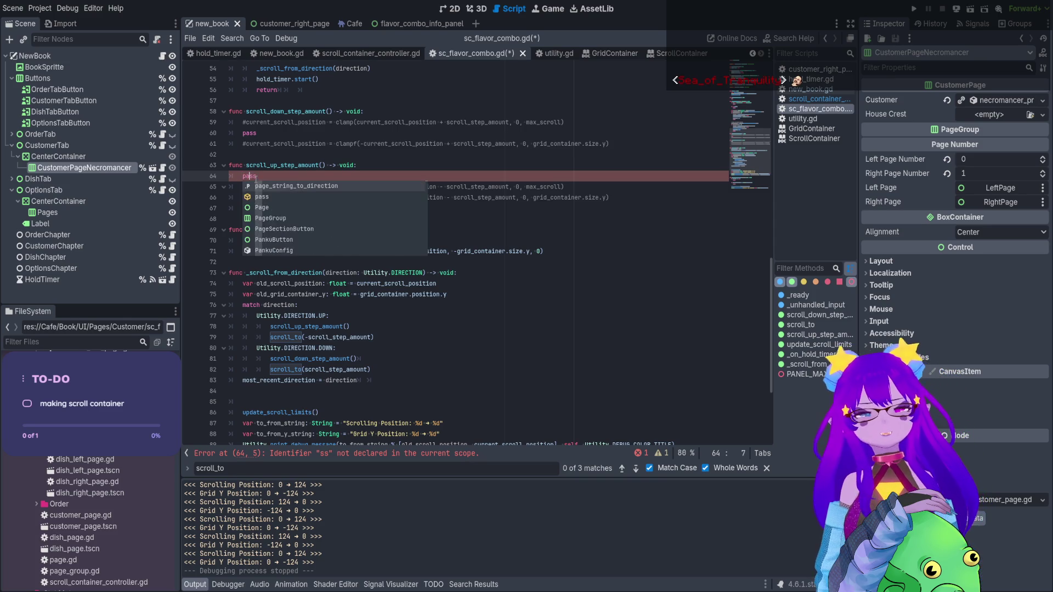
key("Return")
Re-add pass in scroll_down_step_amount, save the script, and run the current scene
left_click_drag(256, 133, 225, 133)
key("BackSpace")
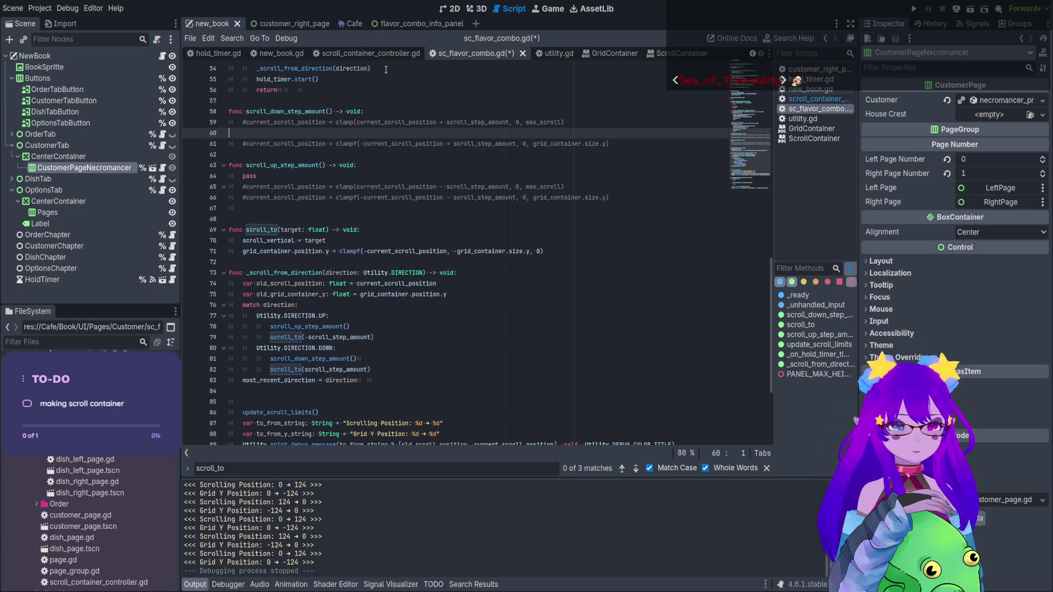
key("BackSpace")
left_click(365, 111)
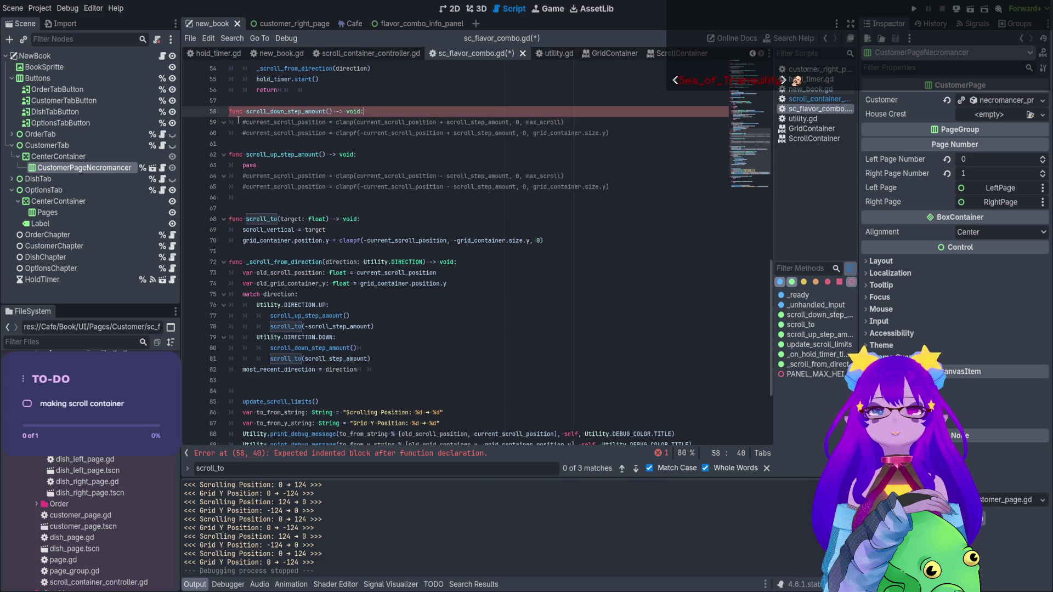
key("Return")
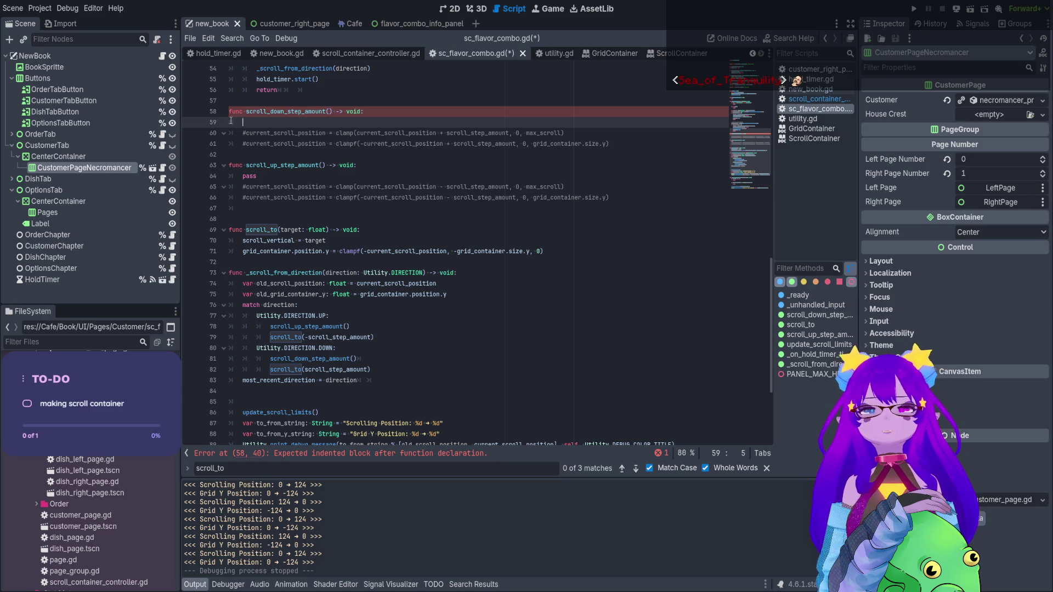
type("pass")
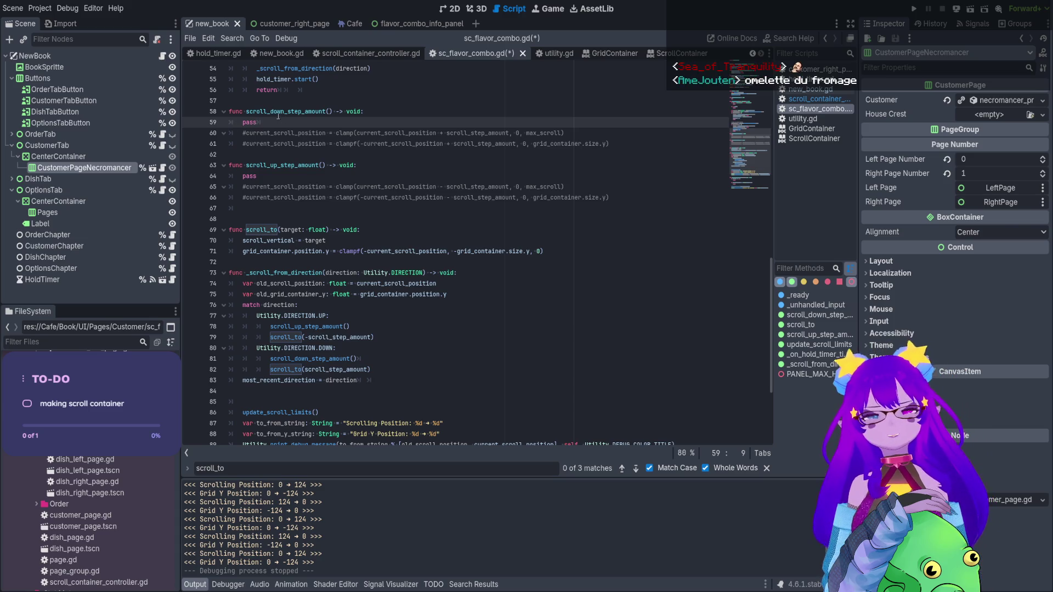
key("ctrl+s")
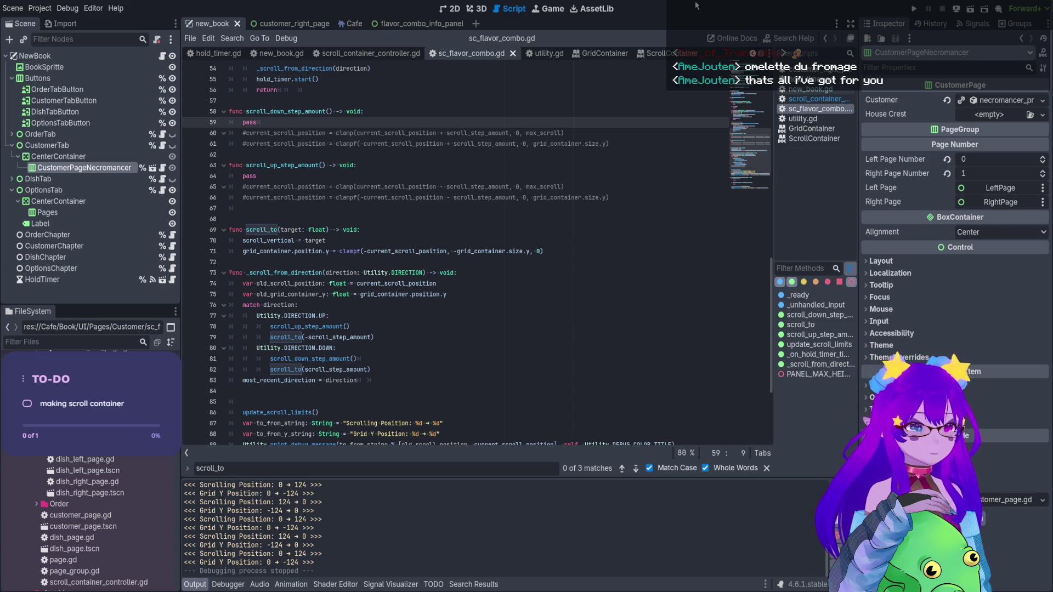
left_click(273, 177)
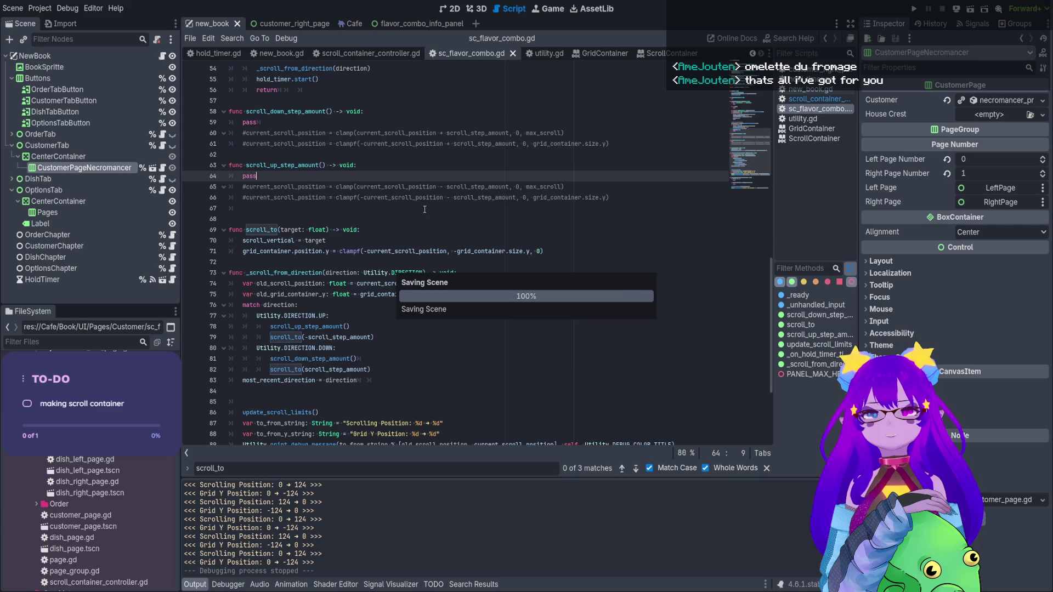
left_click(976, 9)
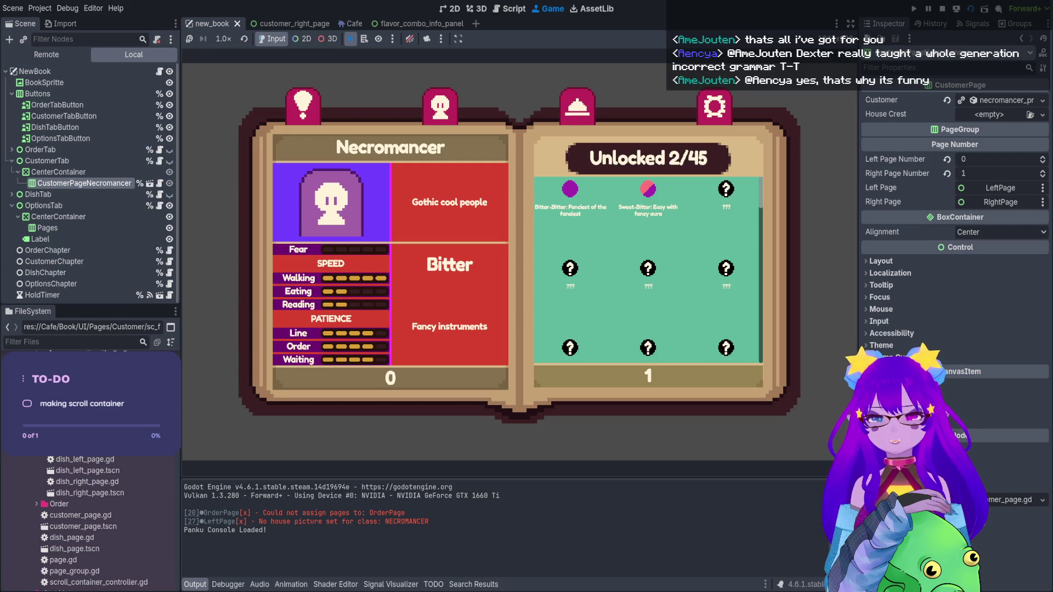
Scroll the flavour grid in the running game, then stop it
scroll(647, 269, "up", 1)
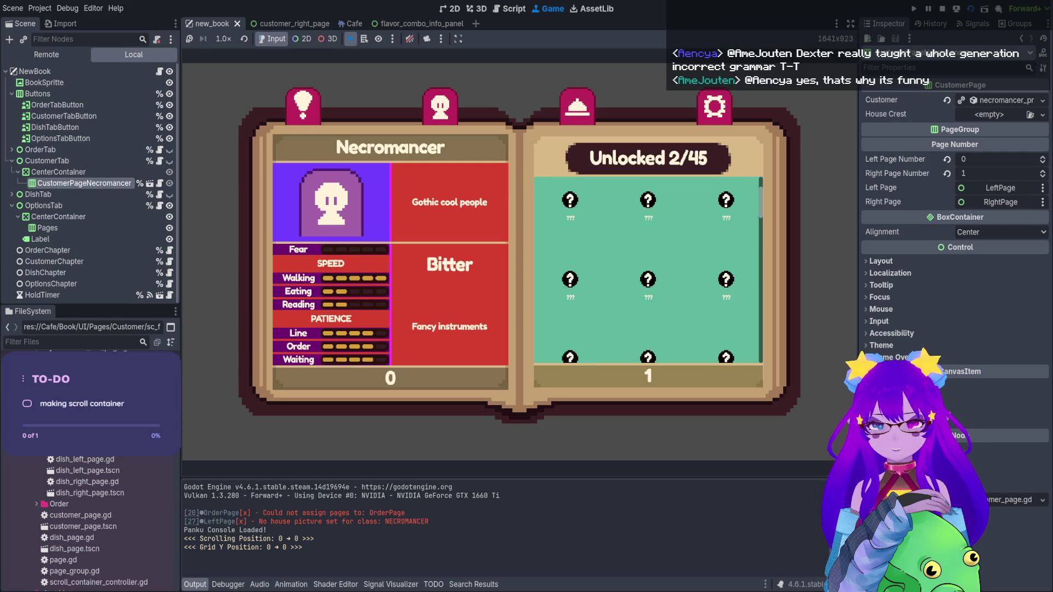
scroll(647, 269, "down", 1)
scroll(648, 268, "up", 3)
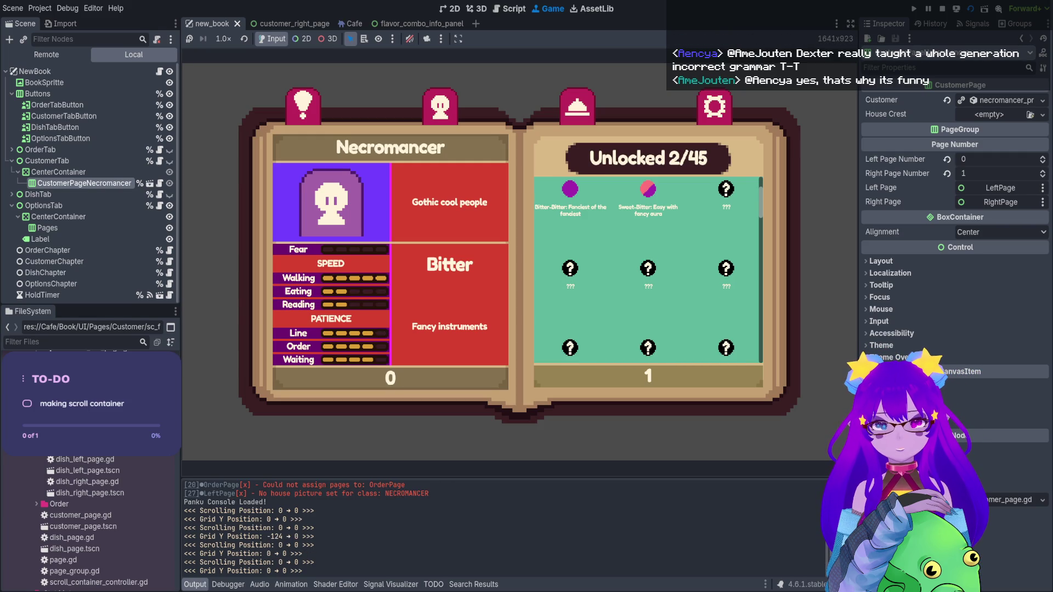
left_click(941, 8)
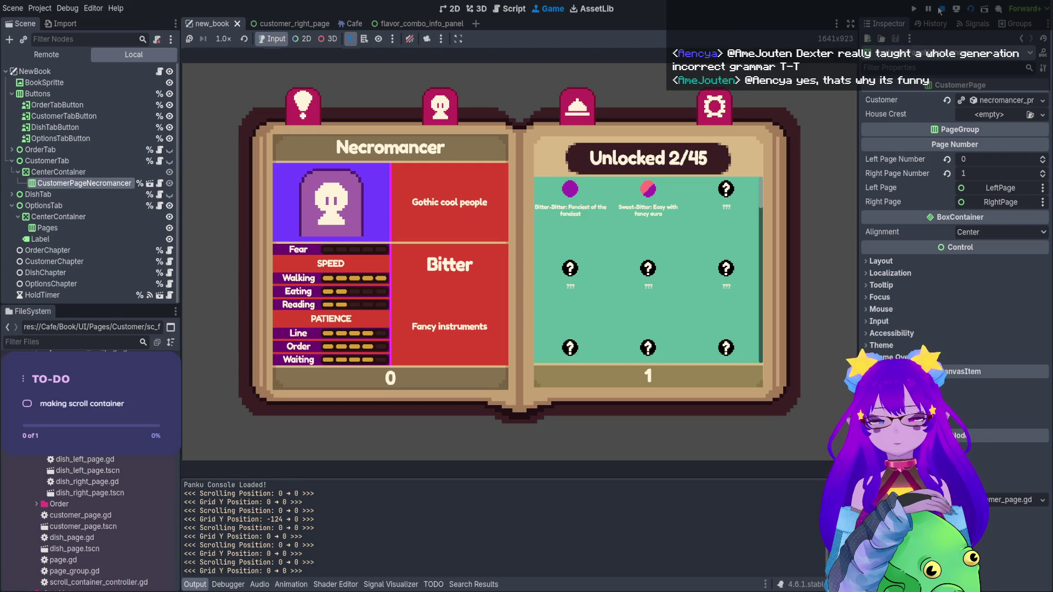
Delete the pass lines from both scroll step functions
left_click(281, 187)
key("Up")
key("Up")
key("Up")
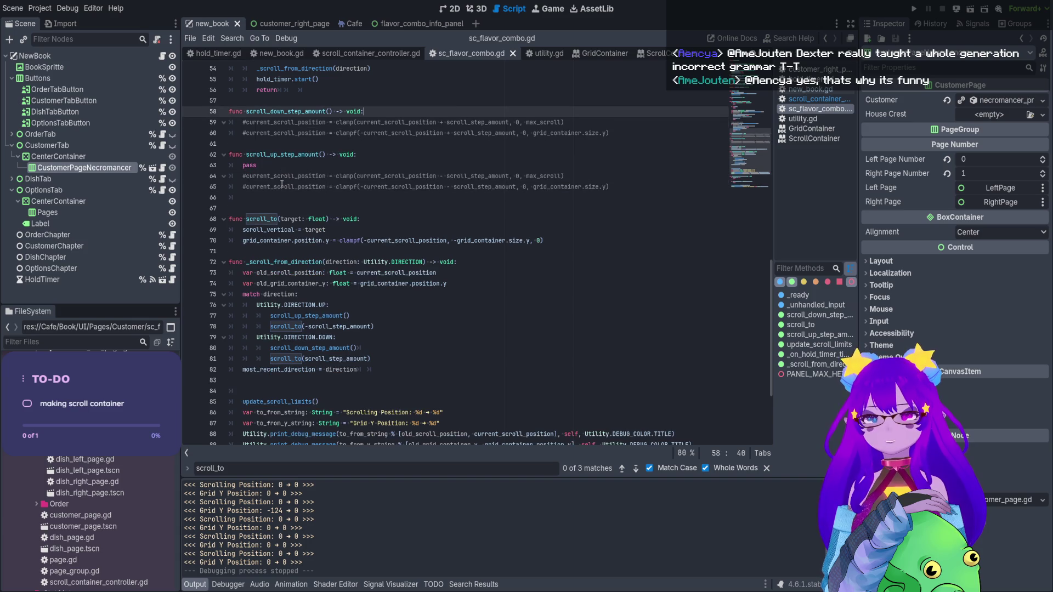
key("alt+Down")
type("pass")
left_click(279, 178)
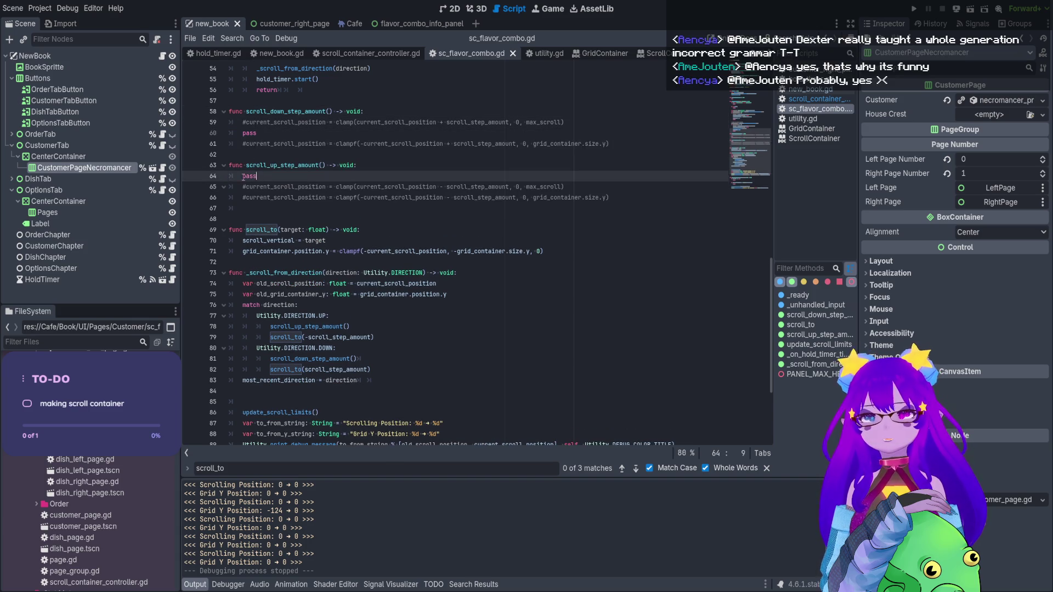
key("shift+Home")
key("BackSpace")
key("BackSpace")
left_click(249, 133)
key("ctrl+shift+k")
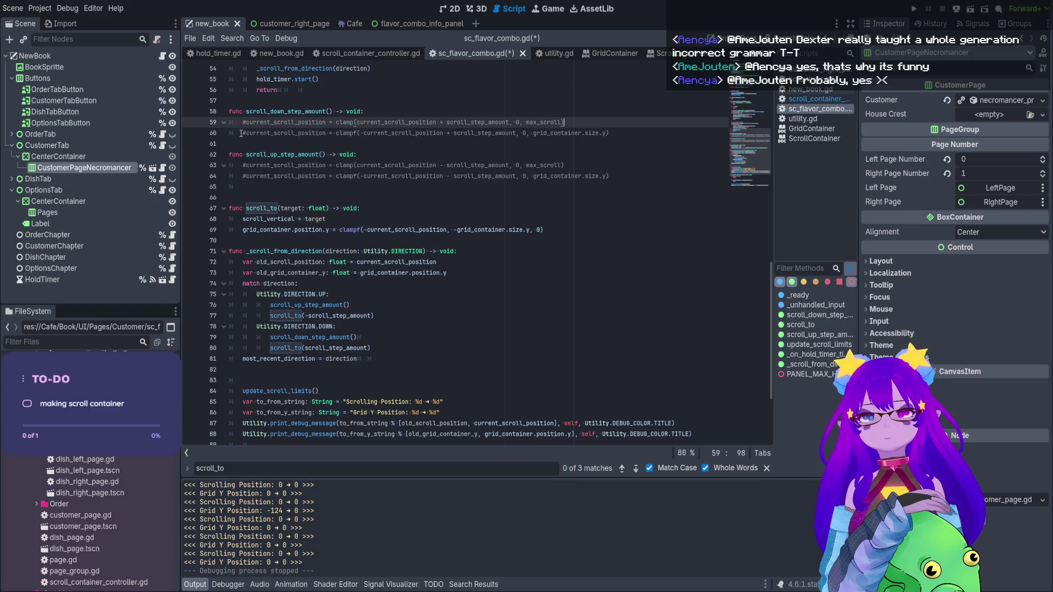
Uncomment the clampf lines 60 and 64, comment out line 69, save, and rerun the scene
key("ctrl+k")
left_click(247, 176)
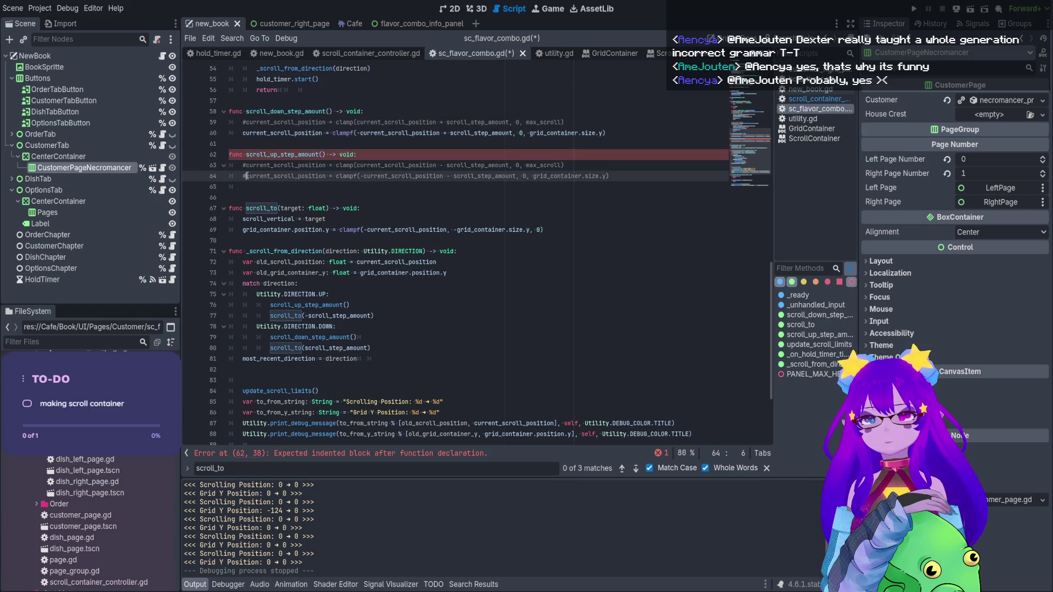
key("ctrl+k")
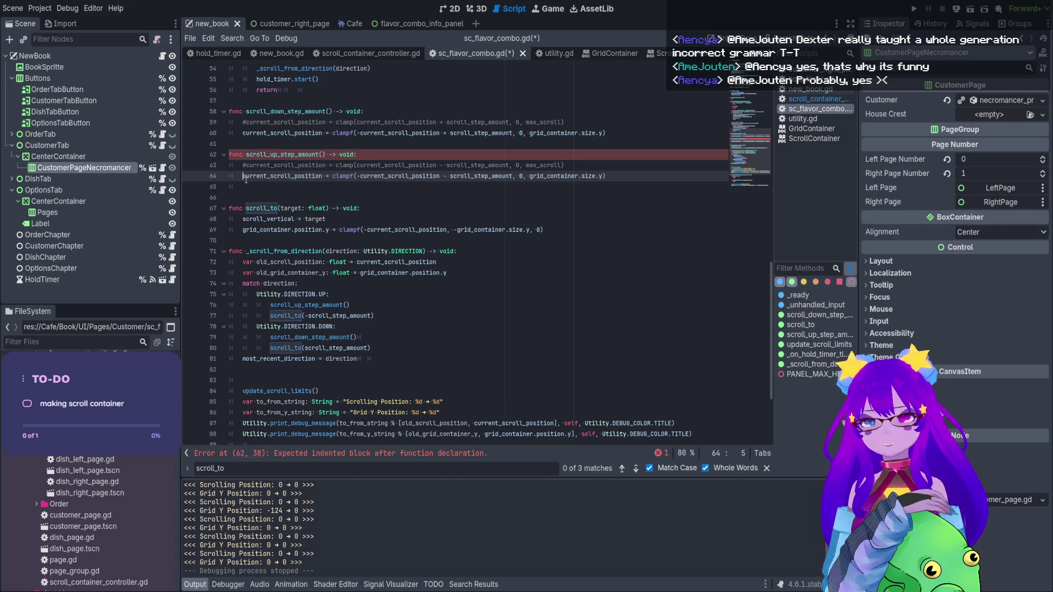
left_click(239, 234)
key("ctrl+k")
key("ctrl+s")
left_click(971, 11)
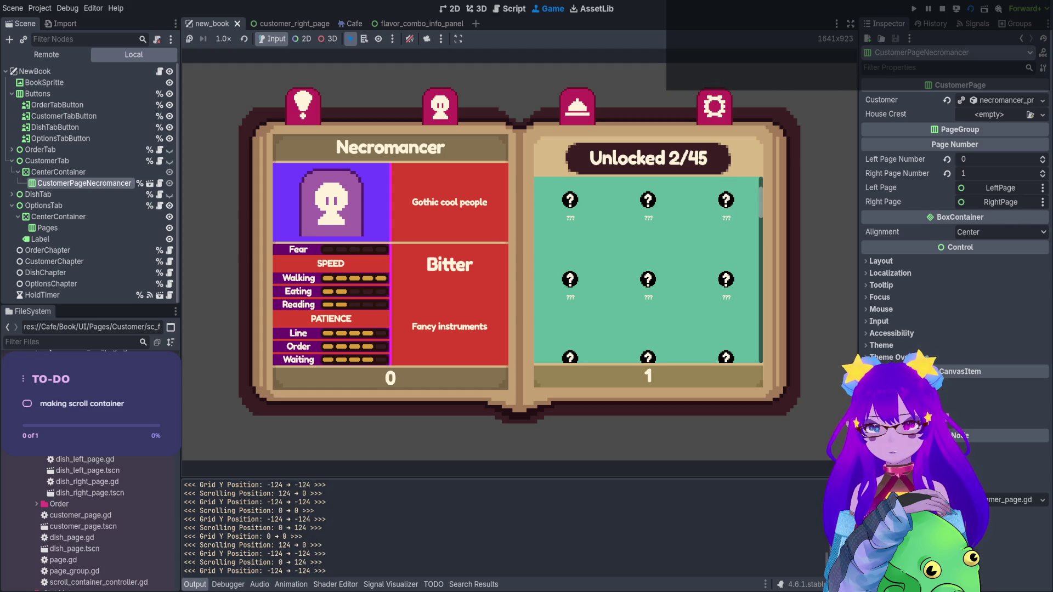
Stop the game, run the scene once more, and stop it again
key("F8")
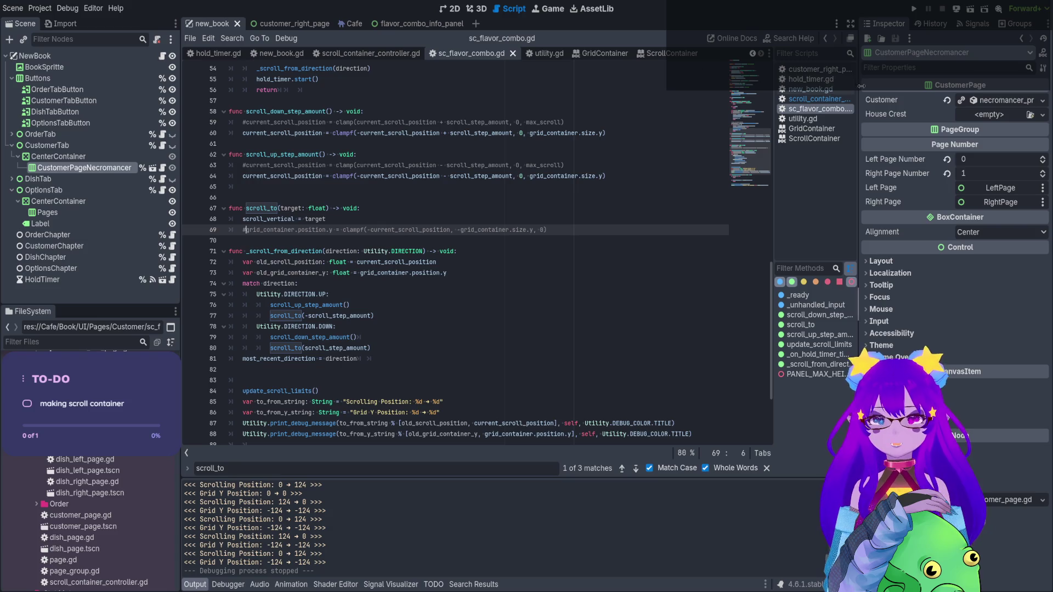
left_click(970, 9)
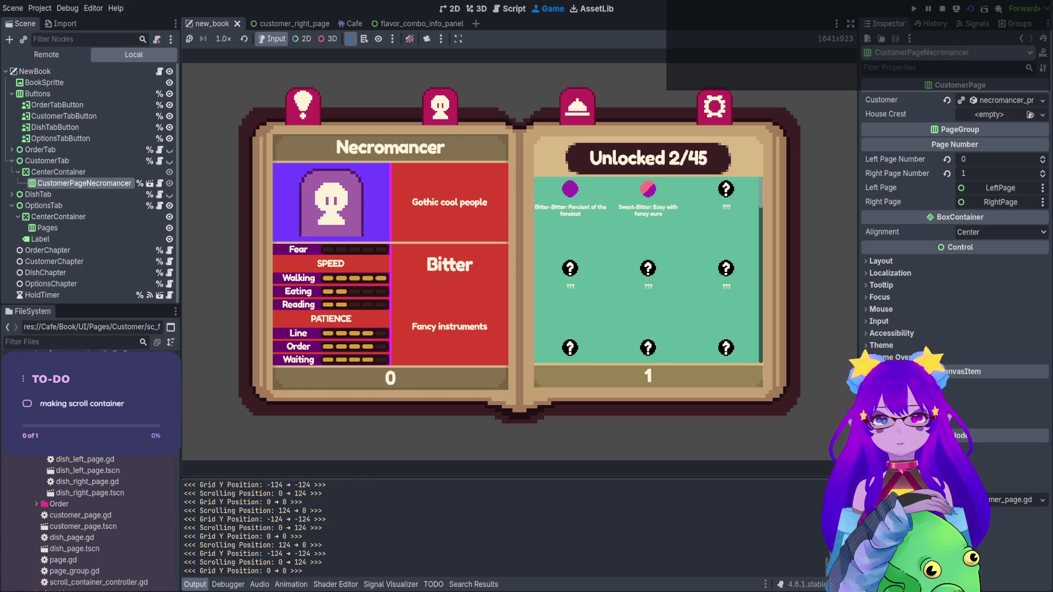
key("F8")
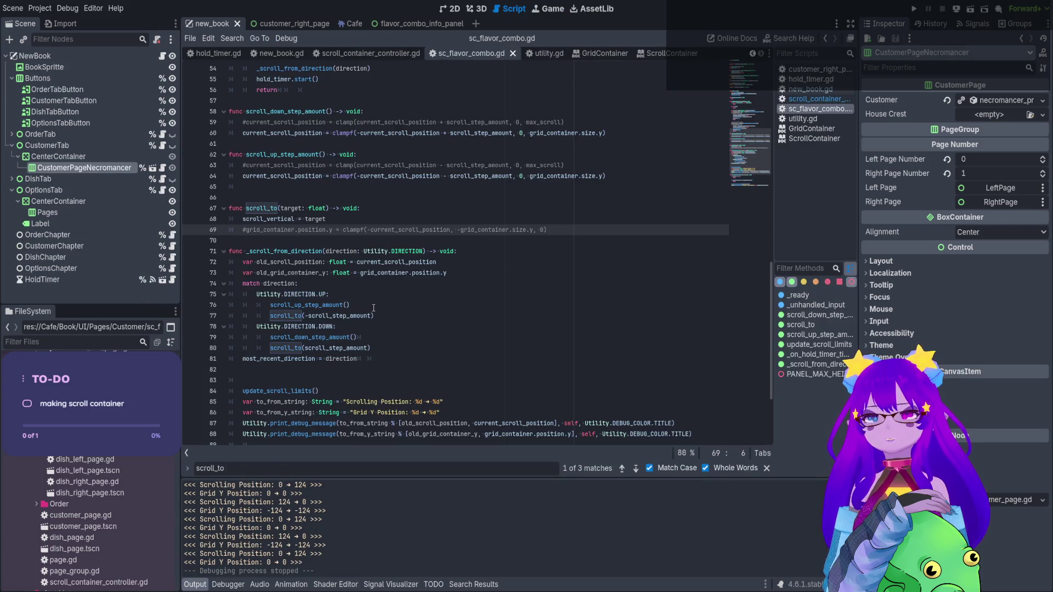
Highlight scroll_step_amount and current_scroll_position uses around the clampf line 64
left_click(606, 175)
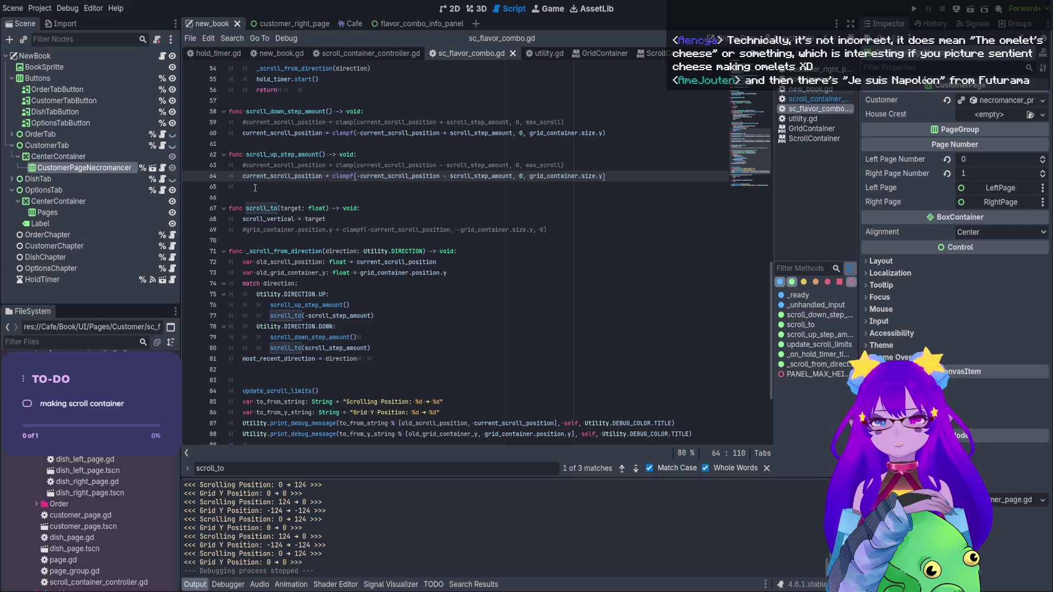
double_click(500, 175)
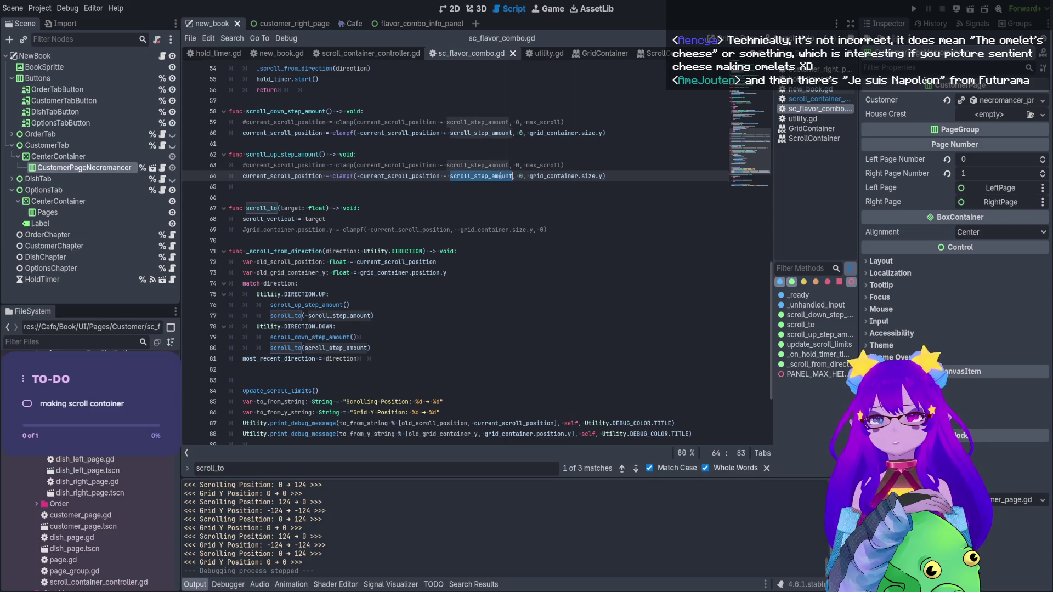
scroll(495, 225, "up", 1)
double_click(432, 211)
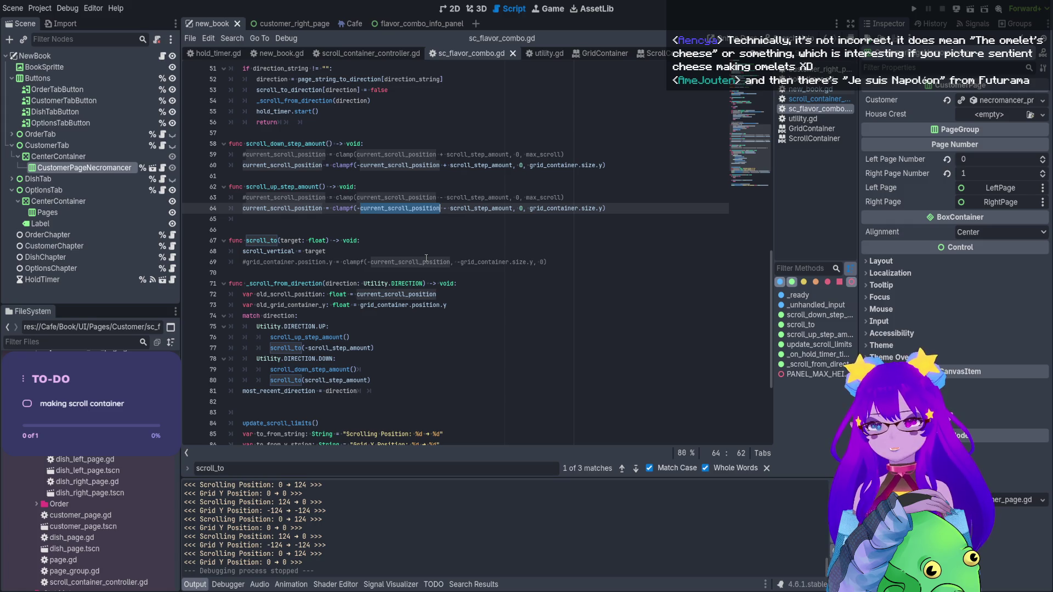
In scroll_up_step_amount, add 'current_scroll_position -= scroll_step_amount' and drop the subtraction from clampf
key("Home")
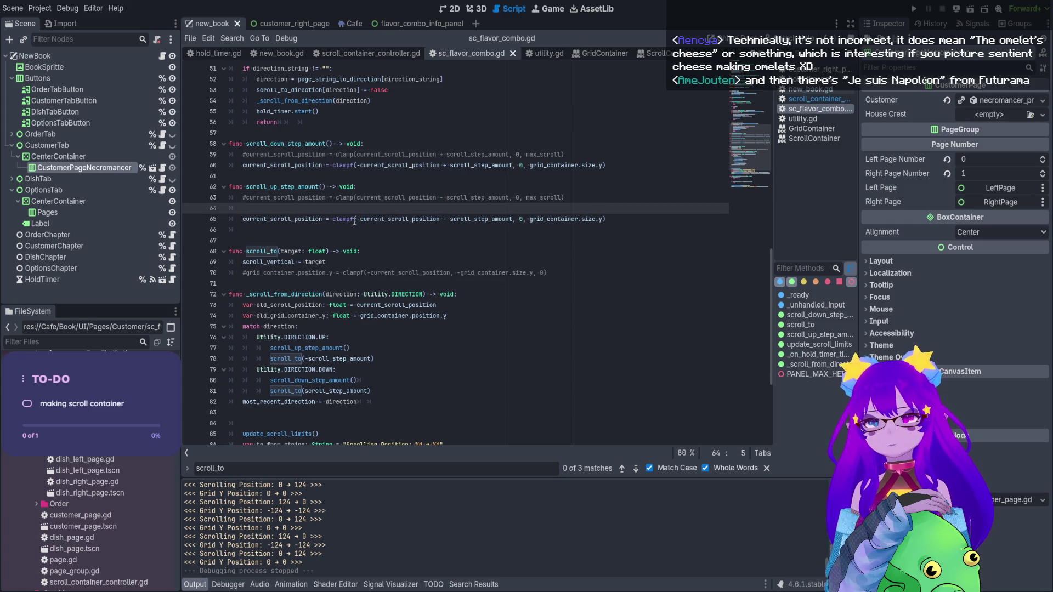
key("Return")
key("ctrl+shift+Right")
key("ctrl+c")
key("Up")
key("ctrl+v")
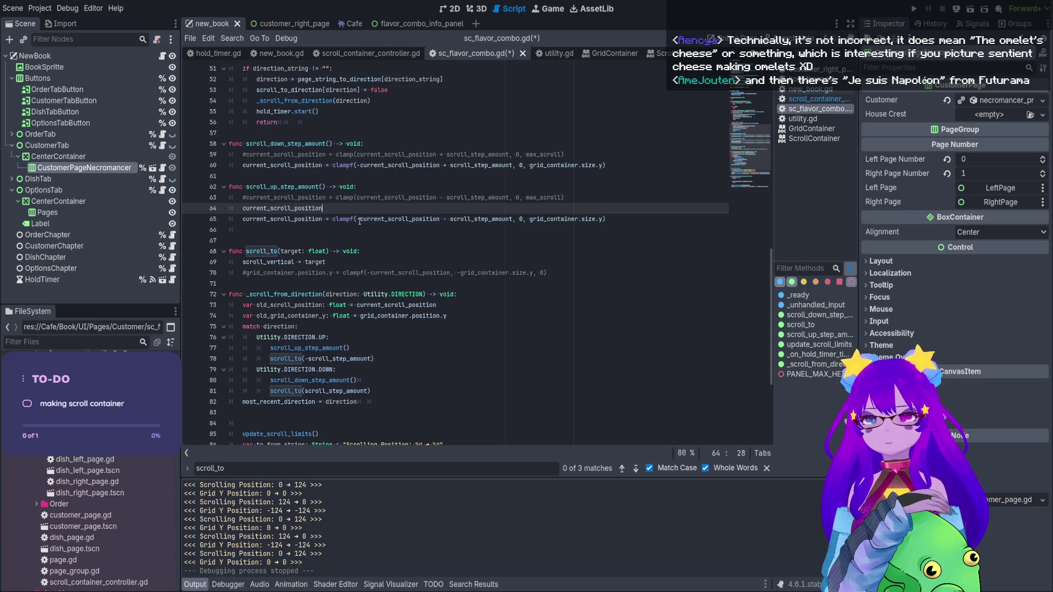
left_click_drag(514, 220, 445, 219)
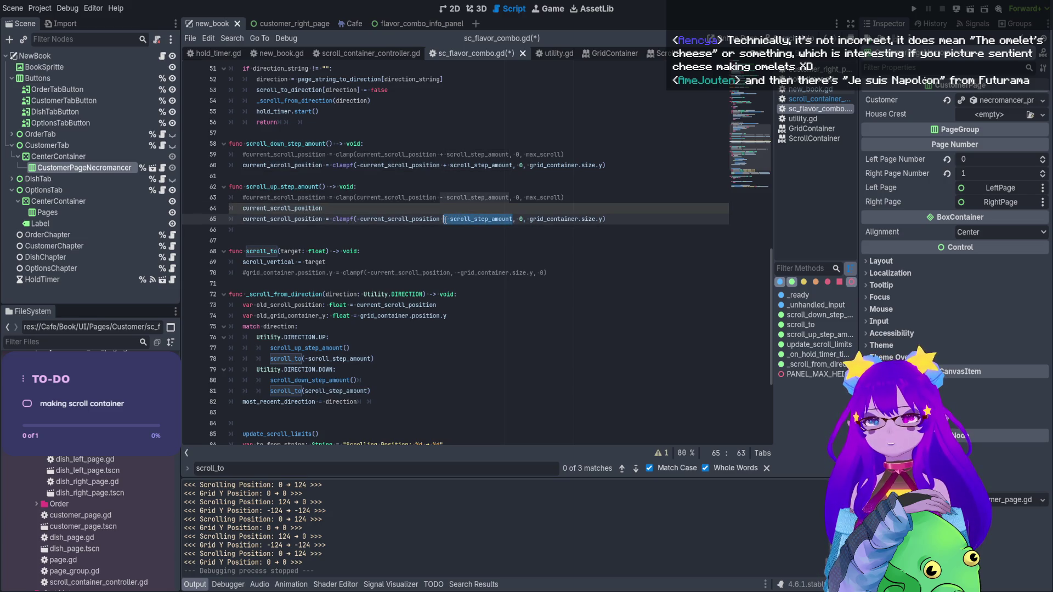
key("BackSpace")
type("-= - scroll_step_amount")
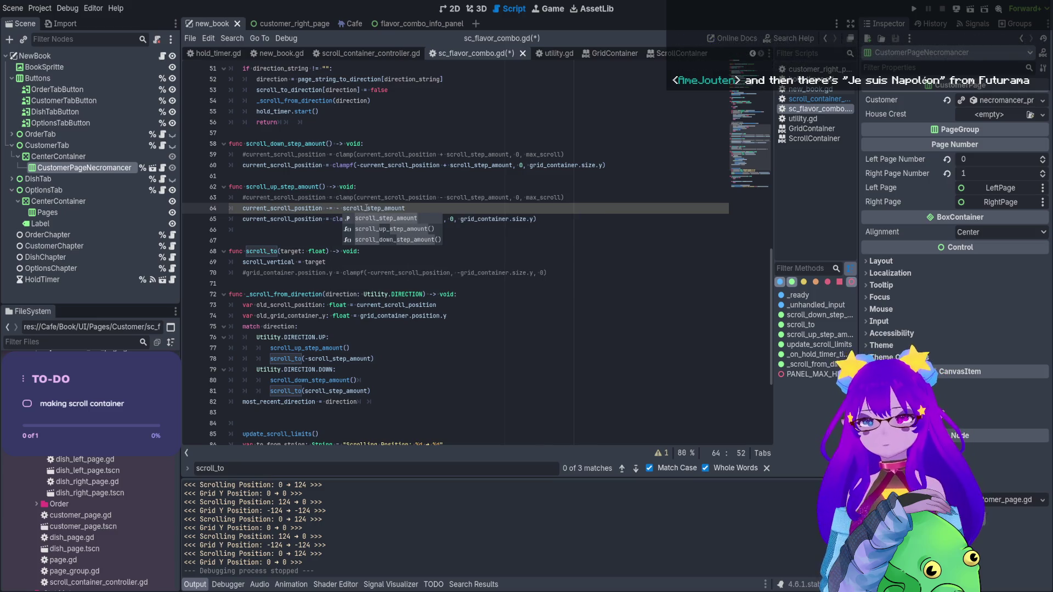
left_click(343, 208)
key("BackSpace")
key("BackSpace")
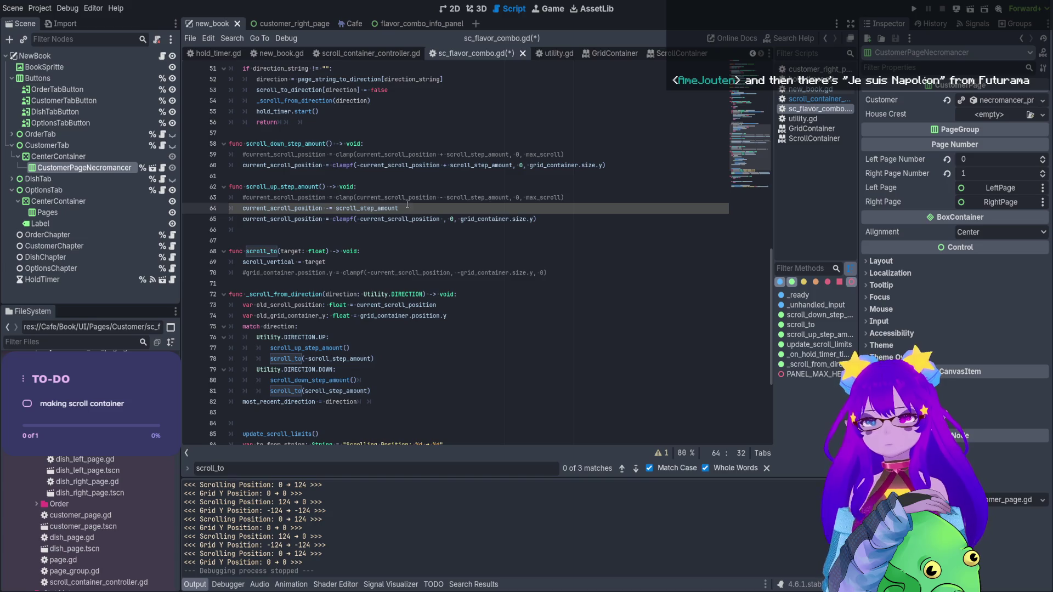
Add 'current_scroll_position += scroll_step_amount' to scroll_down_step_amount
left_click_drag(412, 208, 242, 208)
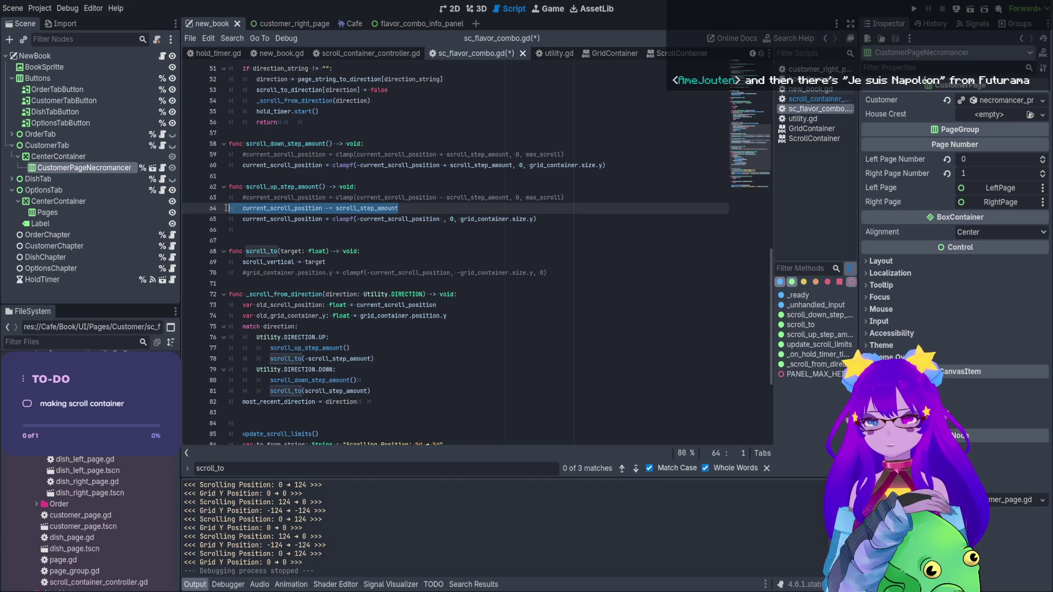
left_click(586, 153)
key("Return")
key("ctrl+v")
key("Home")
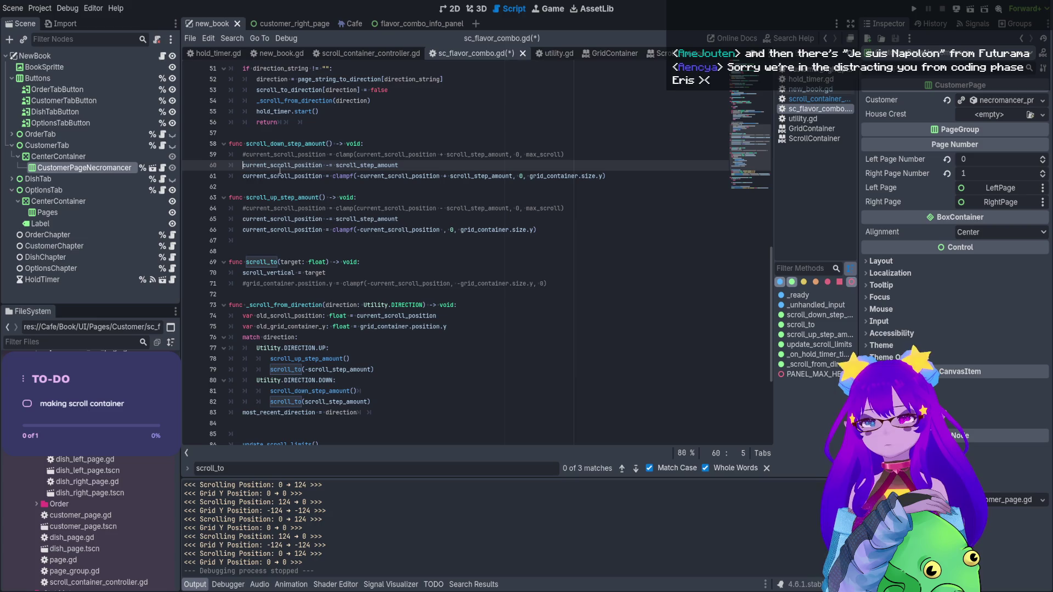
type("+")
left_click(327, 166)
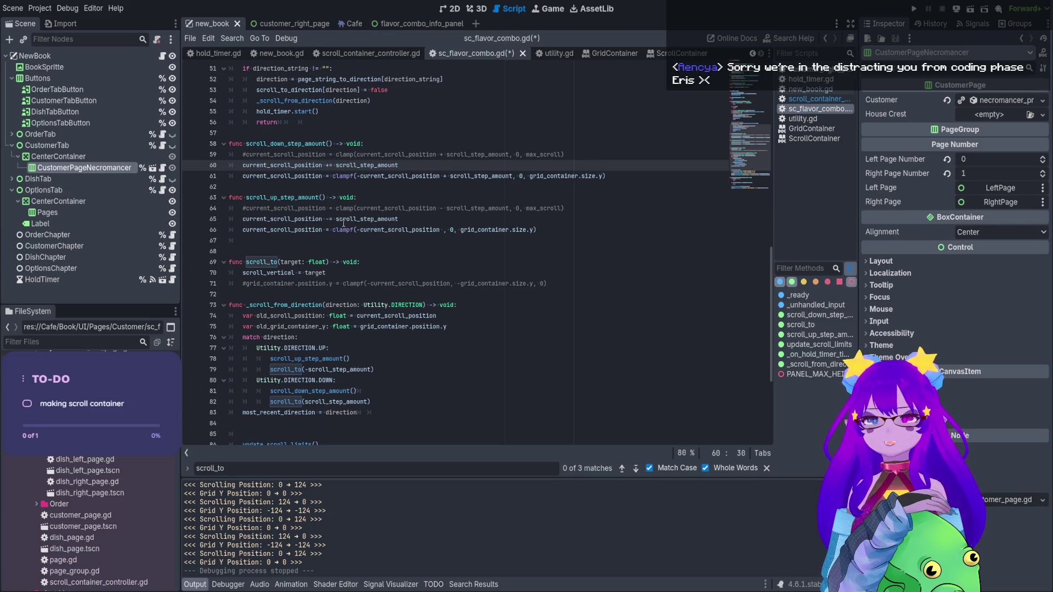
type("=")
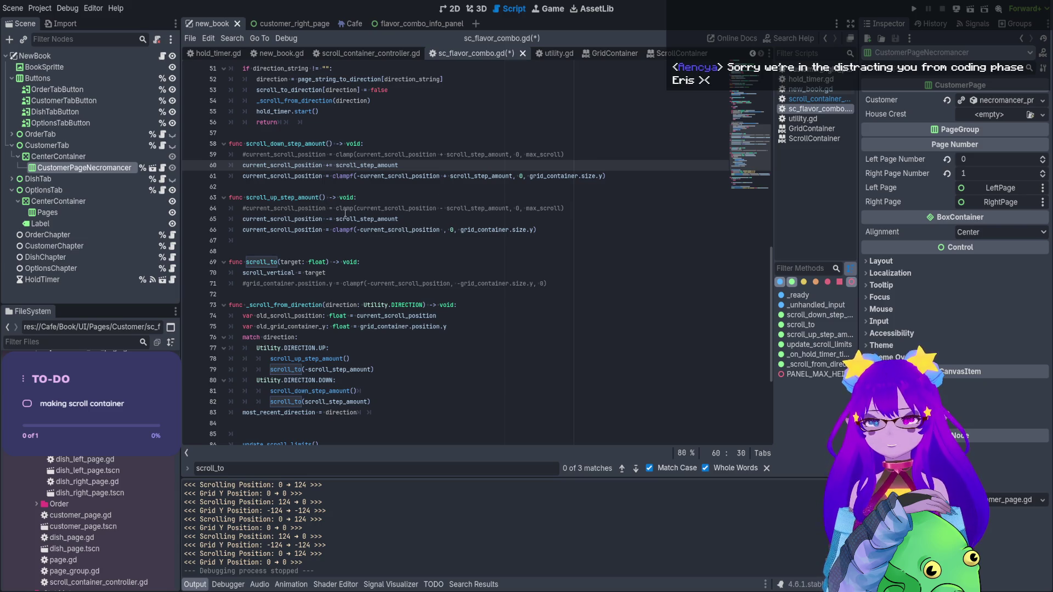
Remove the step addition and negation from the clampf calls, save, and run the game
double_click(290, 218)
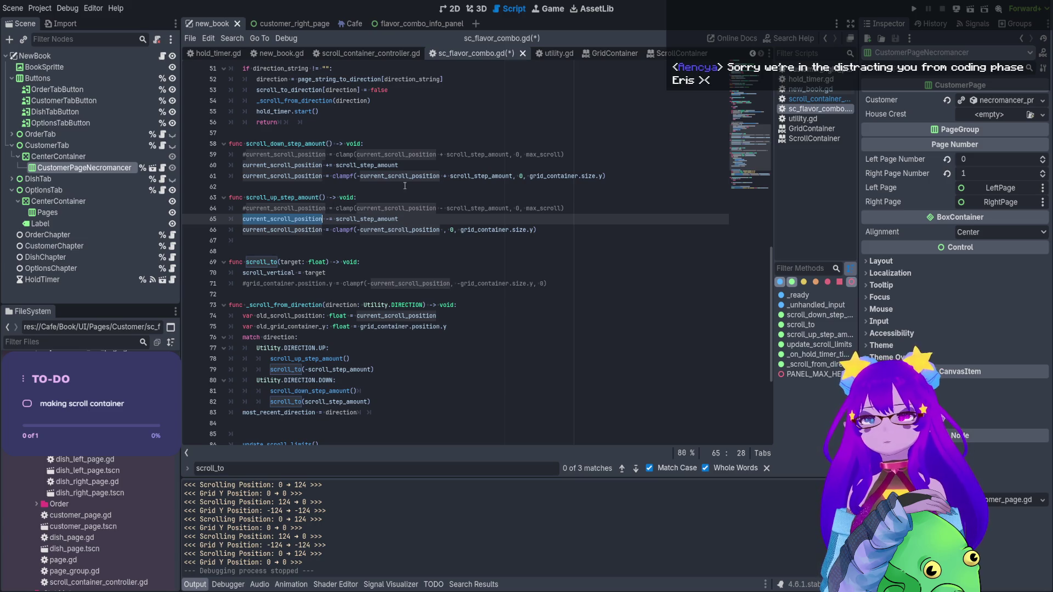
left_click(513, 176)
key("BackSpace")
key("BackSpace")
key("BackSpace")
key("BackSpace")
key("End")
key("ctrl+s")
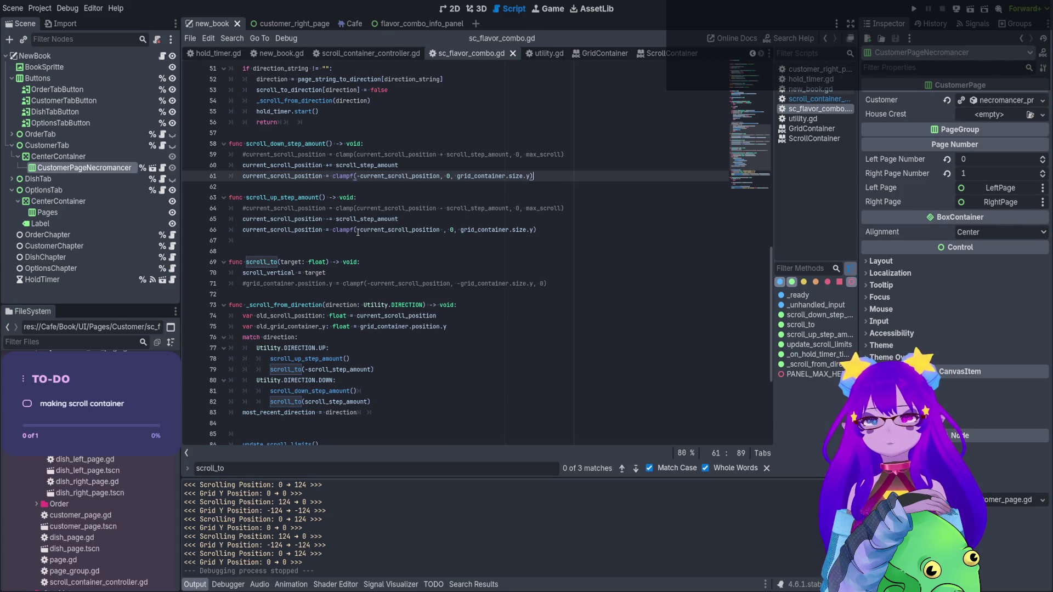
left_click(360, 176)
key("BackSpace")
key("End")
key("ctrl+s")
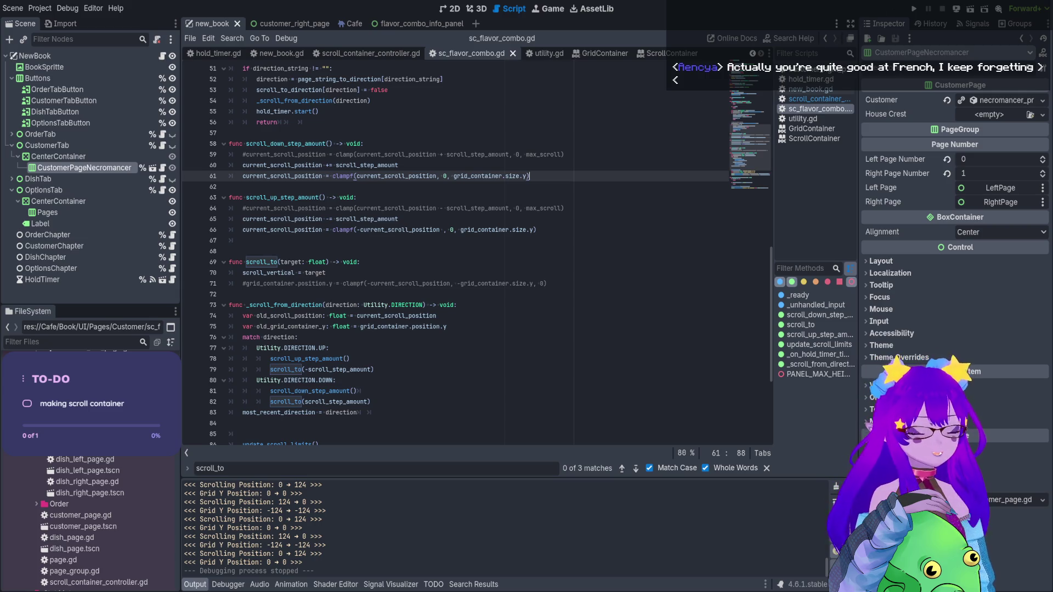
left_click(970, 9)
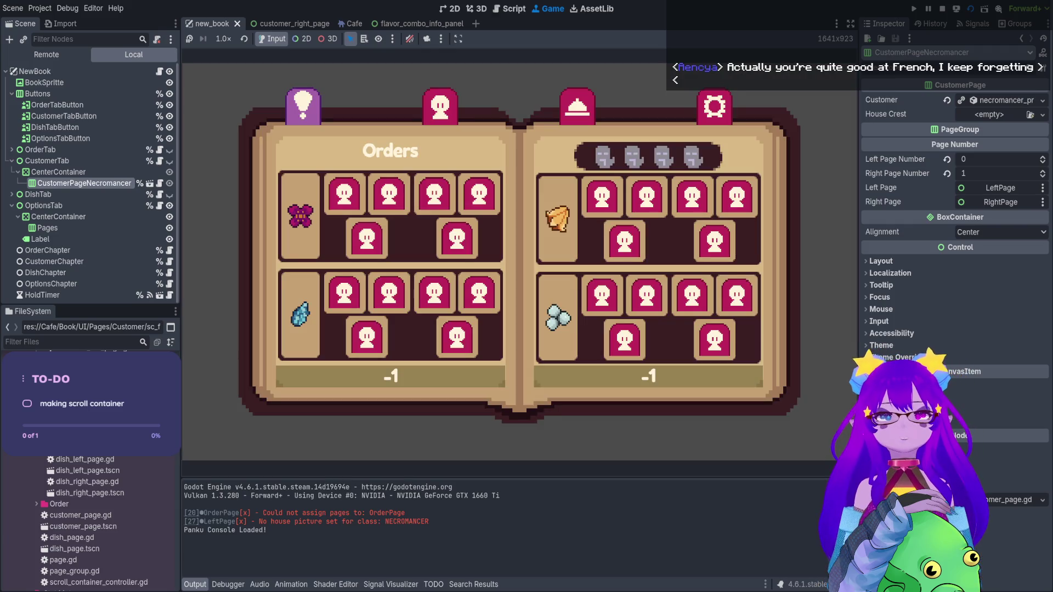
Scroll the Necromancer page grid down, seeing scroll position climb 124 → 248 → 372, then stop
left_click(439, 105)
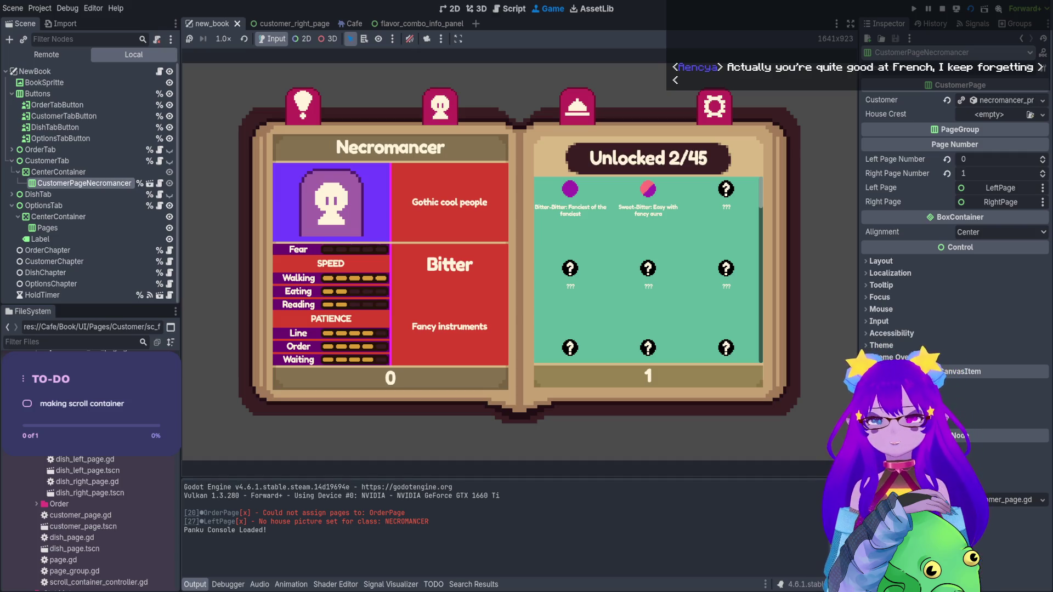
scroll(647, 269, "down", 2)
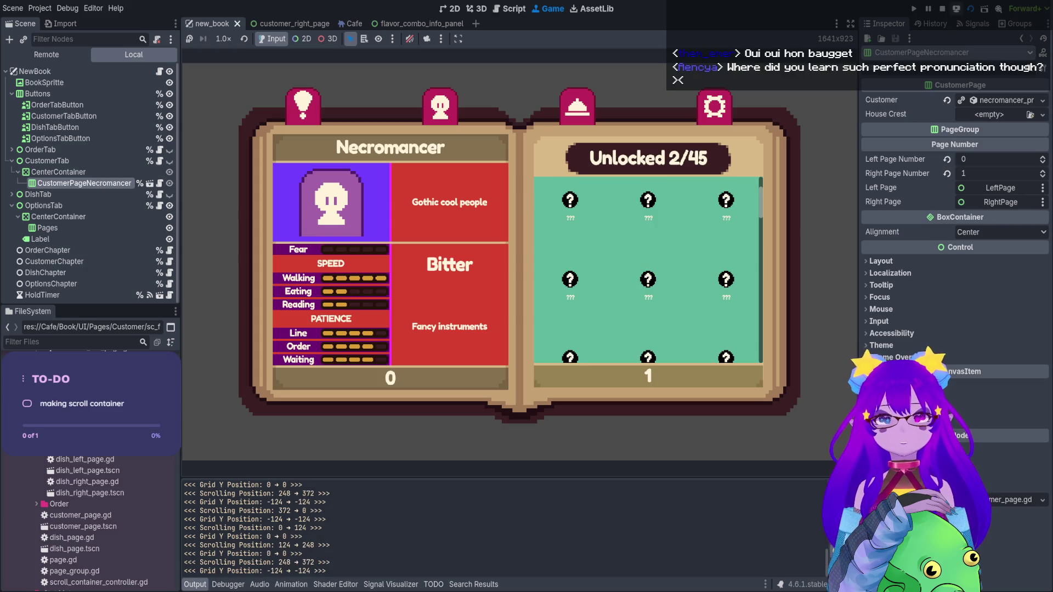
left_click(942, 9)
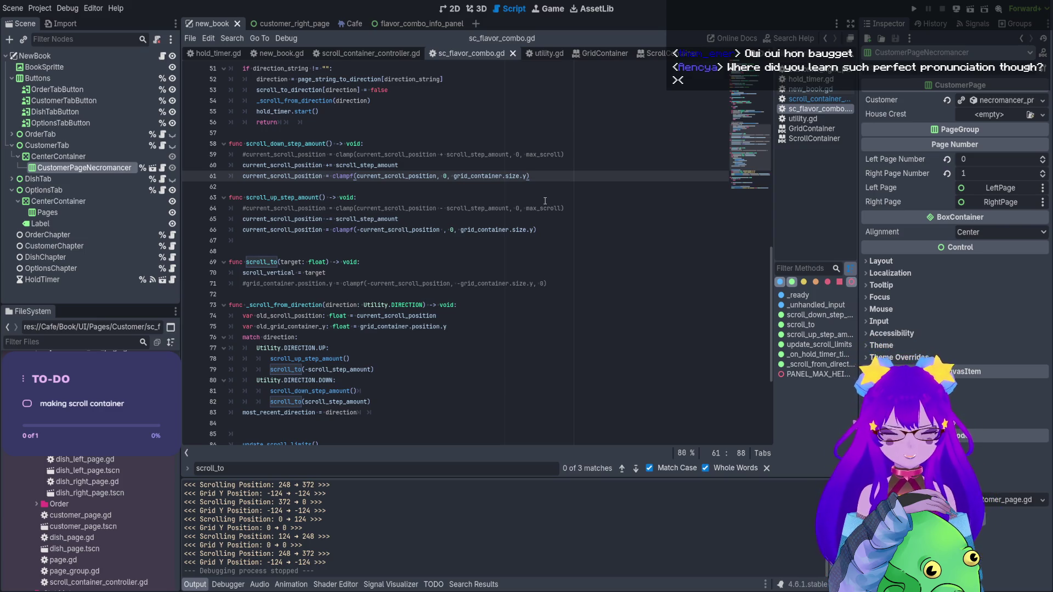
Comment out the Grid Y Position debug print, save, then run and stop the scene
left_click(438, 166)
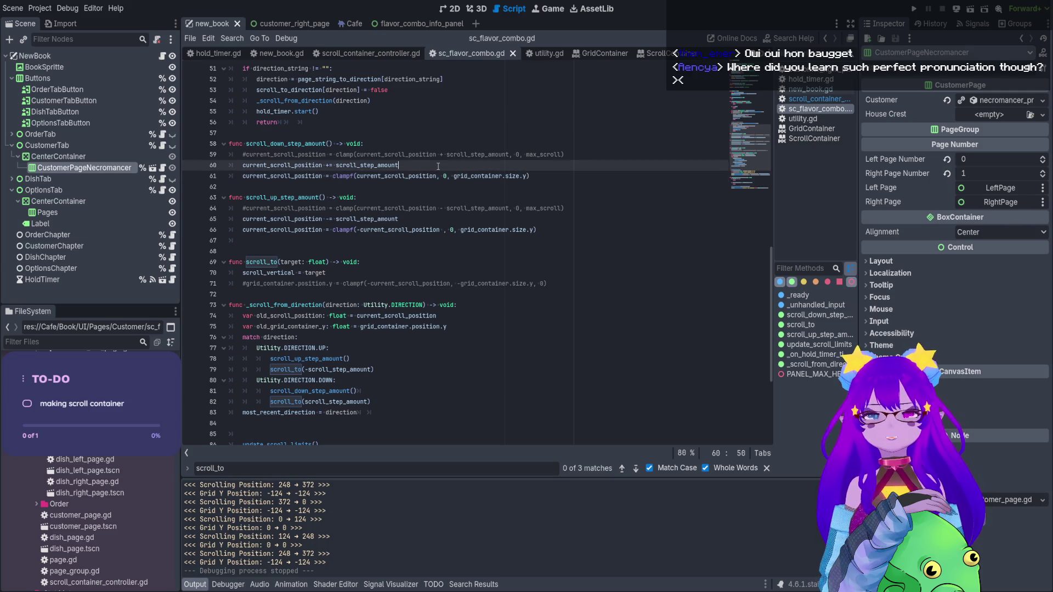
double_click(419, 176)
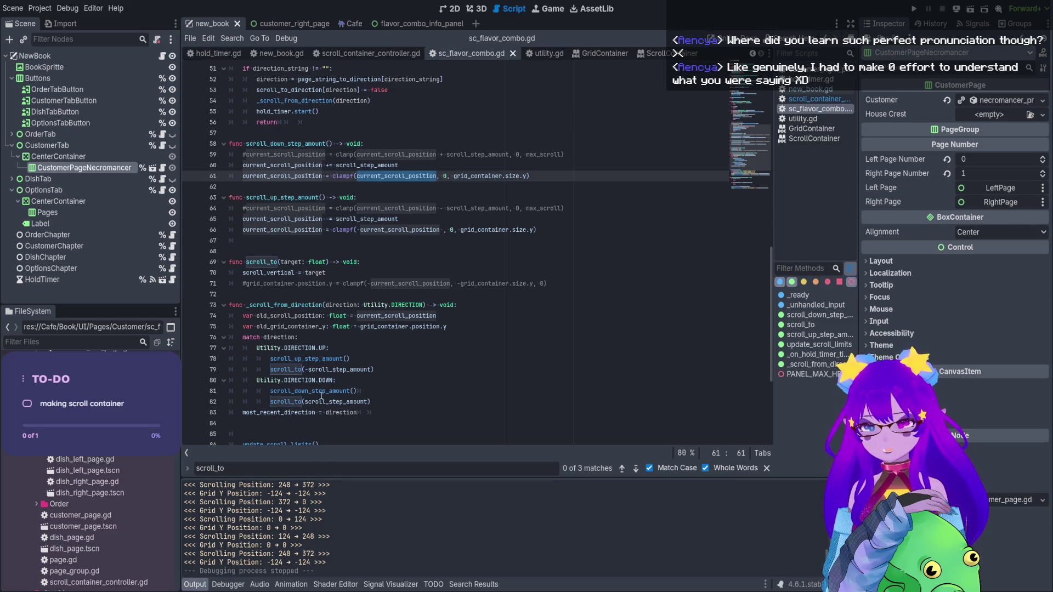
scroll(319, 407, "down", 5)
left_click(240, 319)
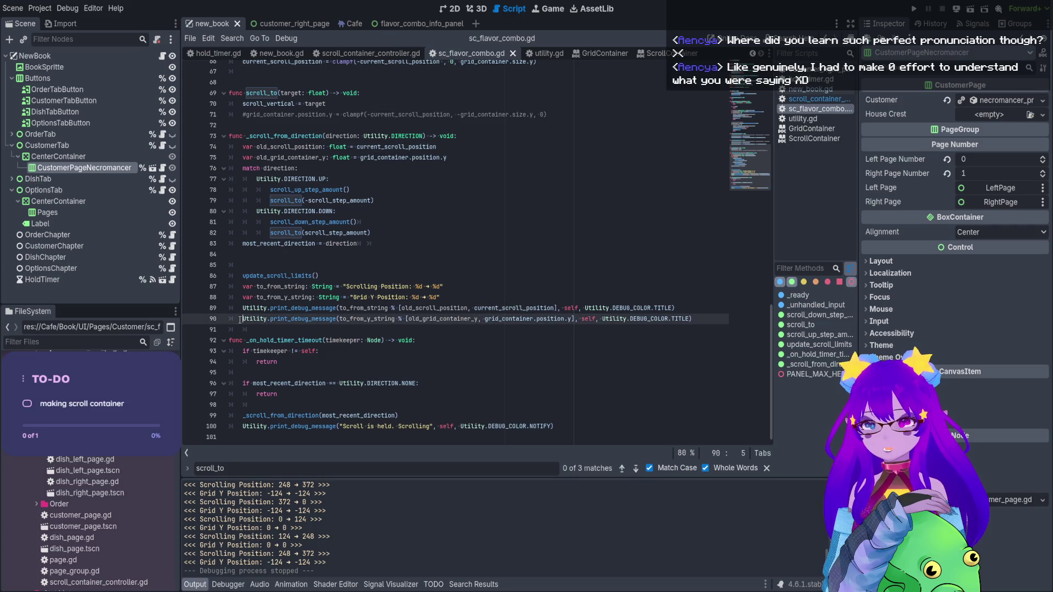
key("ctrl+k")
left_click(316, 308)
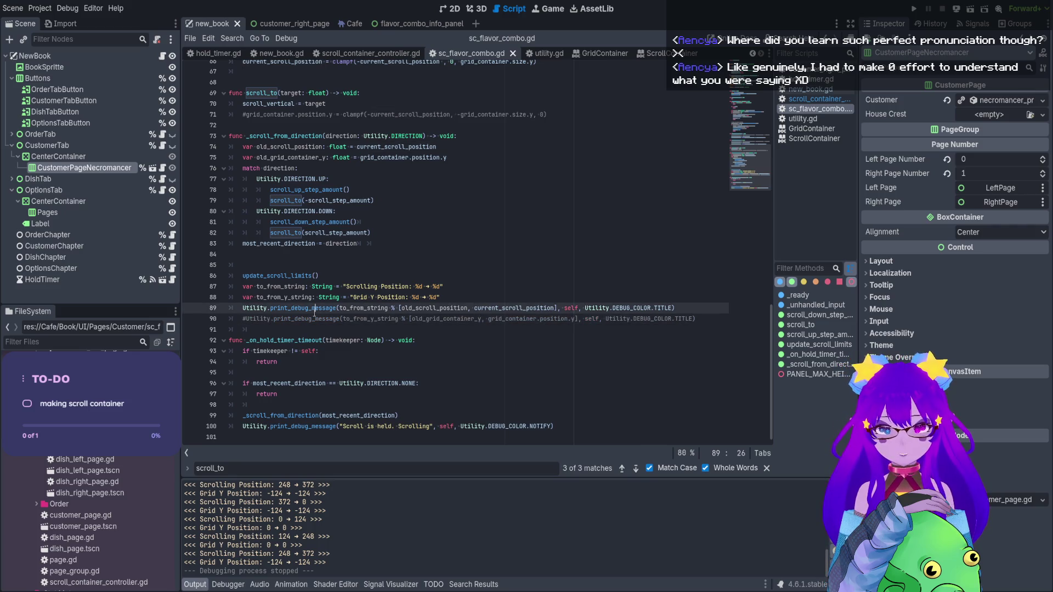
key("ctrl+s")
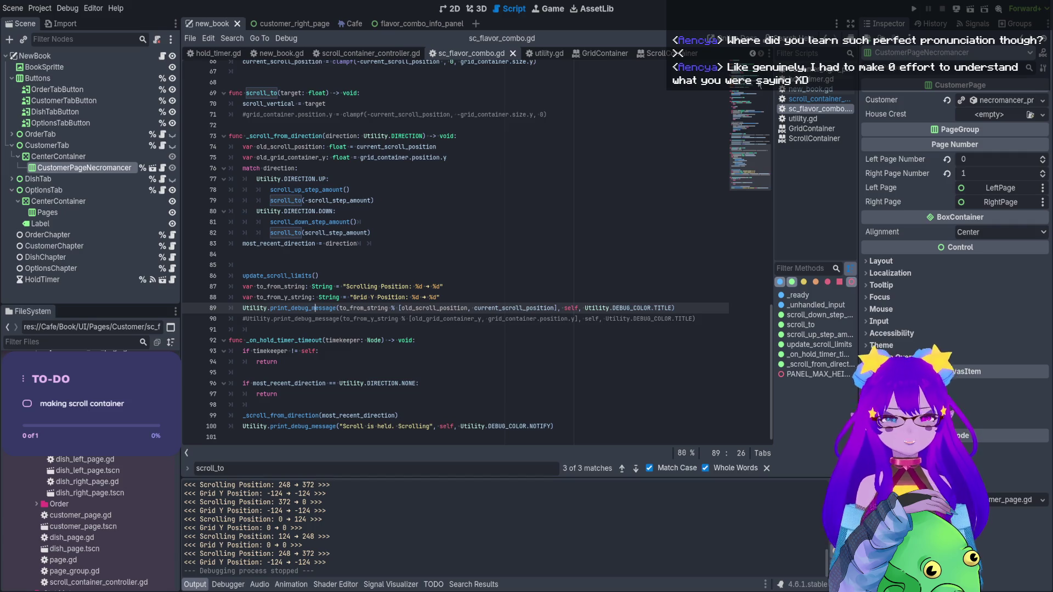
left_click(968, 10)
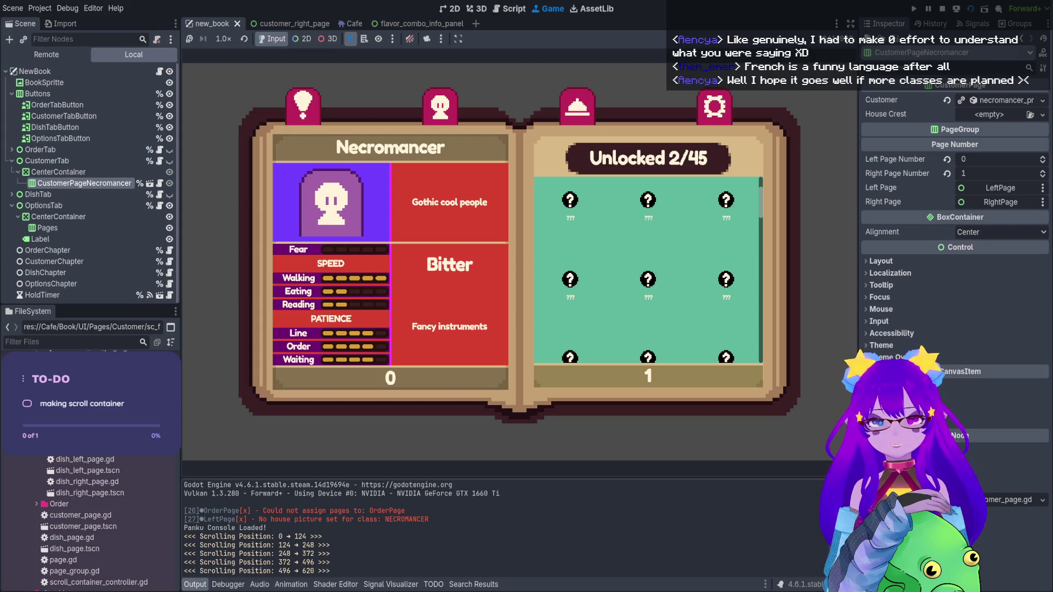
key("F8")
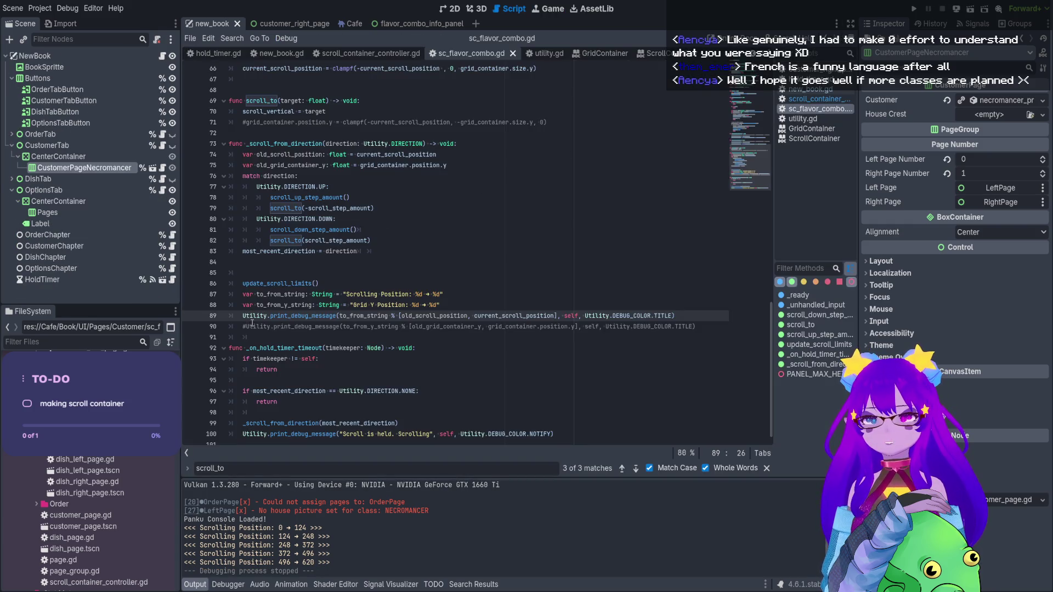
Comment out the Scrolling Position print, uncomment Grid Y Position, save, and rerun scrolling the grid
left_click(251, 325)
left_click(240, 316)
type("#")
left_click(245, 327)
key("BackSpace")
left_click(418, 315)
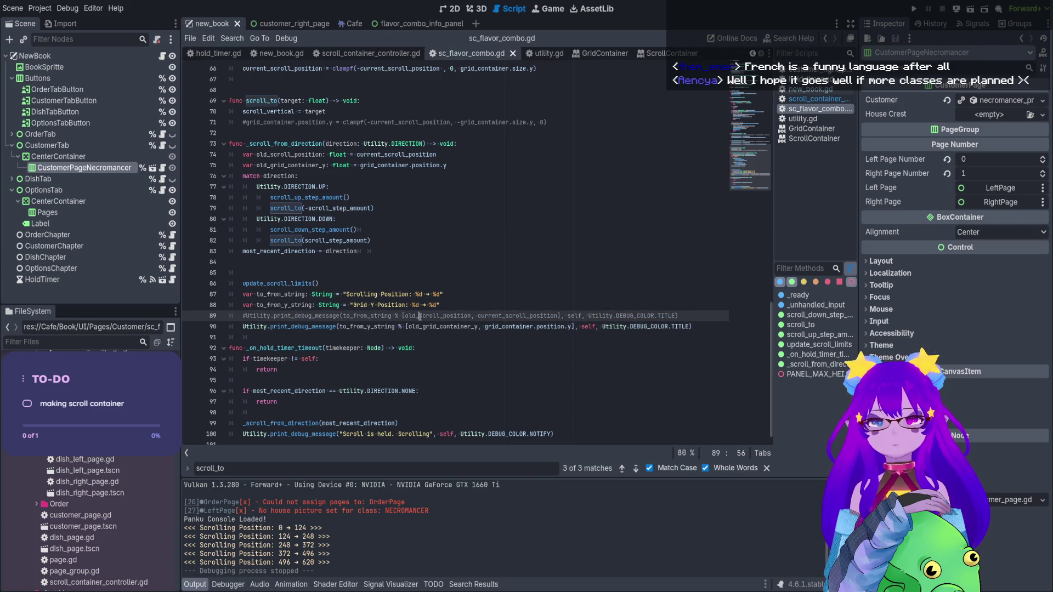
key("ctrl+s")
key("F6")
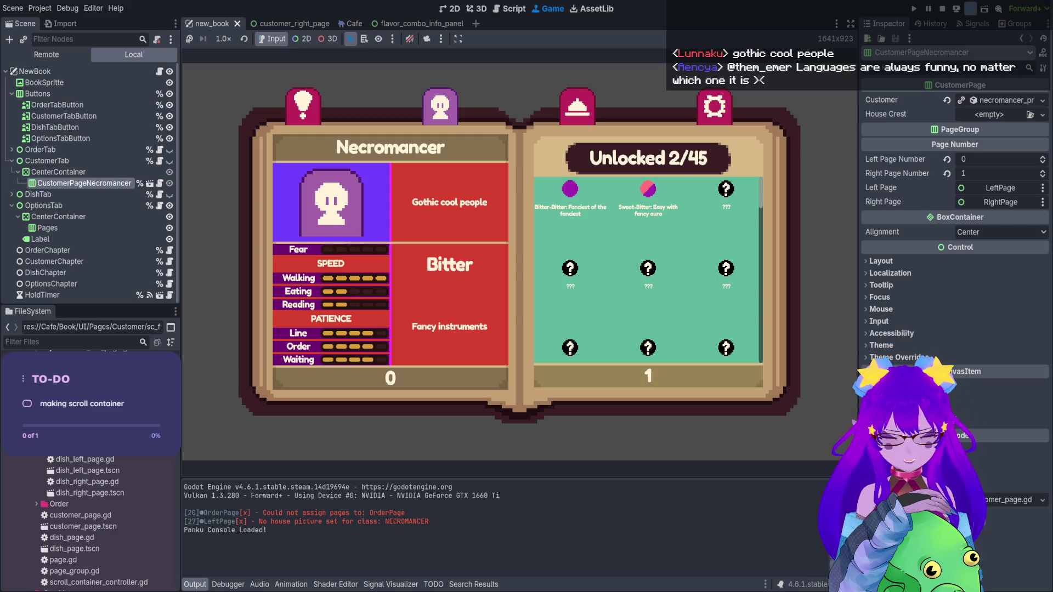
scroll(647, 268, "down", 1)
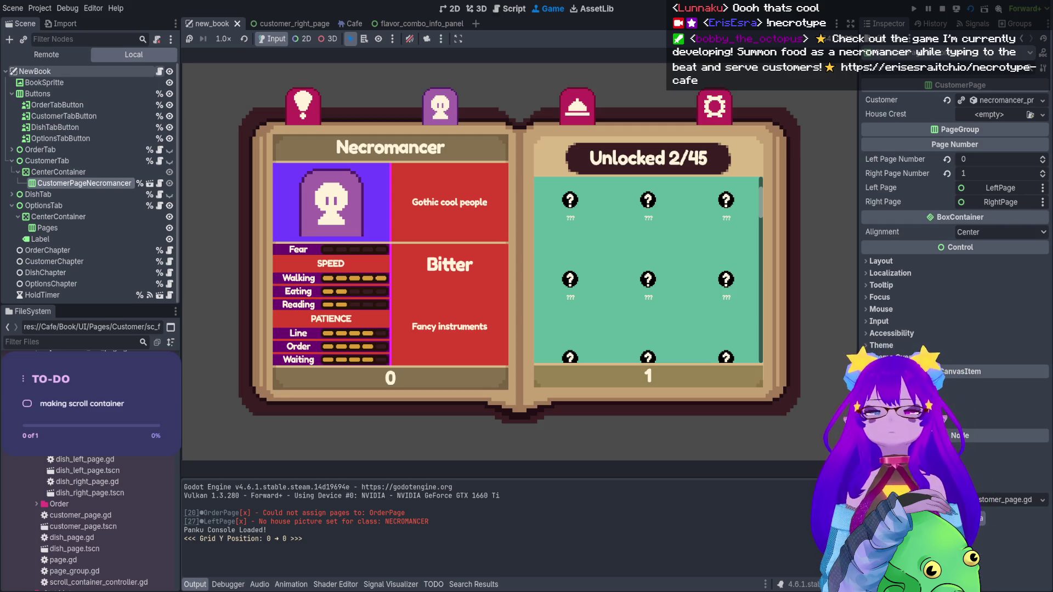
Stop the game and open the flavor combo script from the customer_right_page scene
key("F8")
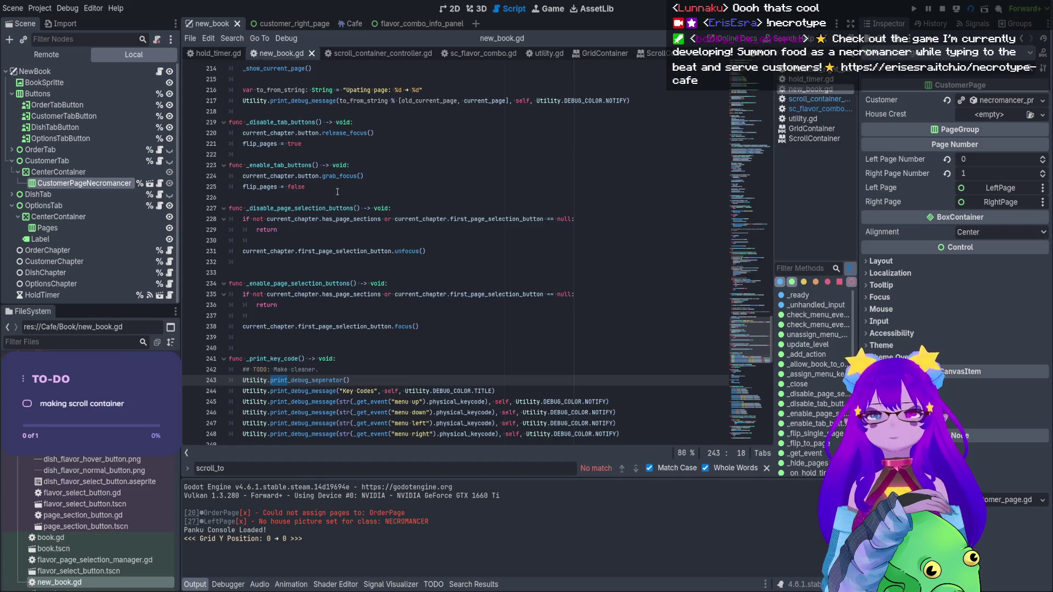
left_click(274, 24)
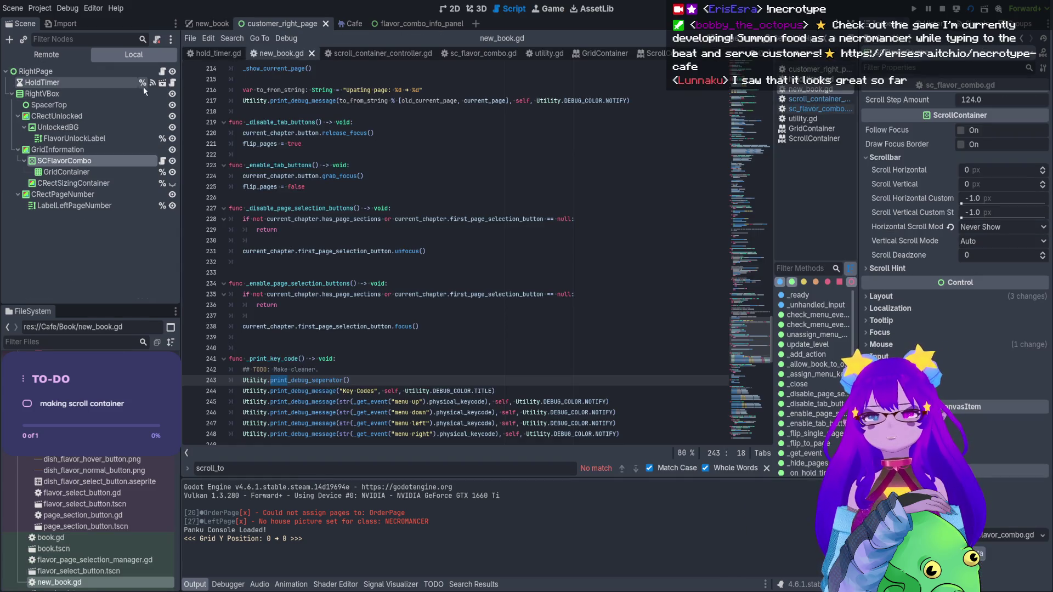
left_click(162, 160)
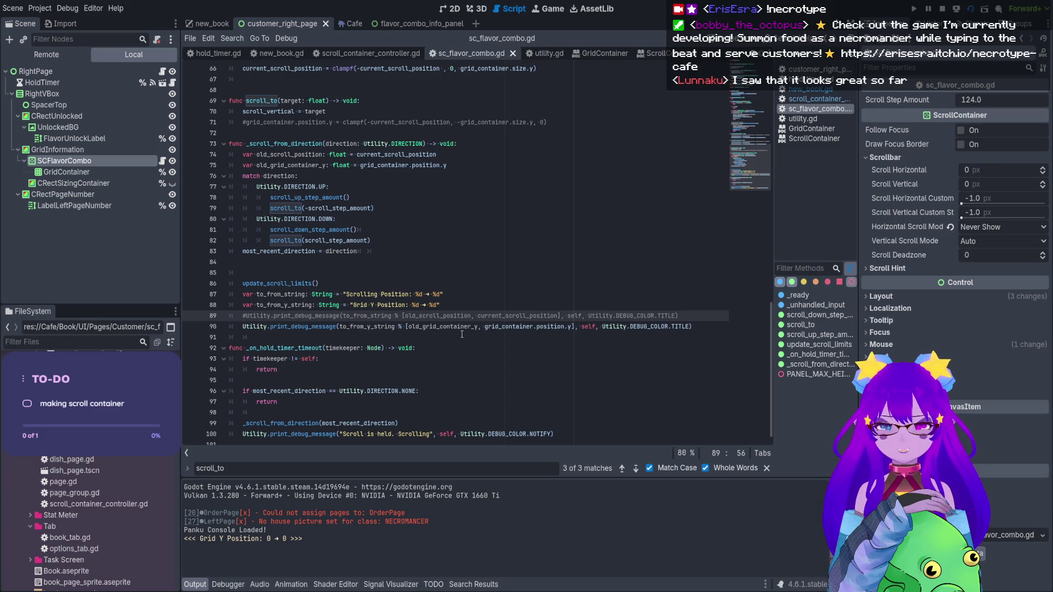
Rerun the new_book scene to test scrolling, then stop it and return to scroll_to
left_click(211, 23)
key("F6")
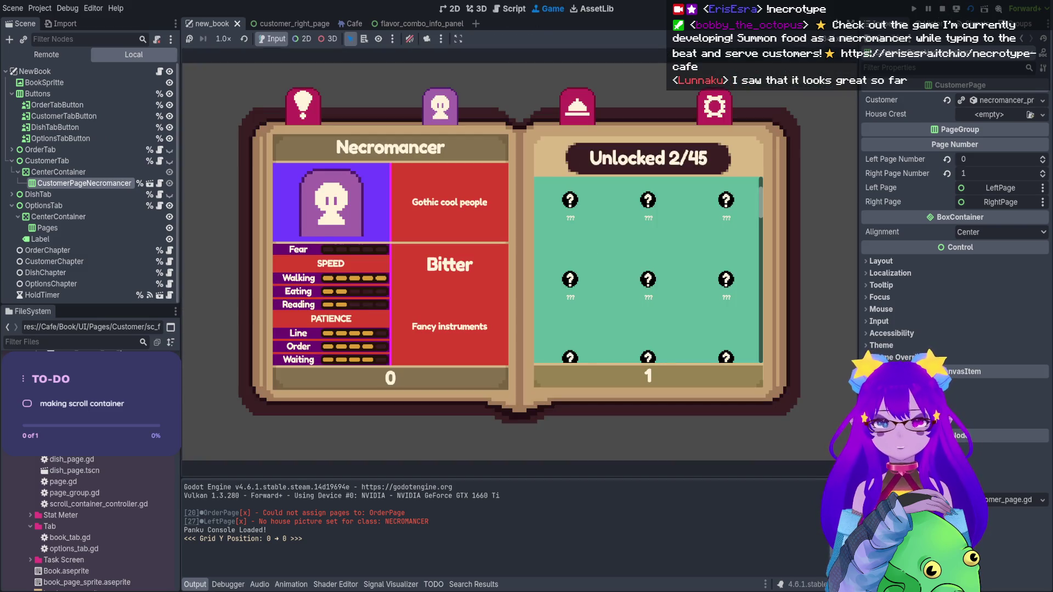
scroll(648, 268, "down", 1)
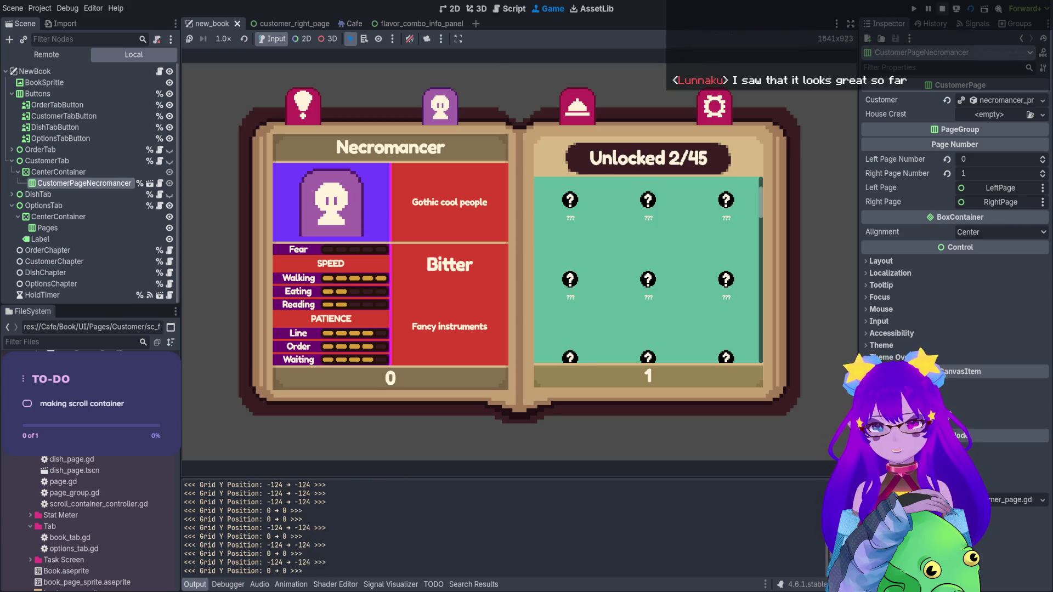
key("F8")
scroll(466, 237, "up", 4)
scroll(466, 236, "up", 2)
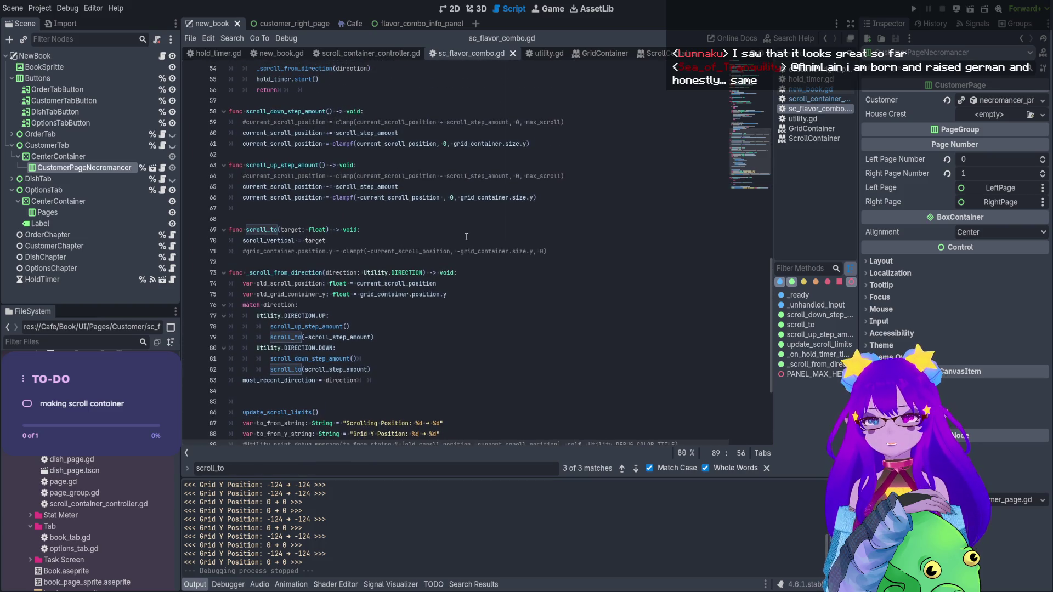
Uncomment the grid_container.position.y line on line 71 of scroll_to and save the script
scroll(466, 236, "down", 1)
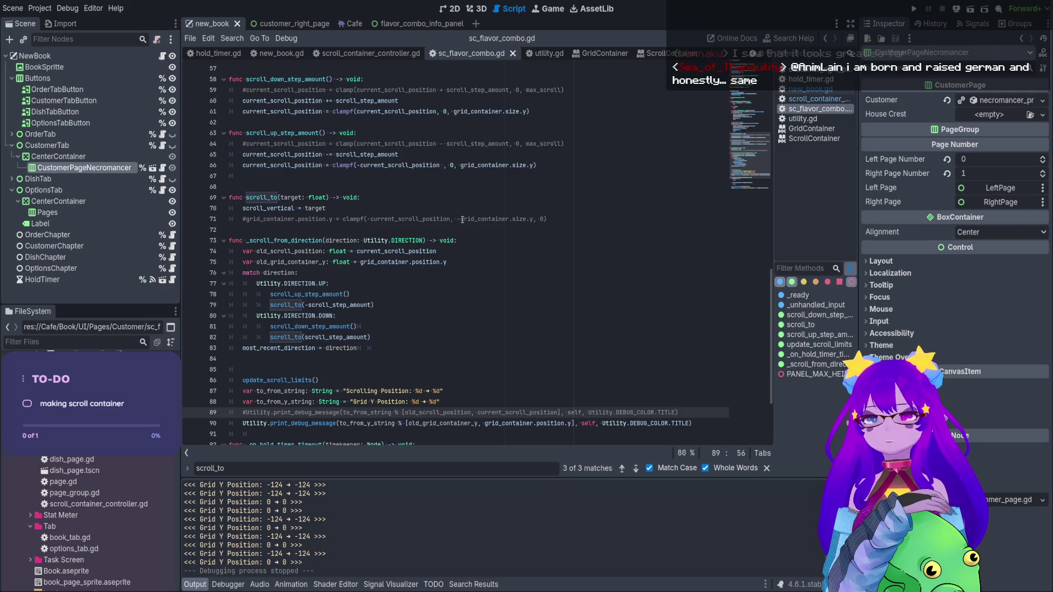
scroll(461, 220, "up", 2)
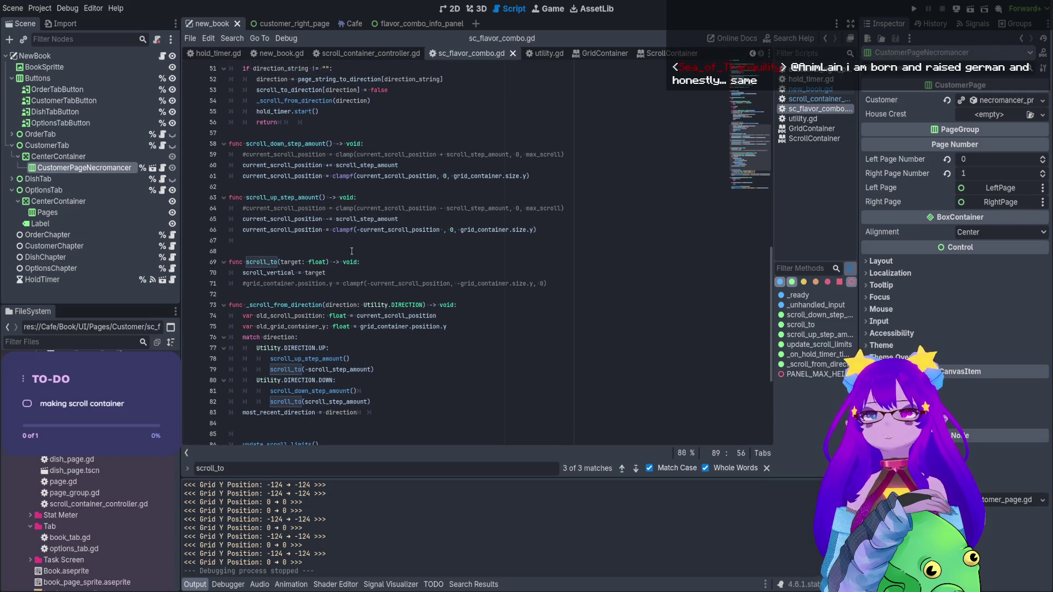
left_click(325, 273)
left_click(270, 283)
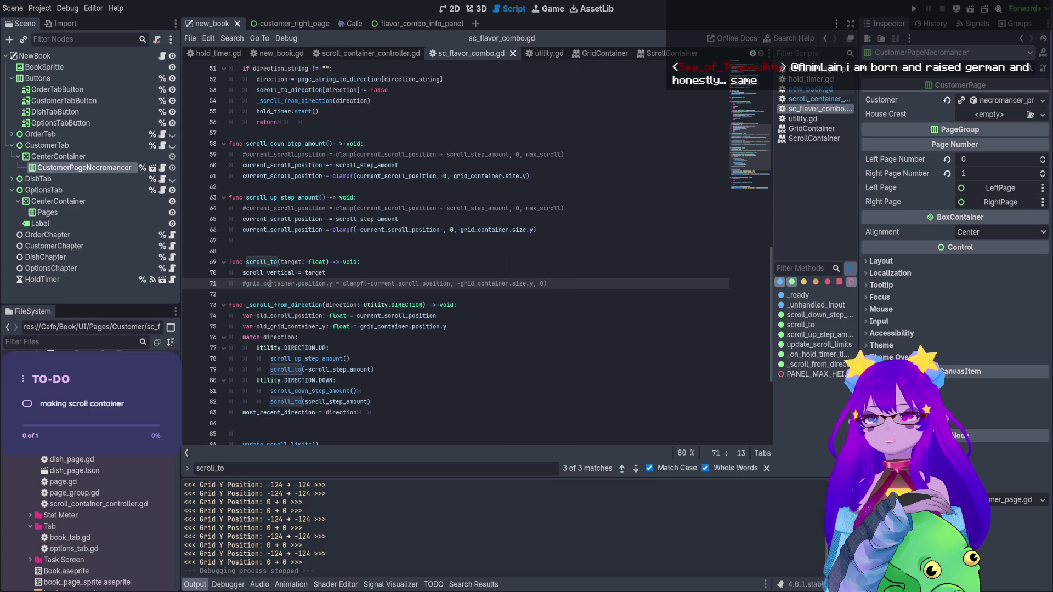
left_click_drag(269, 283, 351, 283)
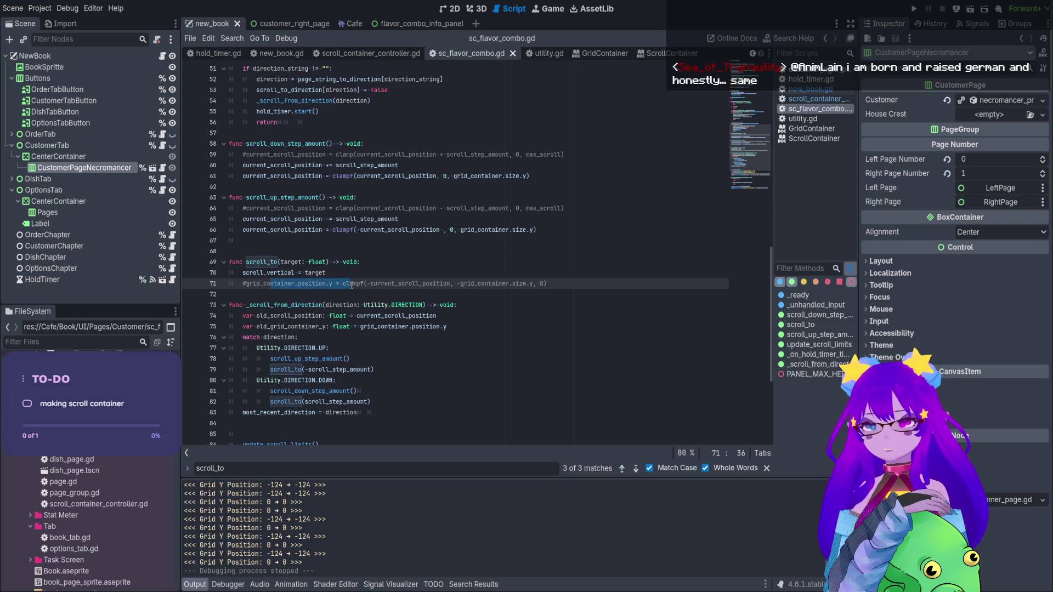
scroll(351, 284, "down", 2)
left_click(245, 222)
key("BackSpace")
key("ctrl+s")
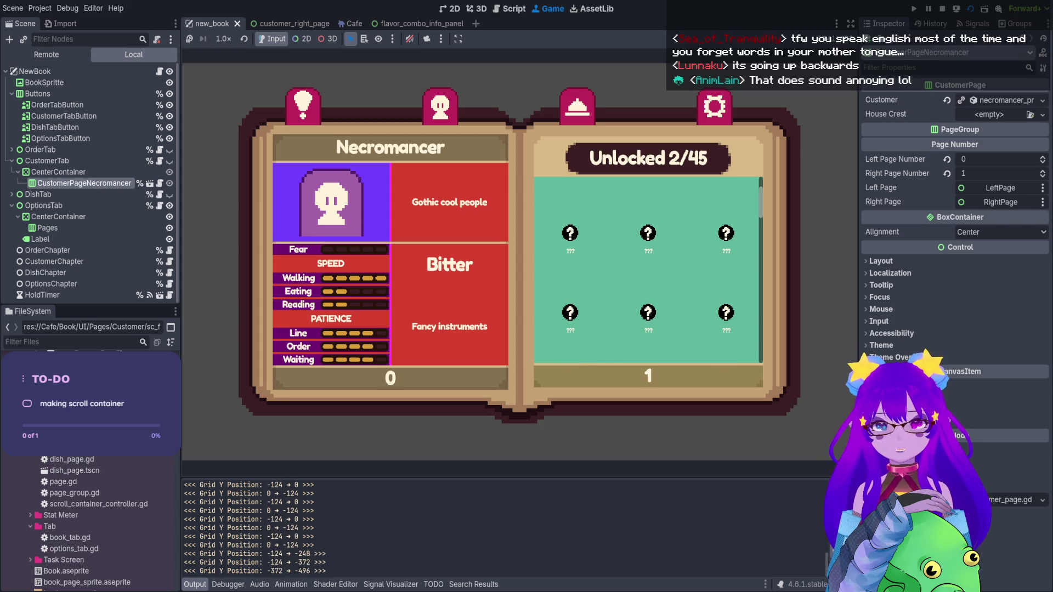
Stop the test run and review the -current_scroll_position and grid size terms on line 71
key("F8")
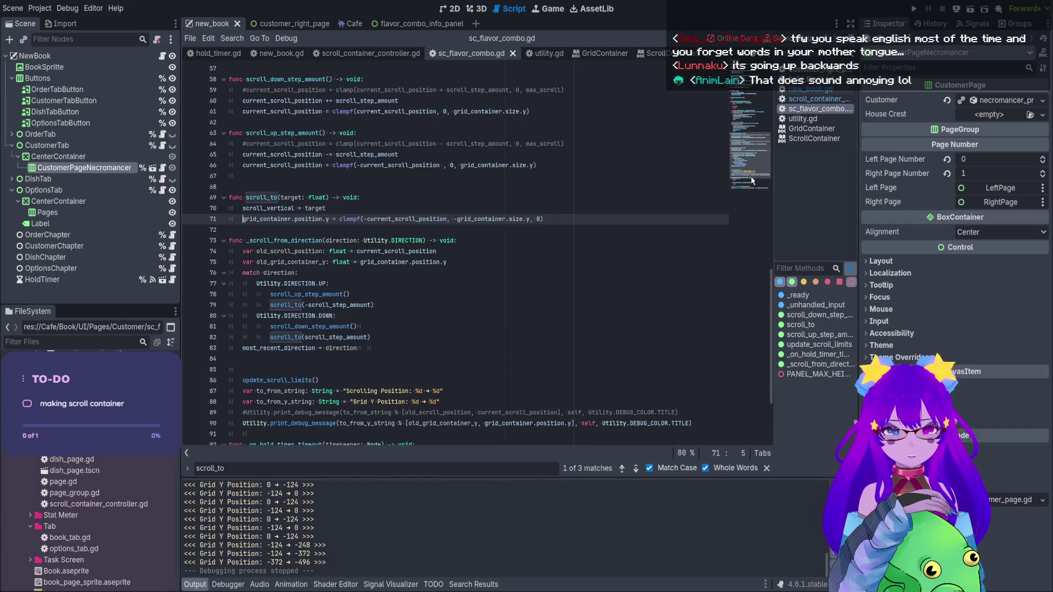
scroll(492, 215, "up", 1)
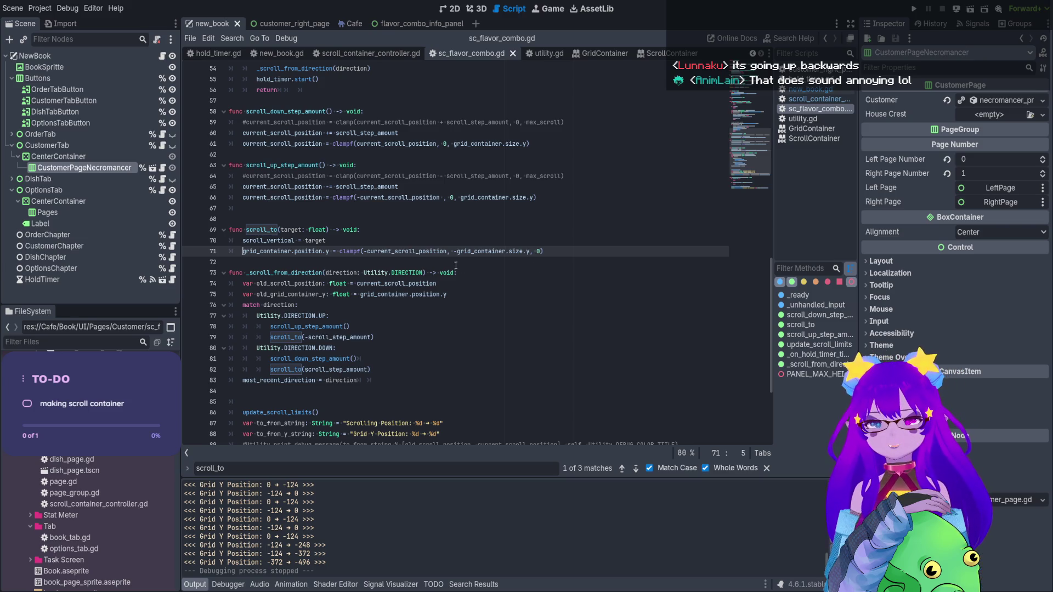
left_click_drag(447, 251, 363, 251)
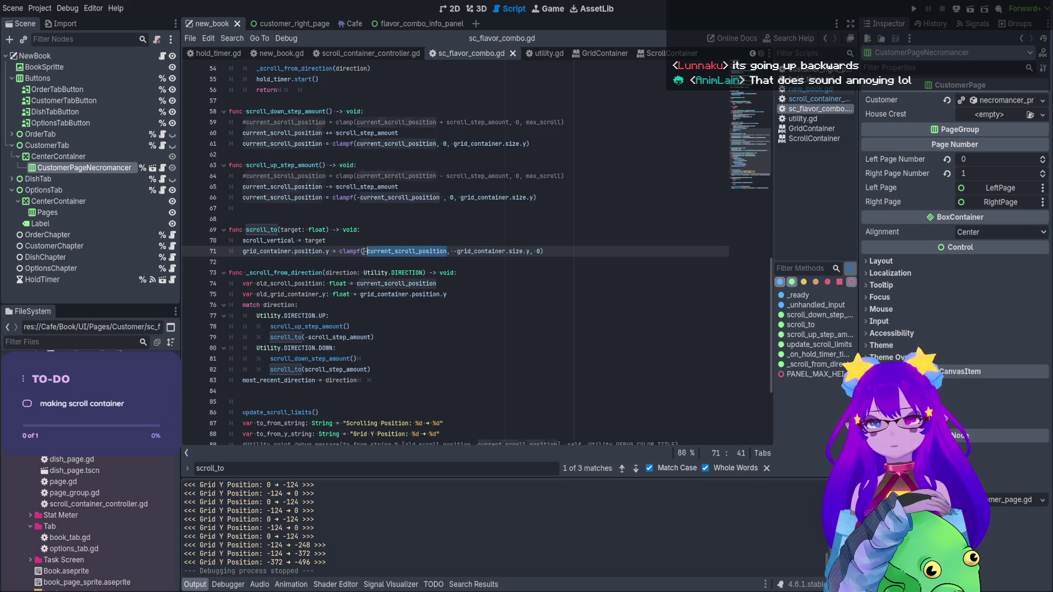
left_click_drag(456, 251, 518, 253)
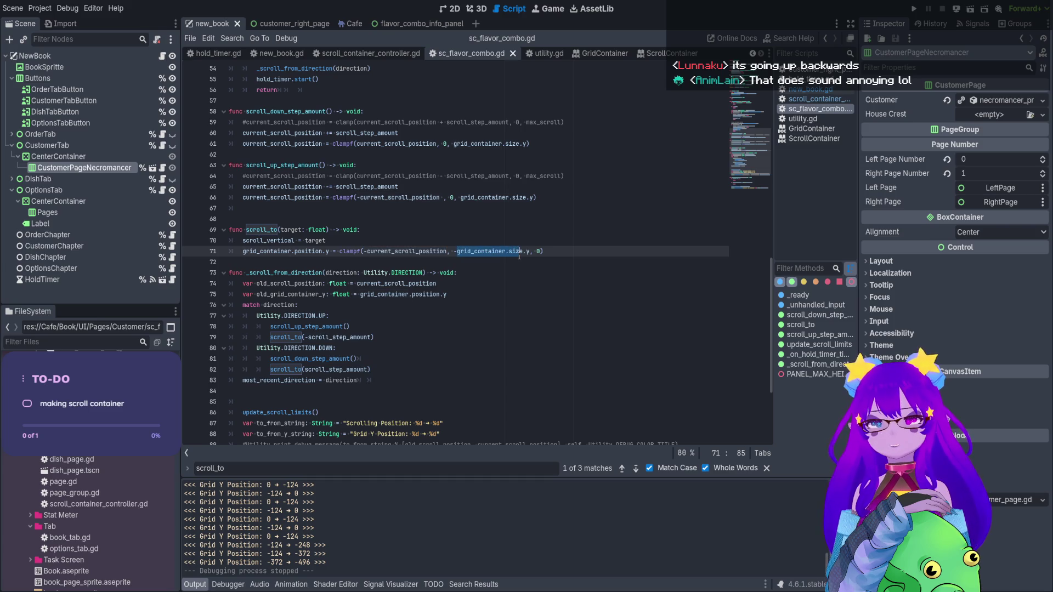
left_click(543, 251)
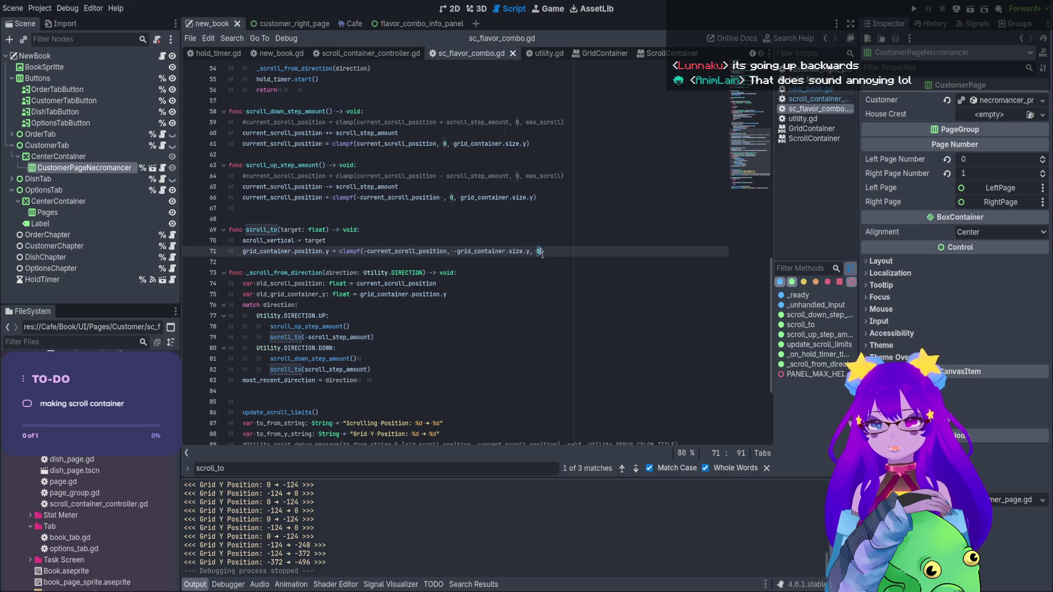
left_click(536, 284)
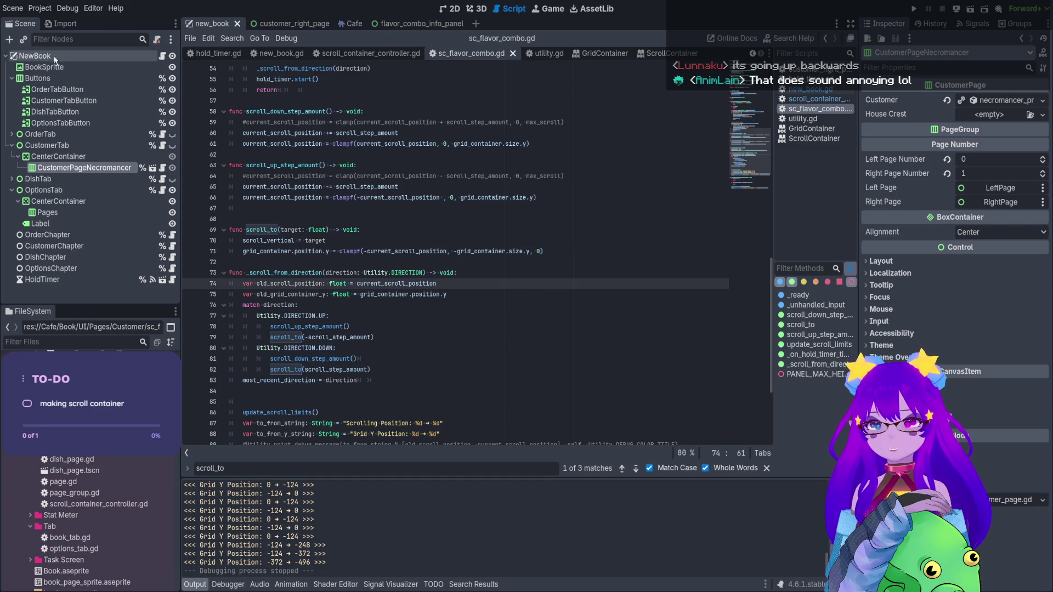
Run the game from the 2D book scene and show the live Remote scene tree
left_click(450, 8)
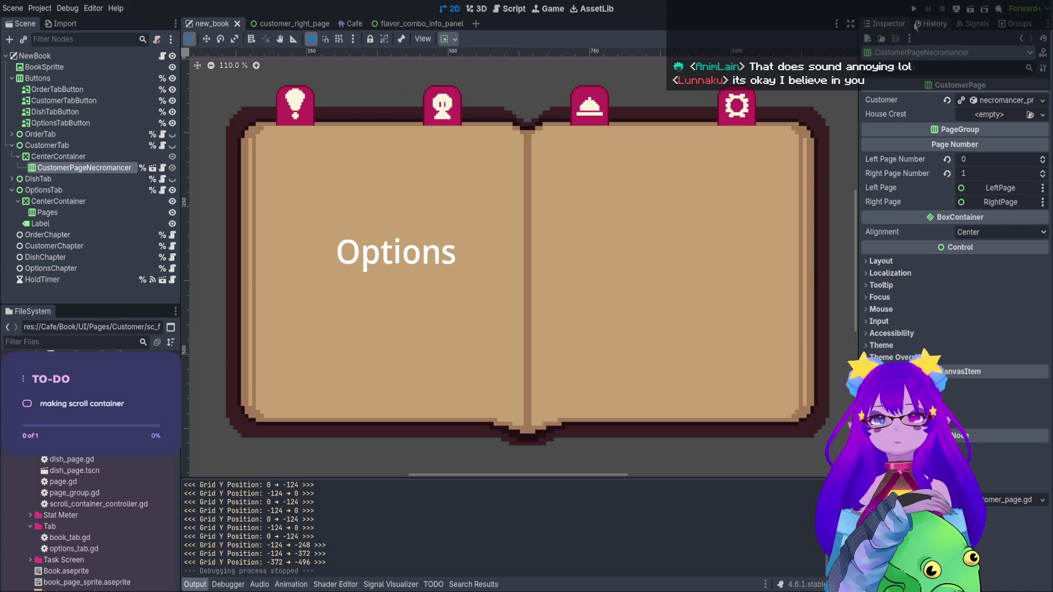
left_click(970, 8)
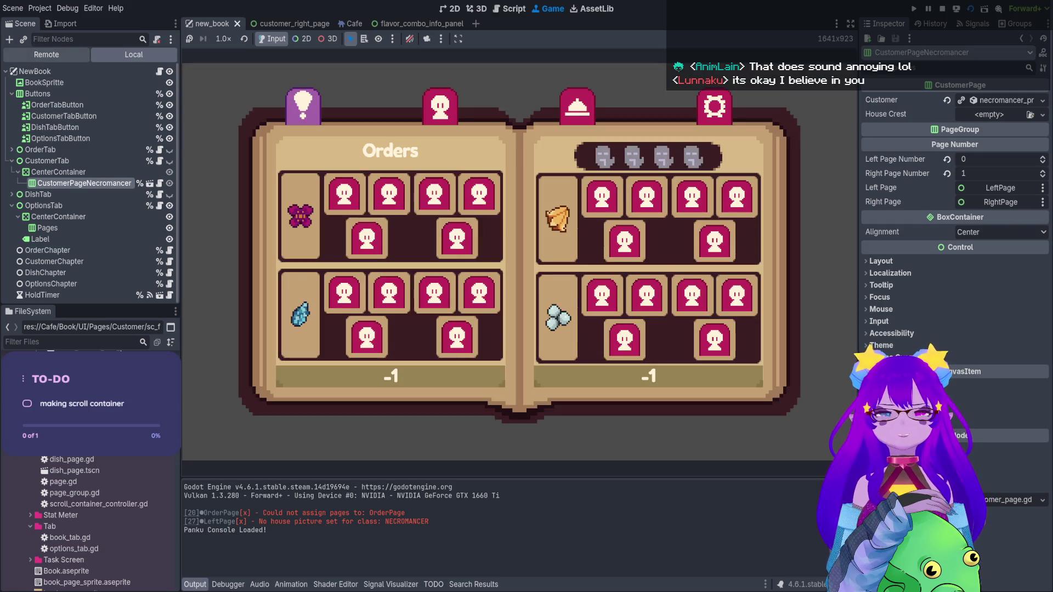
left_click(47, 54)
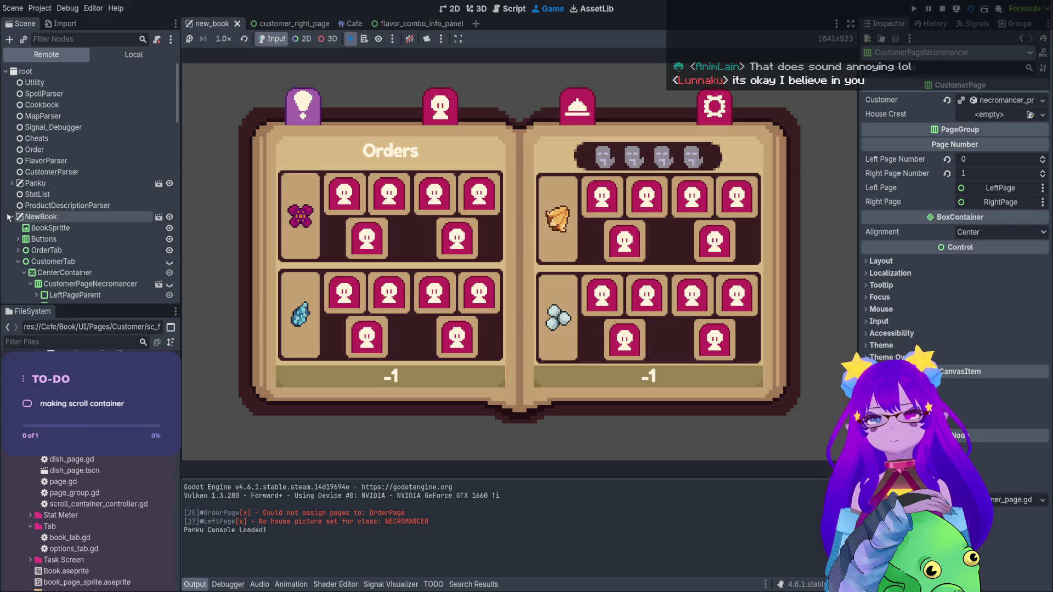
Browse the remote flavor panels, then select the live GridContainer to inspect its properties
scroll(31, 219, "down", 5)
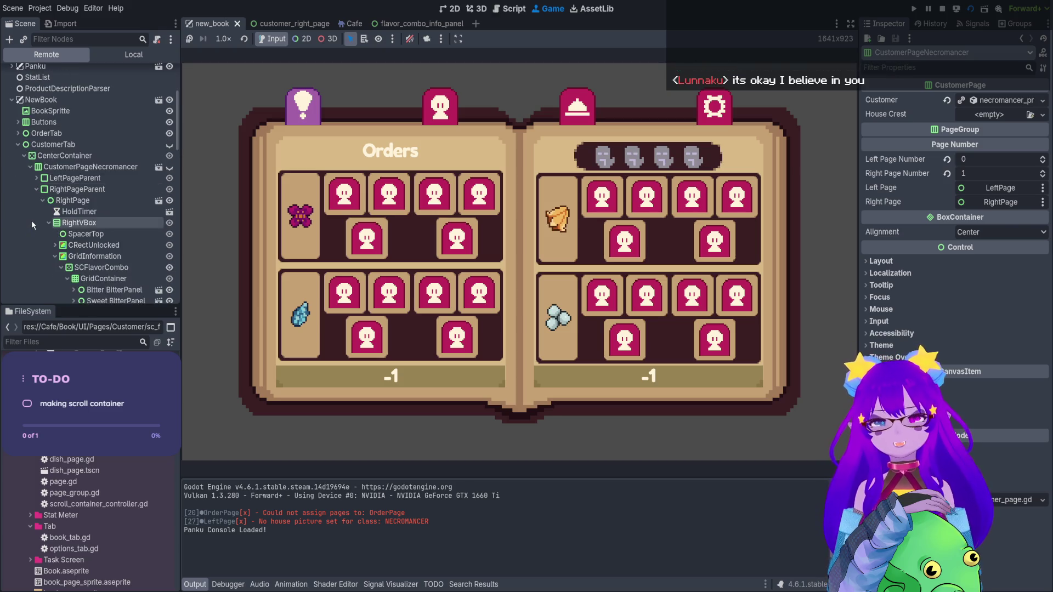
scroll(32, 220, "down", 3)
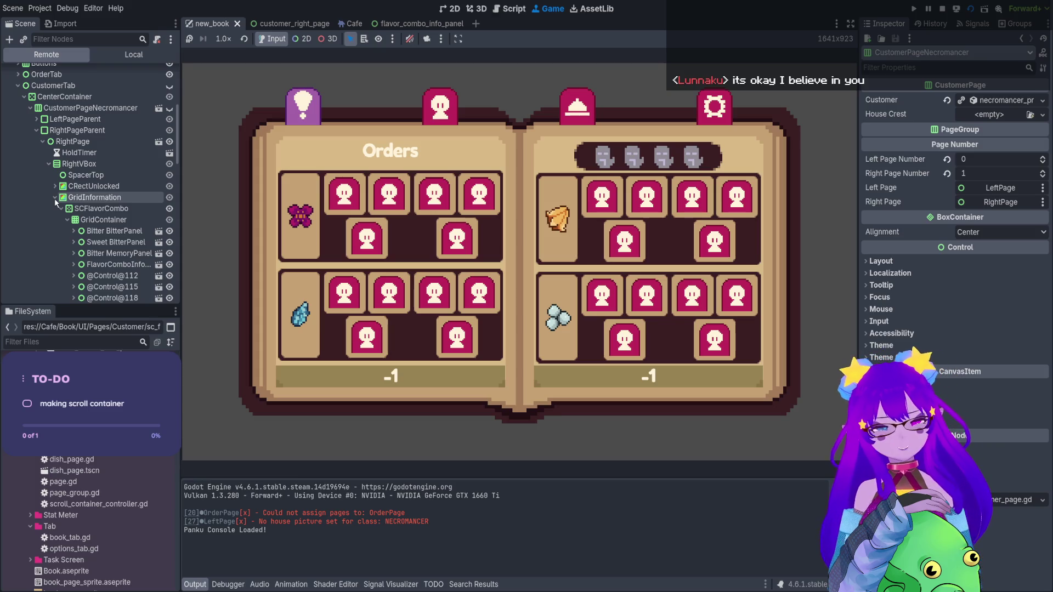
scroll(88, 219, "down", 1)
left_click(117, 224)
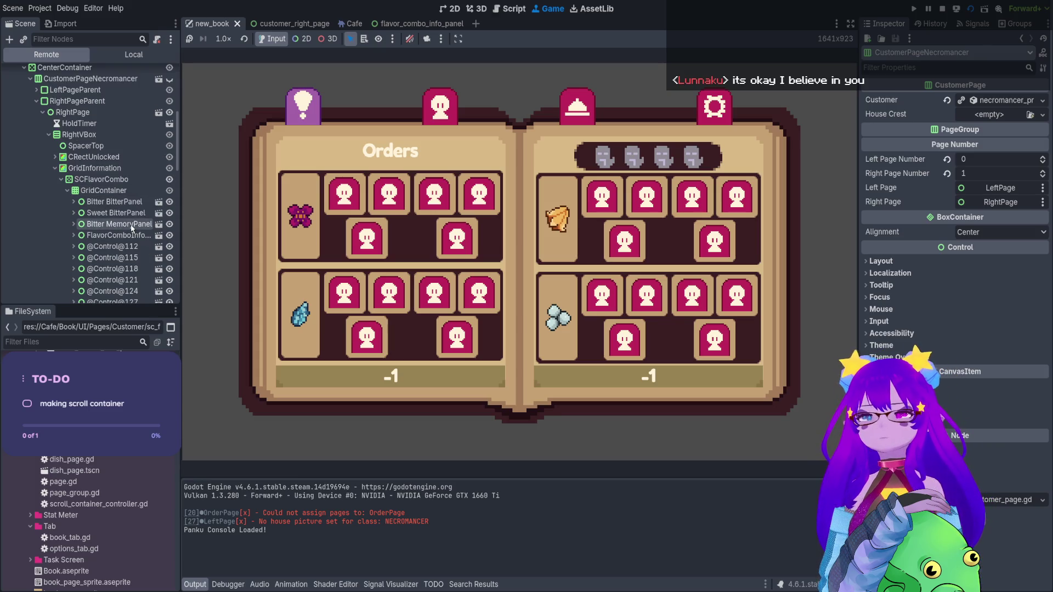
left_click(74, 213)
left_click(109, 202)
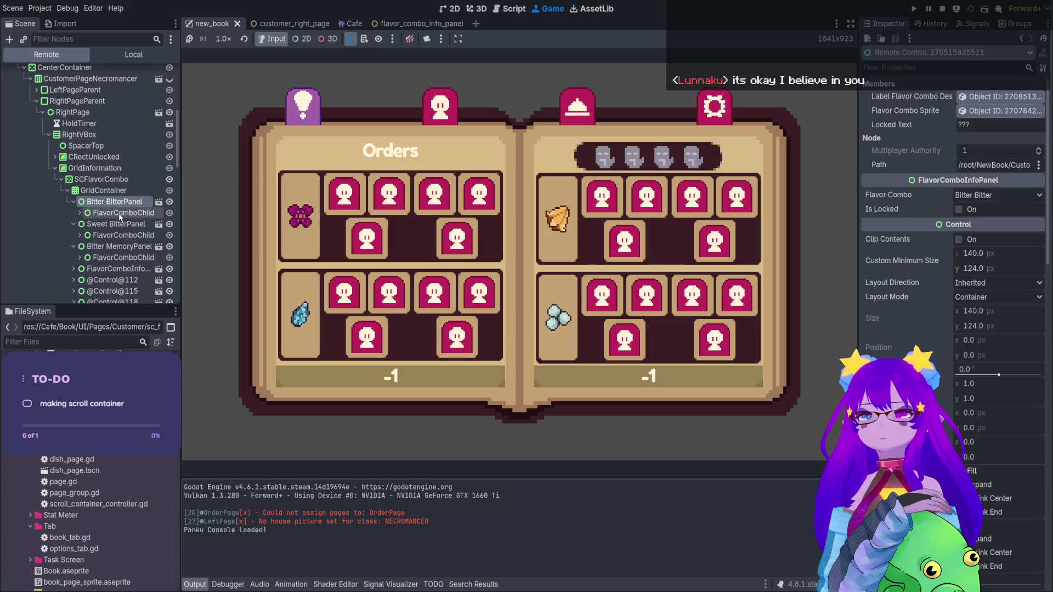
left_click(74, 201)
left_click(73, 213)
left_click(73, 223)
left_click(74, 191)
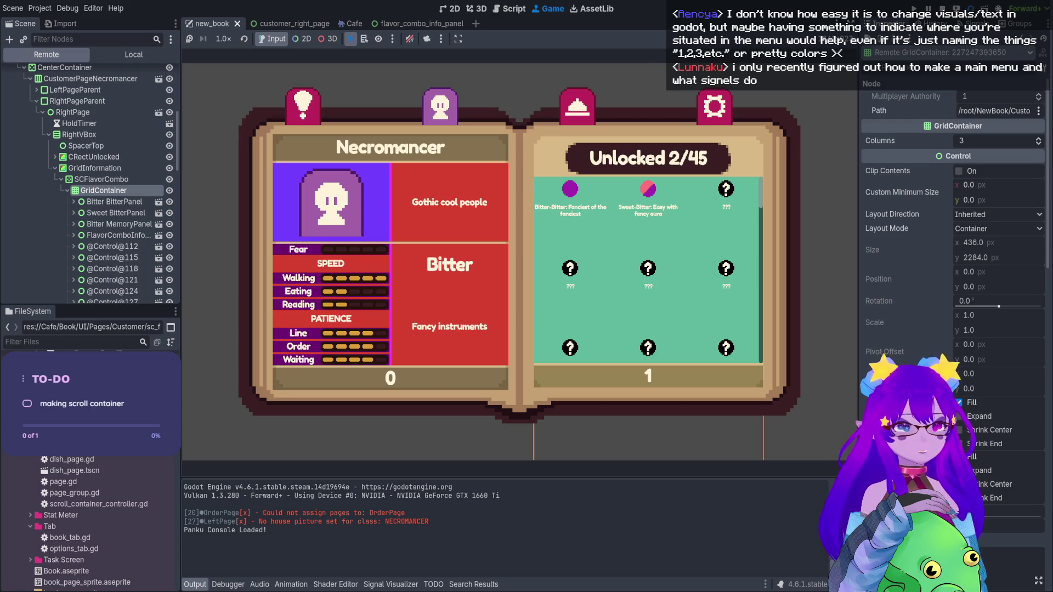
Scroll the live flavor grid to its end so GridContainer reaches y -1946 at 436 × 2284
scroll(649, 269, "down", 2)
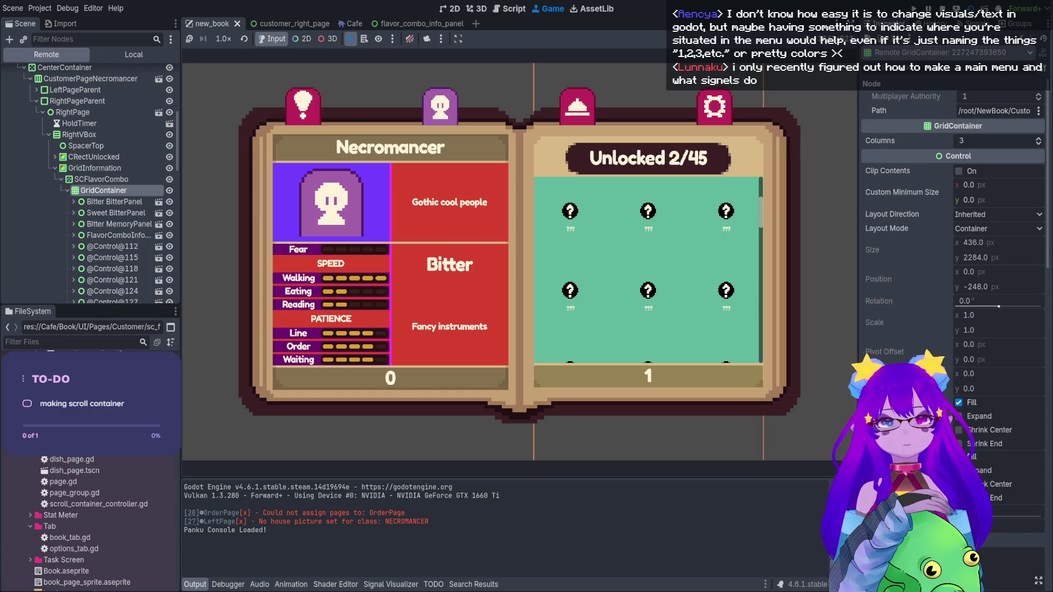
scroll(649, 269, "up", 2)
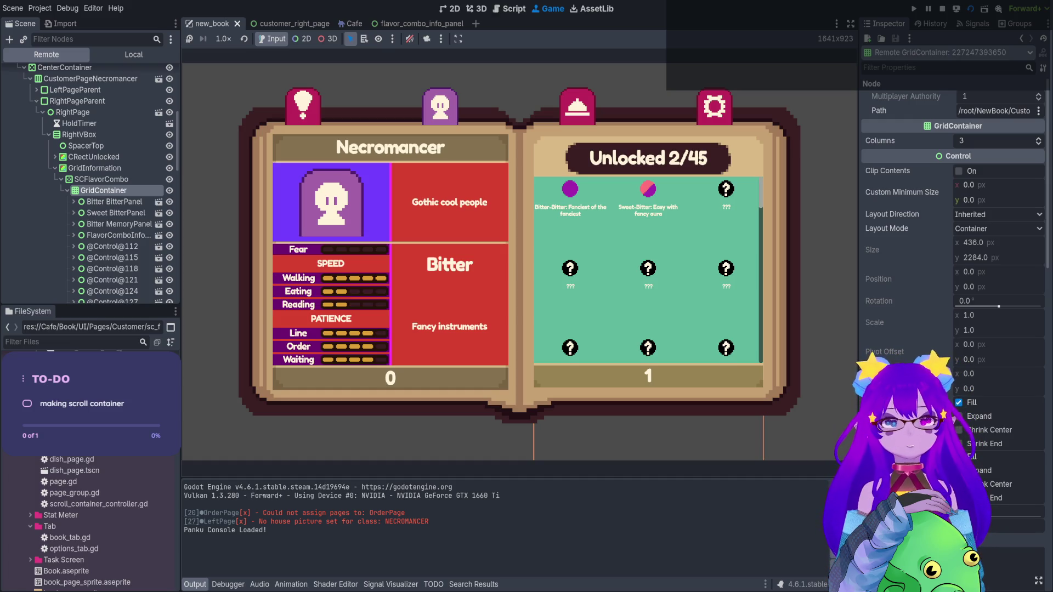
scroll(648, 269, "down", 4)
scroll(648, 269, "down", 5)
scroll(648, 269, "down", 4)
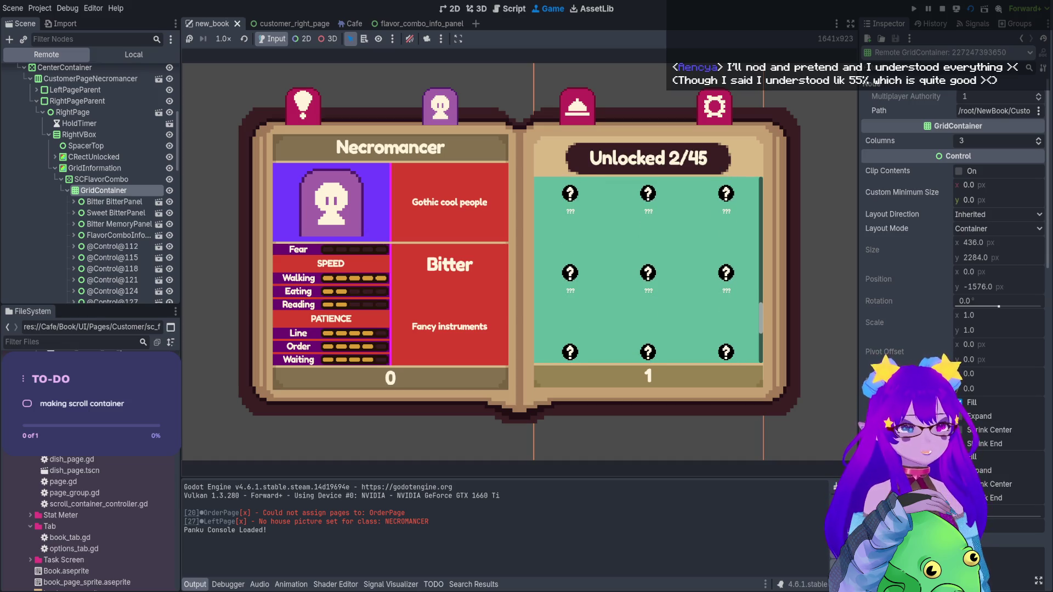
scroll(648, 271, "down", 2)
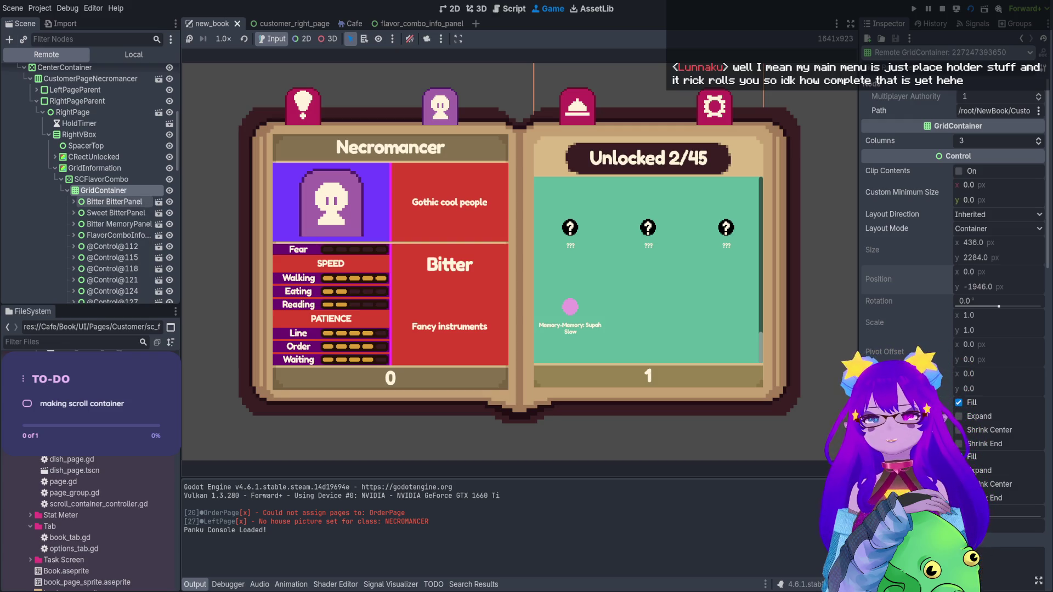
Inspect the live SCFlavorCombo's scroll properties, then stop the game
left_click(118, 202)
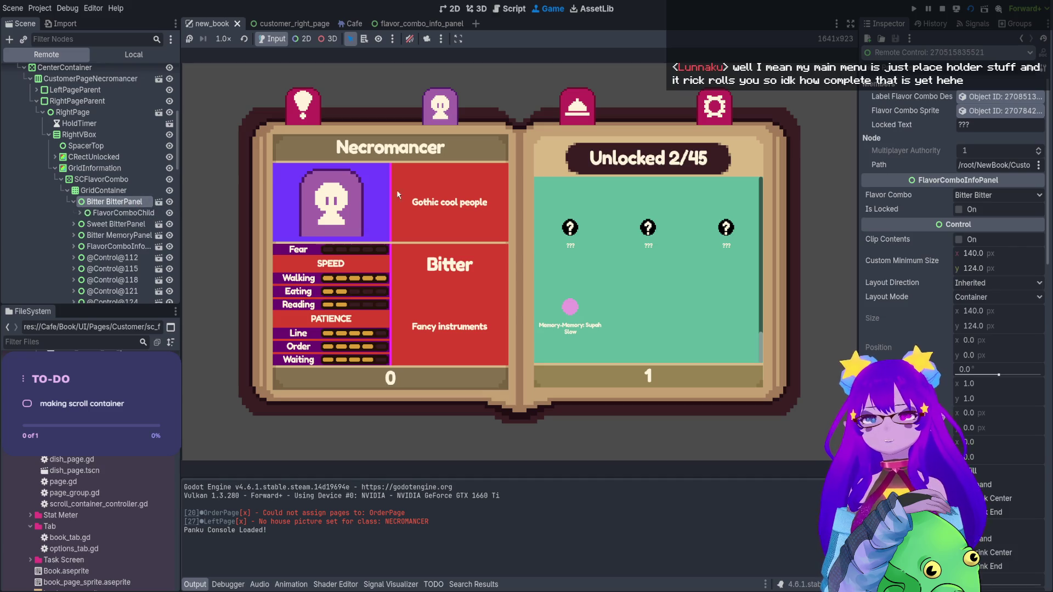
left_click(74, 203)
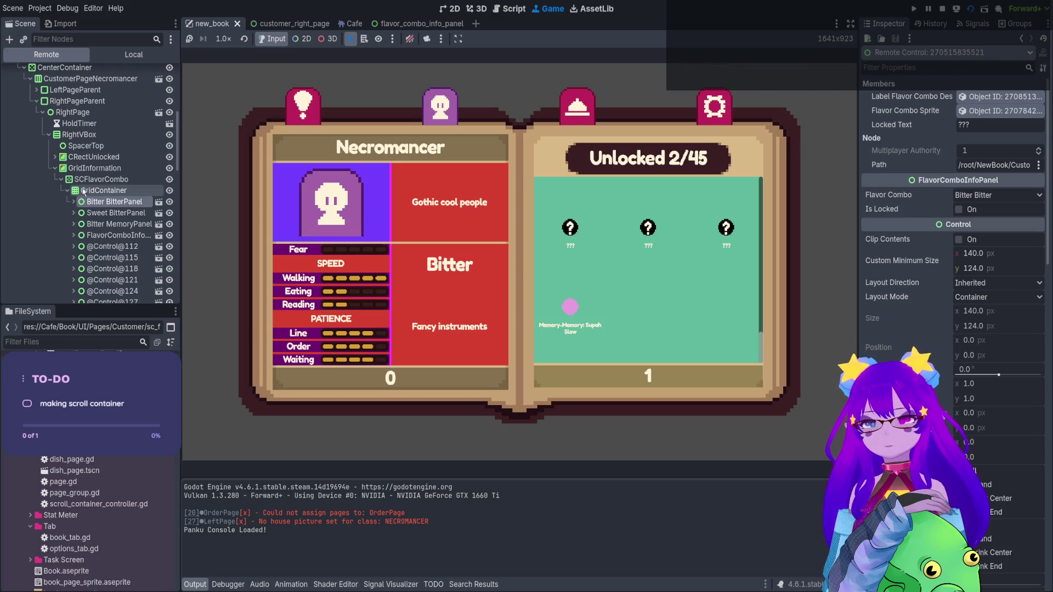
left_click(82, 182)
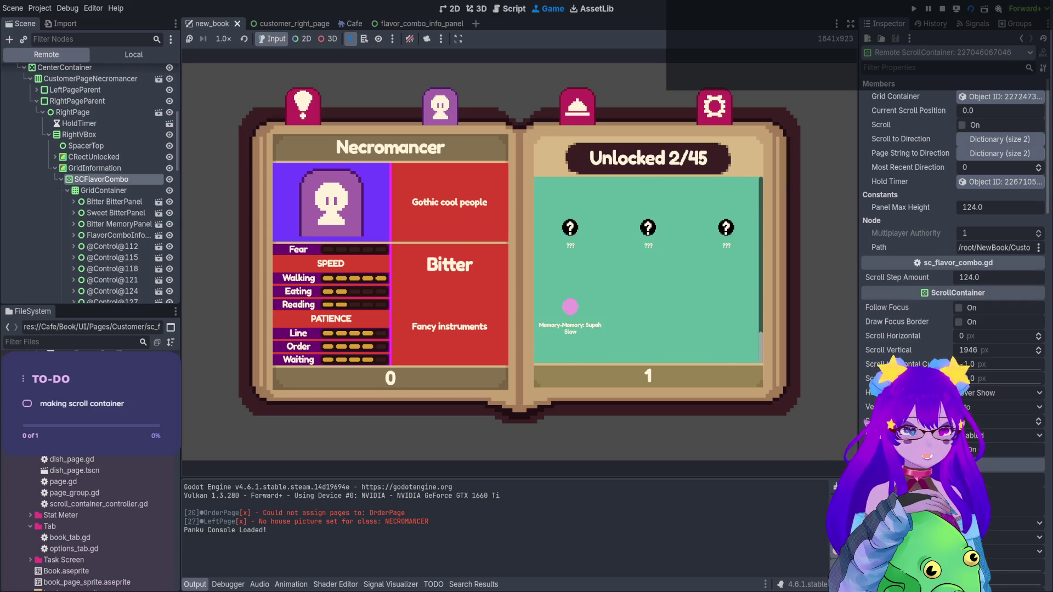
left_click(942, 9)
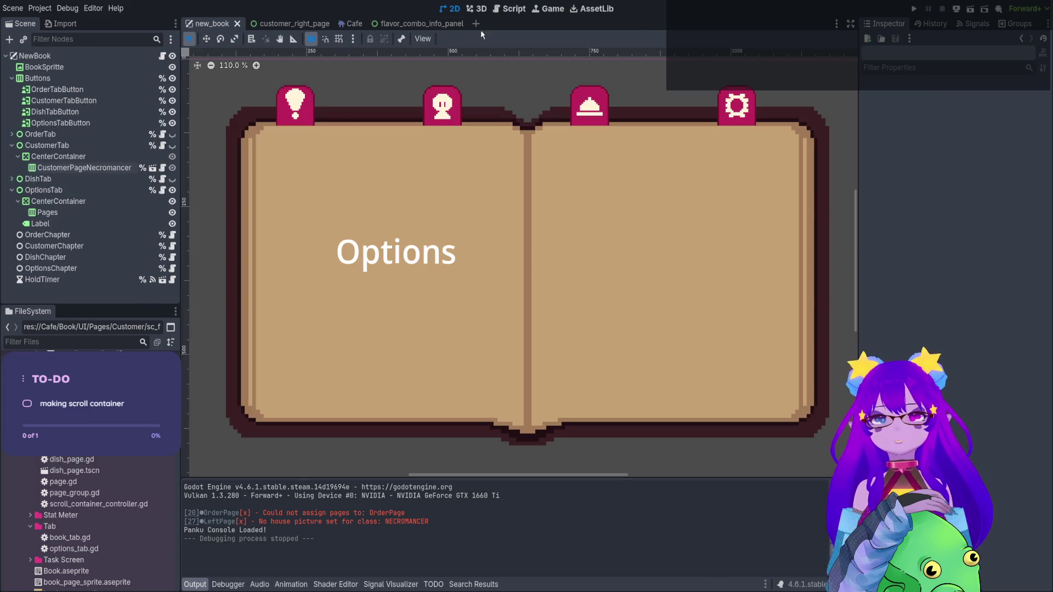
Replace grid_container.size.y with scroll_vertical in line 71's clamp, then view the ScrollContainer reference
left_click(513, 9)
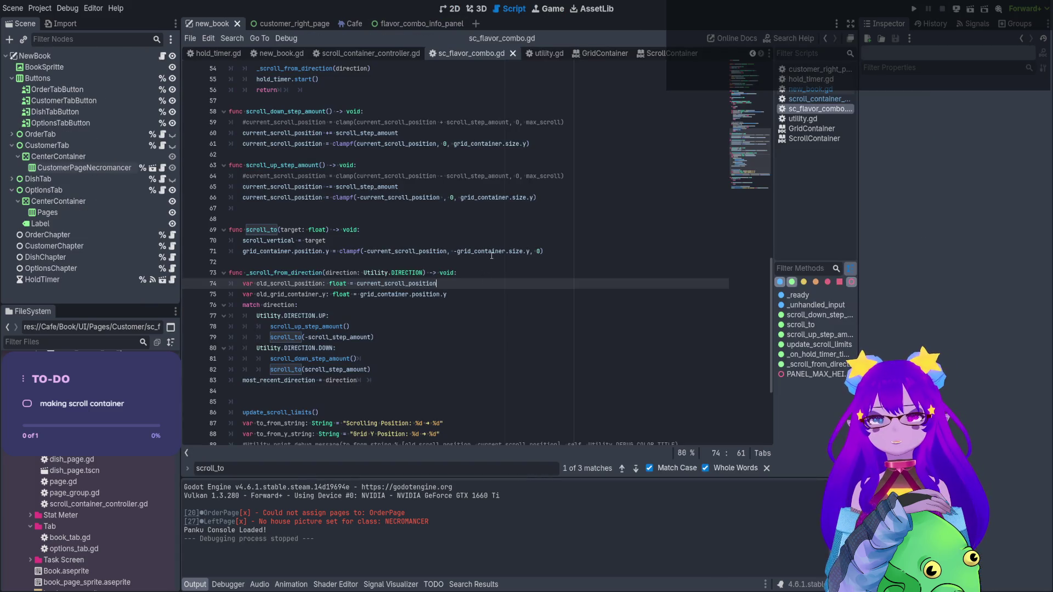
left_click(492, 251)
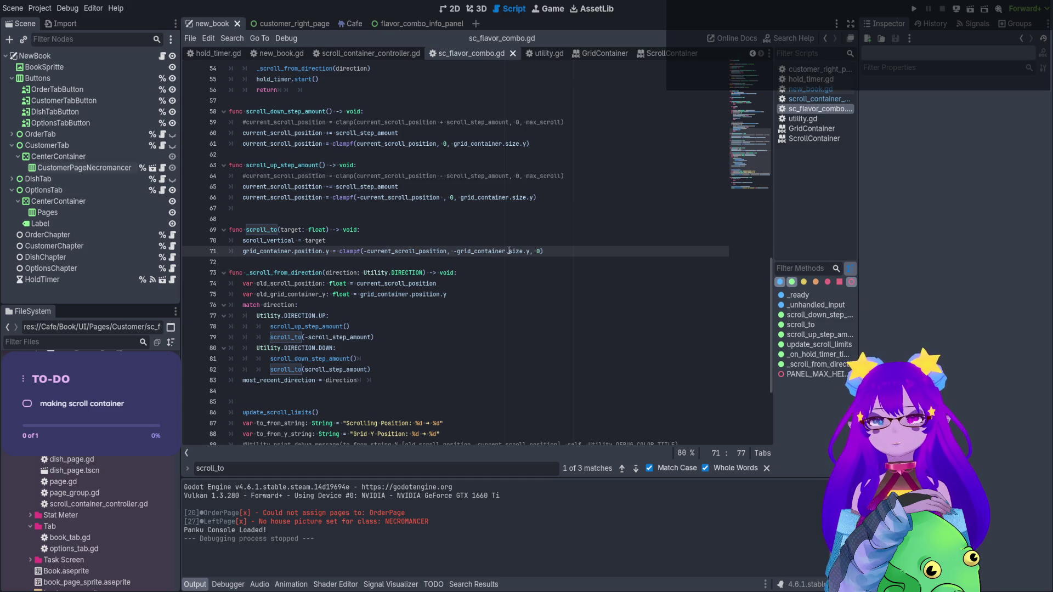
left_click_drag(529, 251, 457, 250)
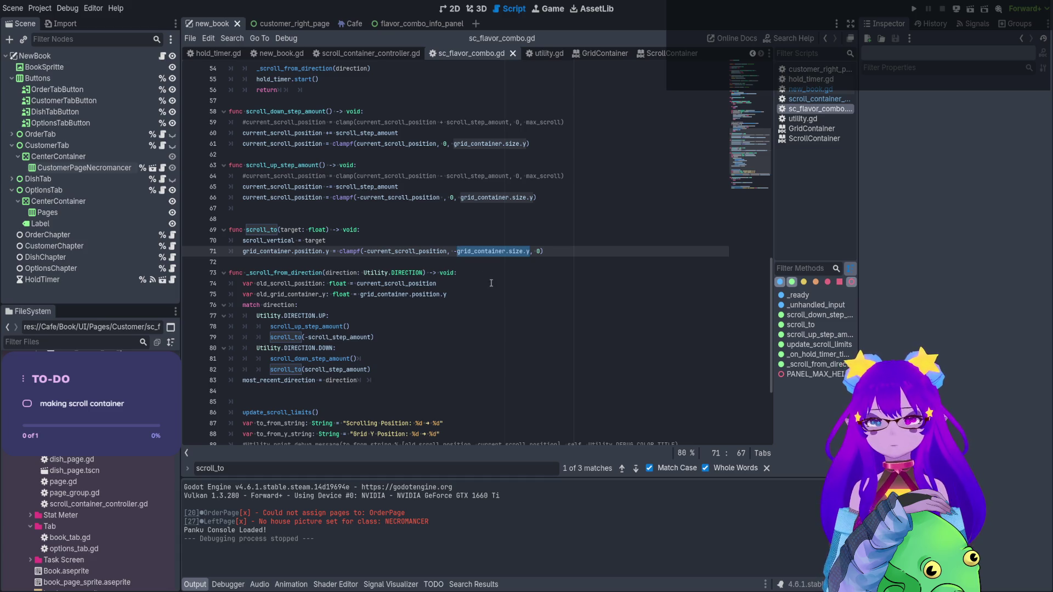
type("verti")
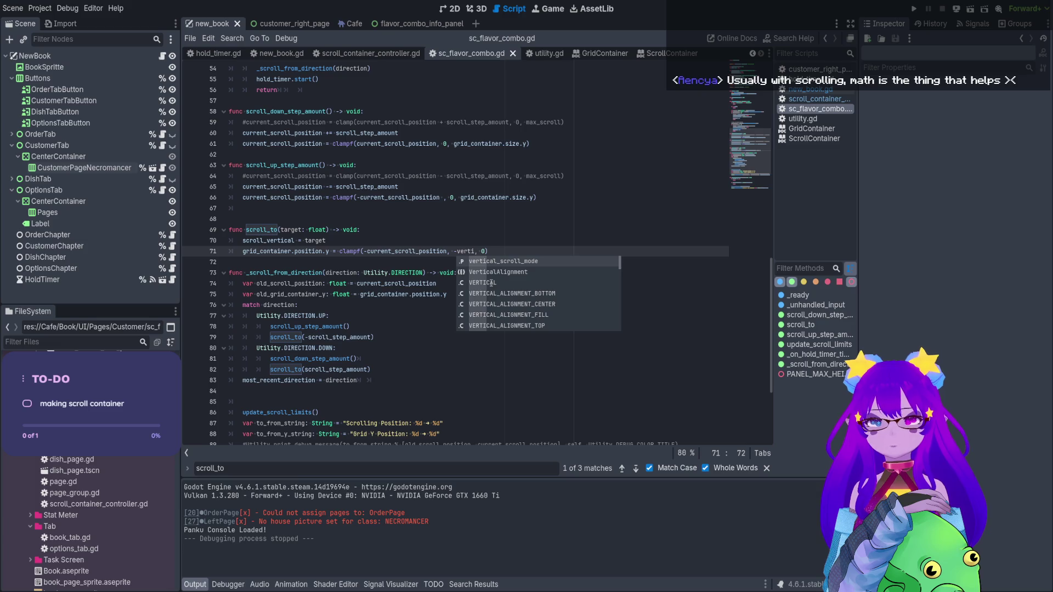
key("BackSpace")
key("BackSpace")
key("BackSpace")
type("scro")
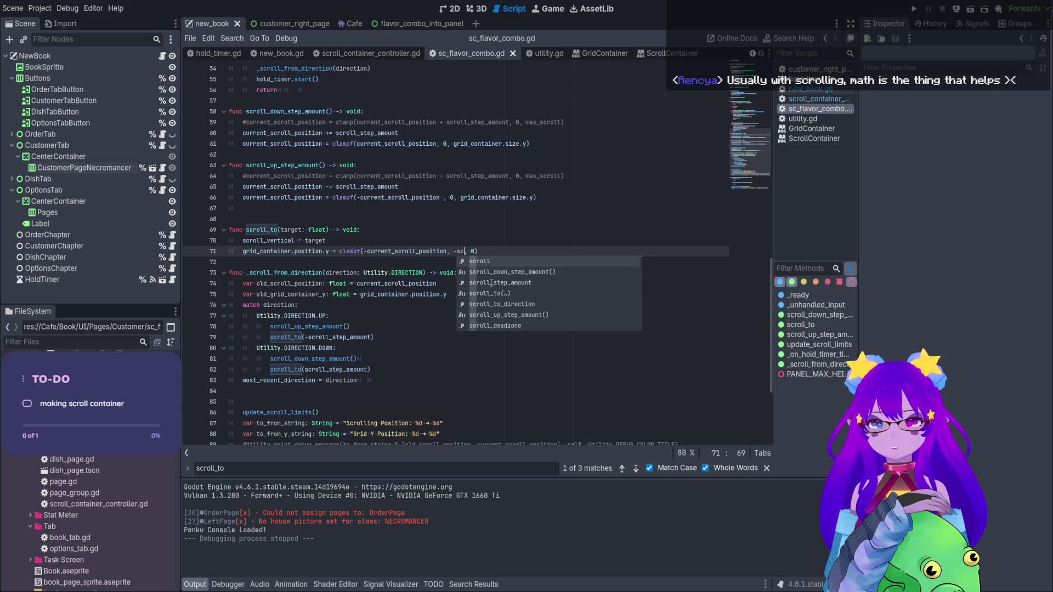
type("ll")
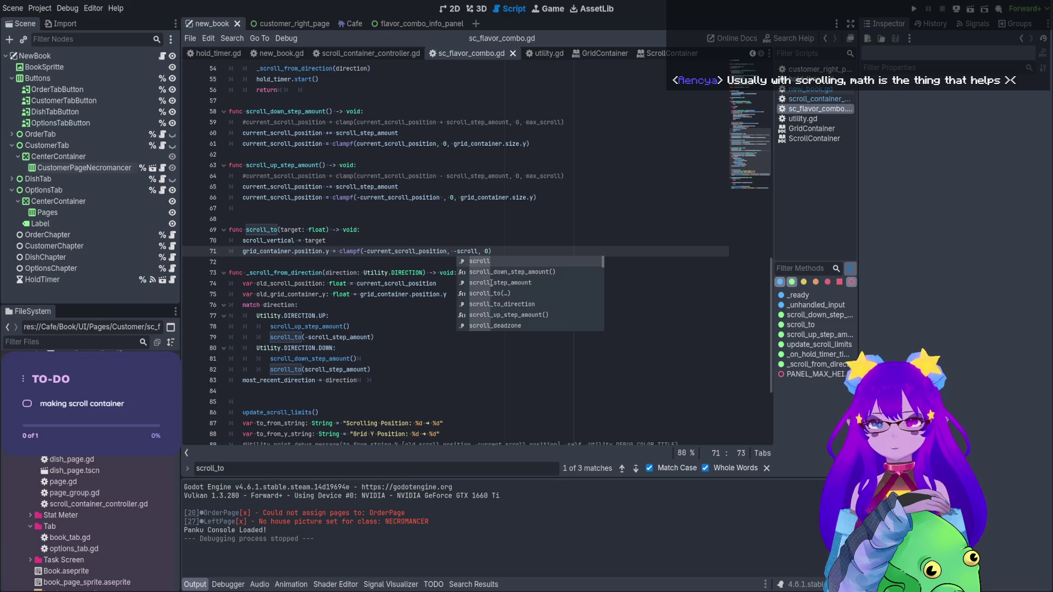
type("_ver")
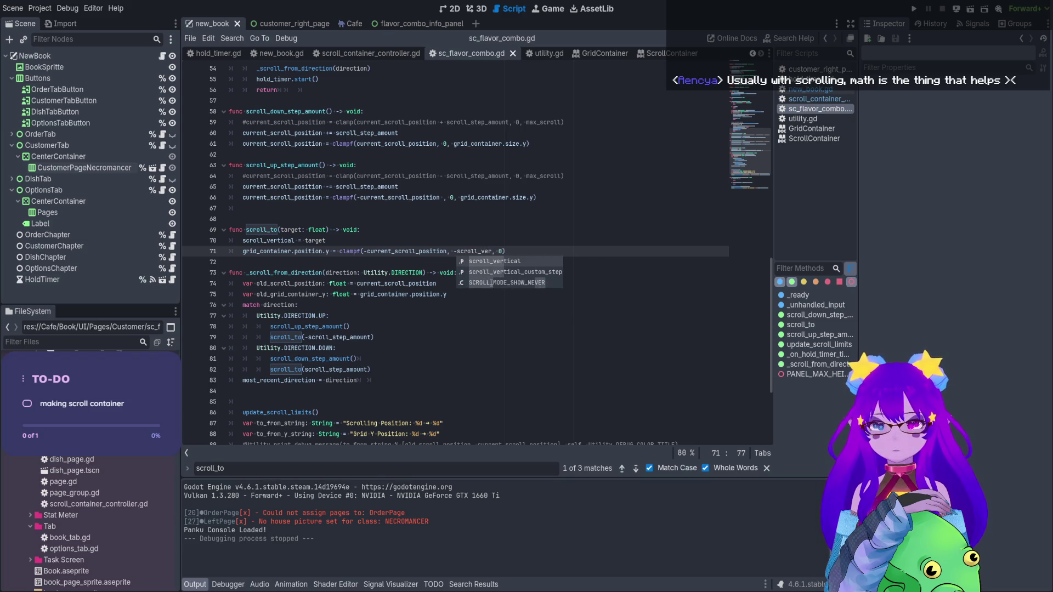
key("Return")
type(".ma")
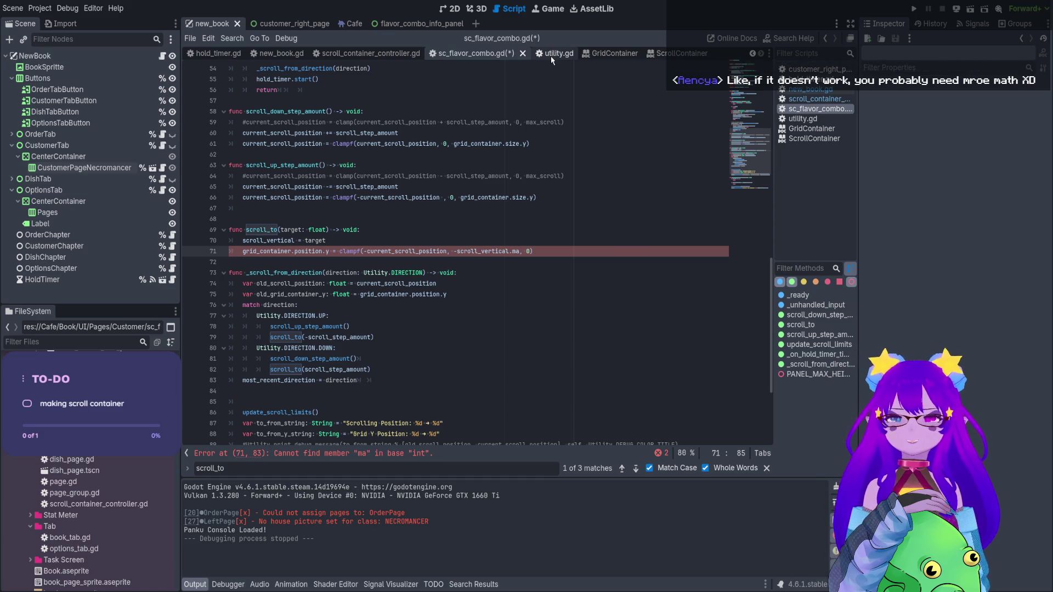
left_click(680, 53)
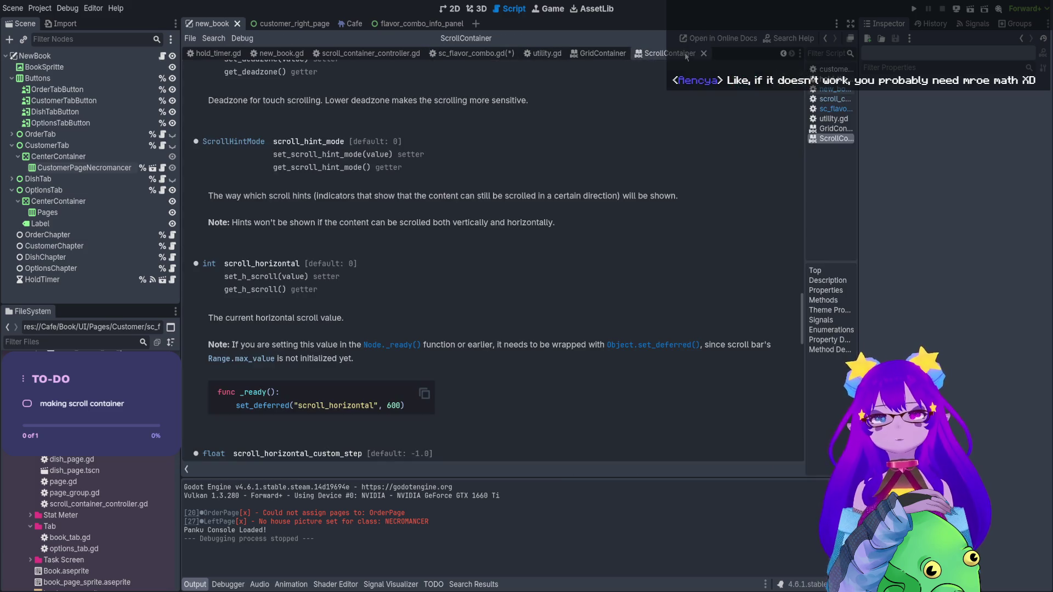
Read the ScrollContainer docs down to scroll_vertical and scroll_horizontal, then return to sc_flavor_combo.gd
left_click_drag(802, 298, 802, 83)
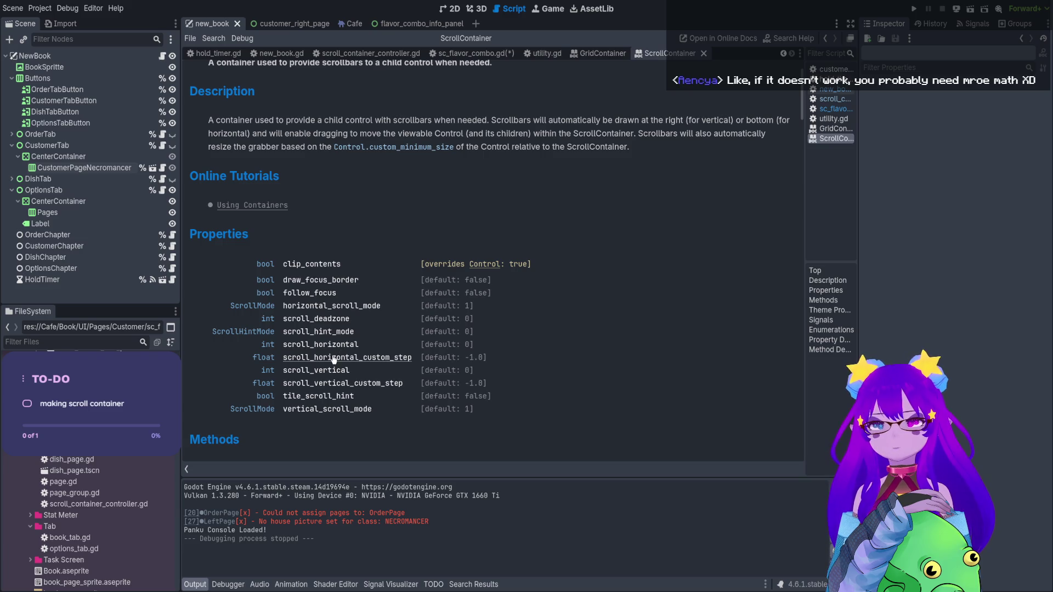
scroll(332, 364, "down", 4)
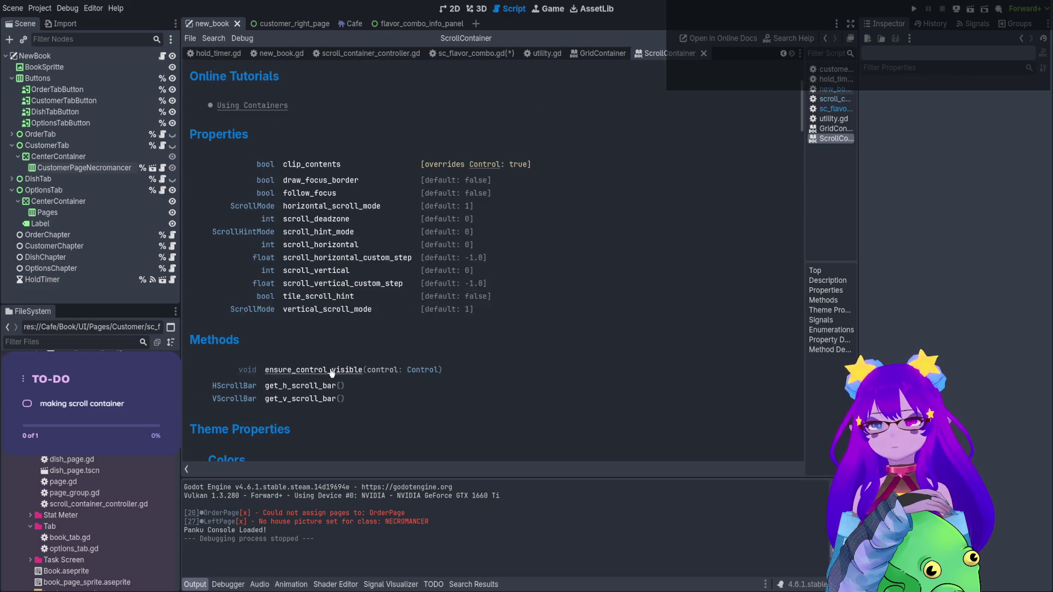
scroll(331, 367, "down", 6)
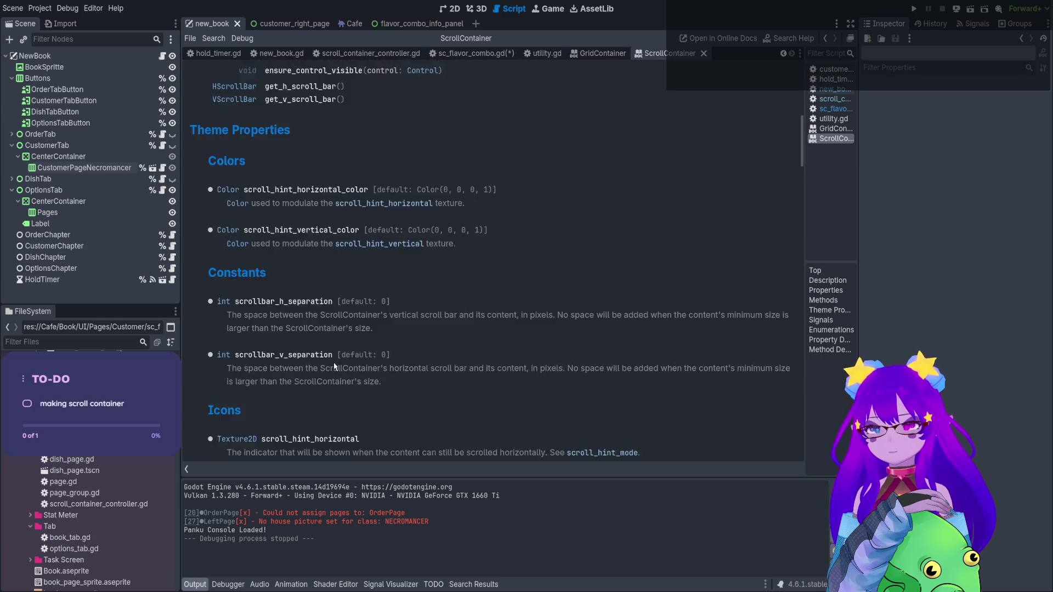
scroll(334, 366, "down", 5)
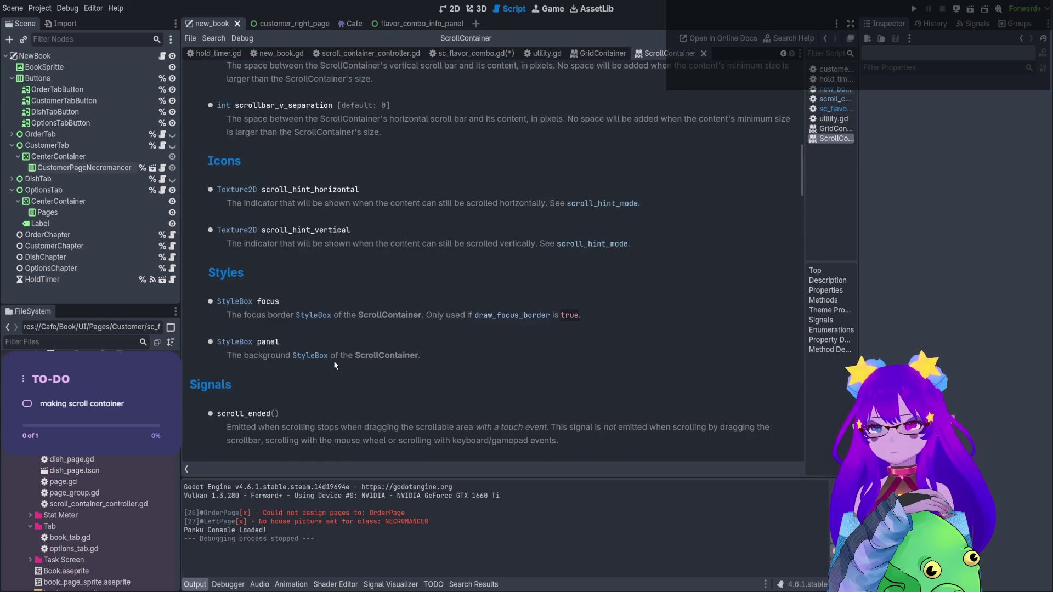
scroll(335, 368, "down", 2)
scroll(334, 359, "down", 1)
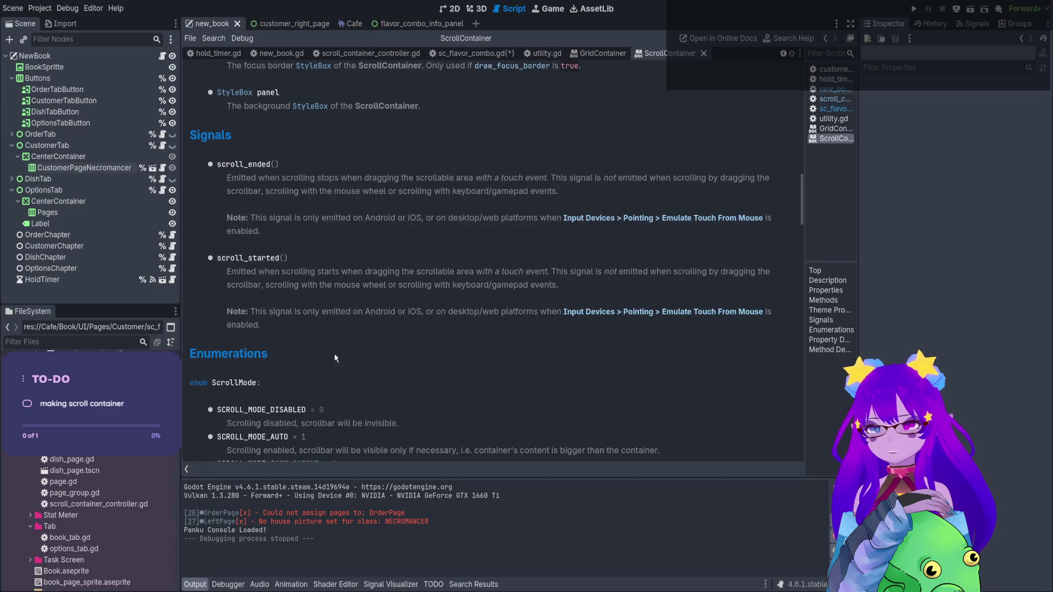
scroll(334, 354, "down", 2)
scroll(334, 354, "down", 2)
scroll(334, 355, "down", 2)
scroll(338, 351, "down", 2)
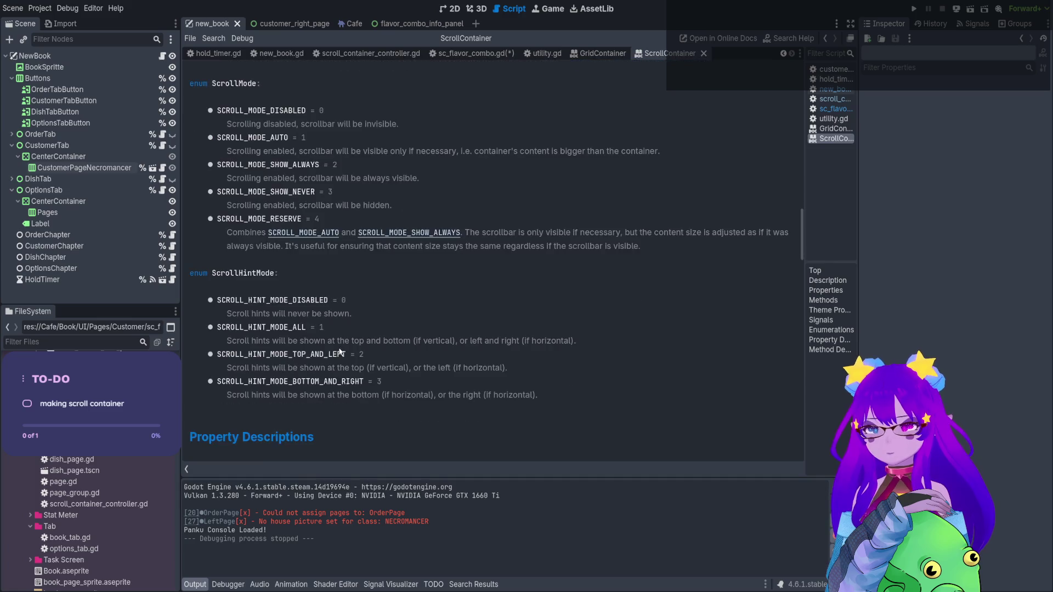
scroll(339, 351, "down", 5)
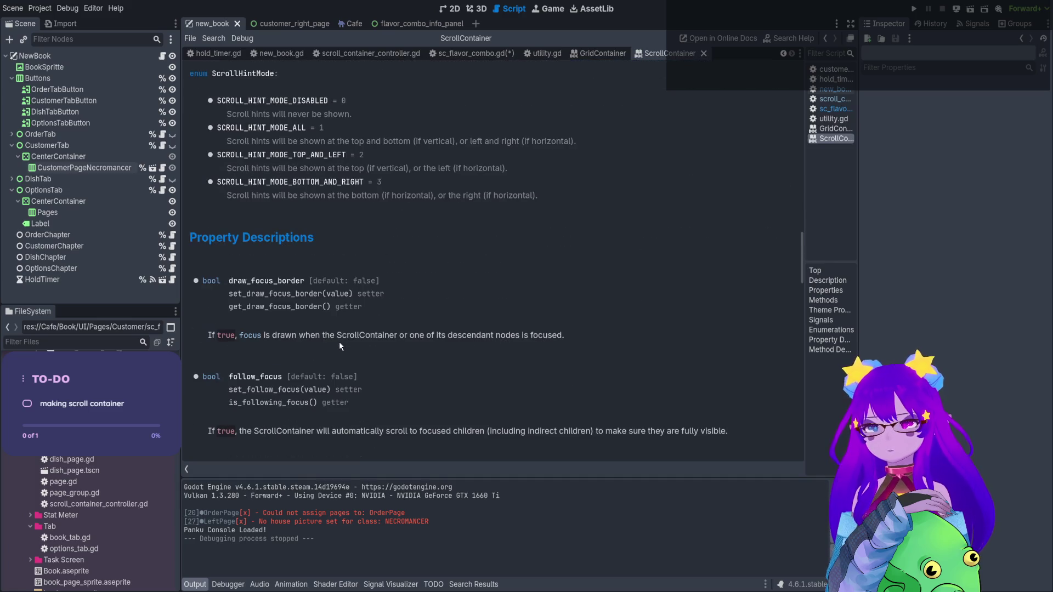
scroll(339, 344, "down", 1)
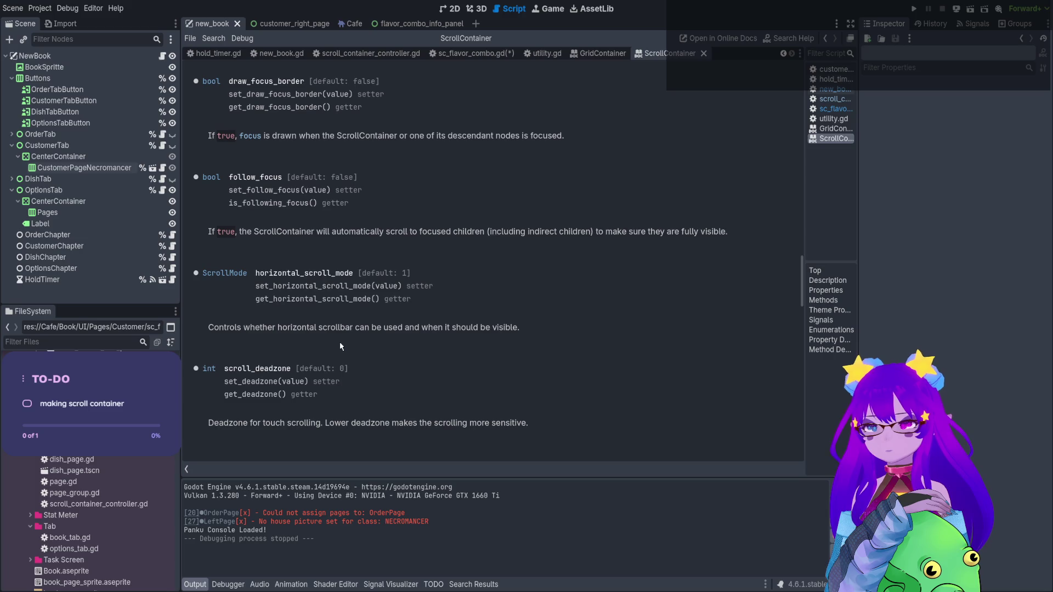
scroll(340, 346, "down", 2)
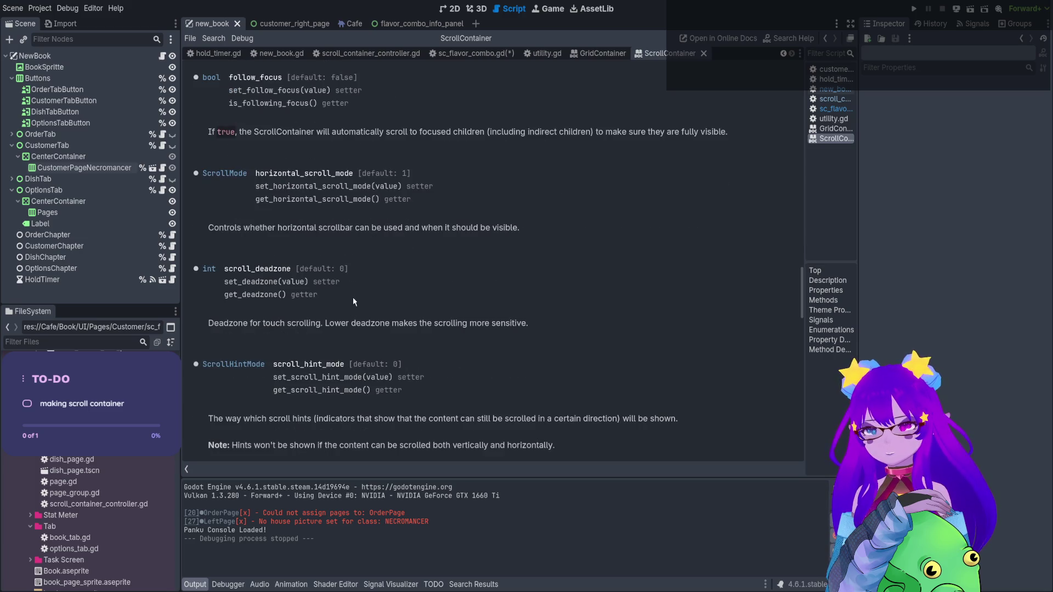
scroll(353, 297, "down", 1)
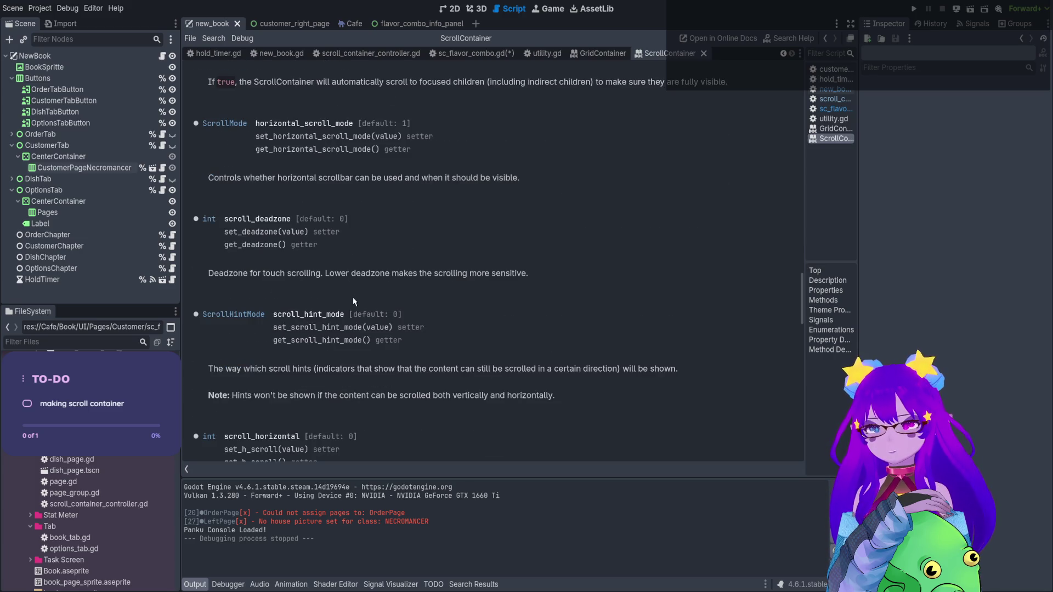
scroll(354, 297, "down", 1)
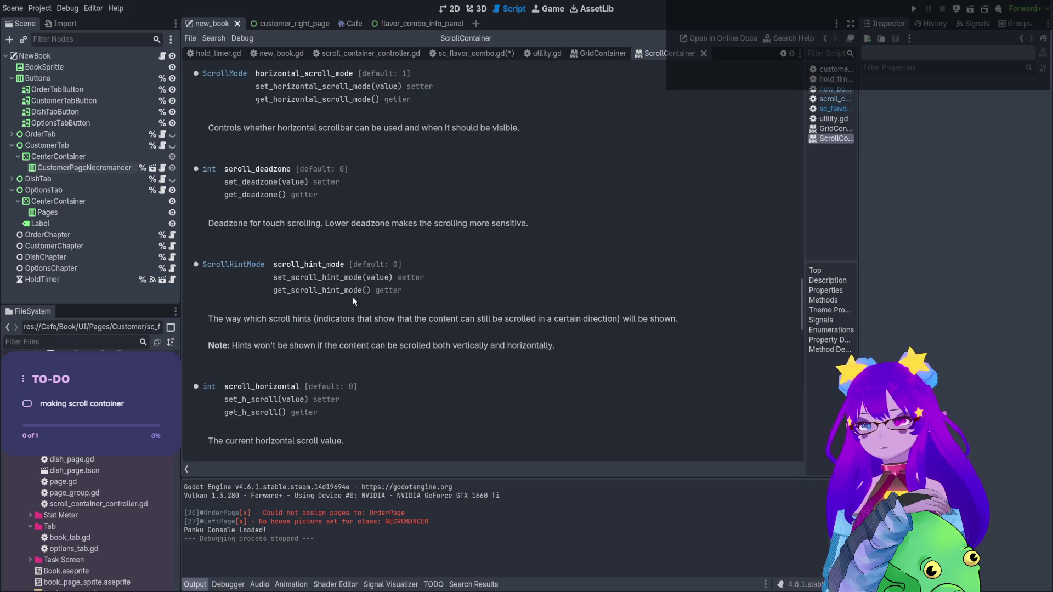
scroll(353, 301, "down", 1)
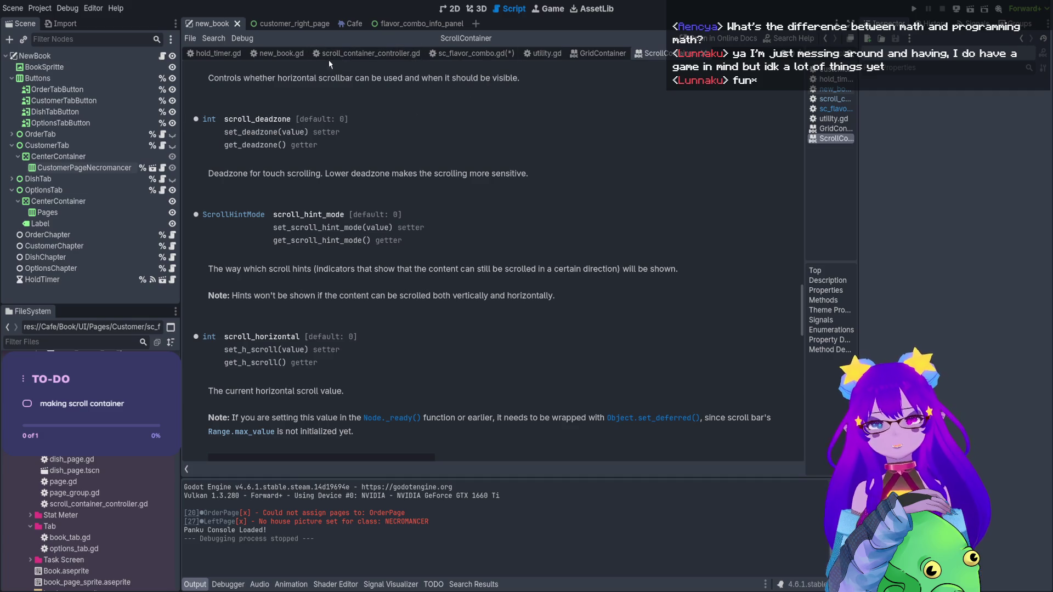
left_click(454, 54)
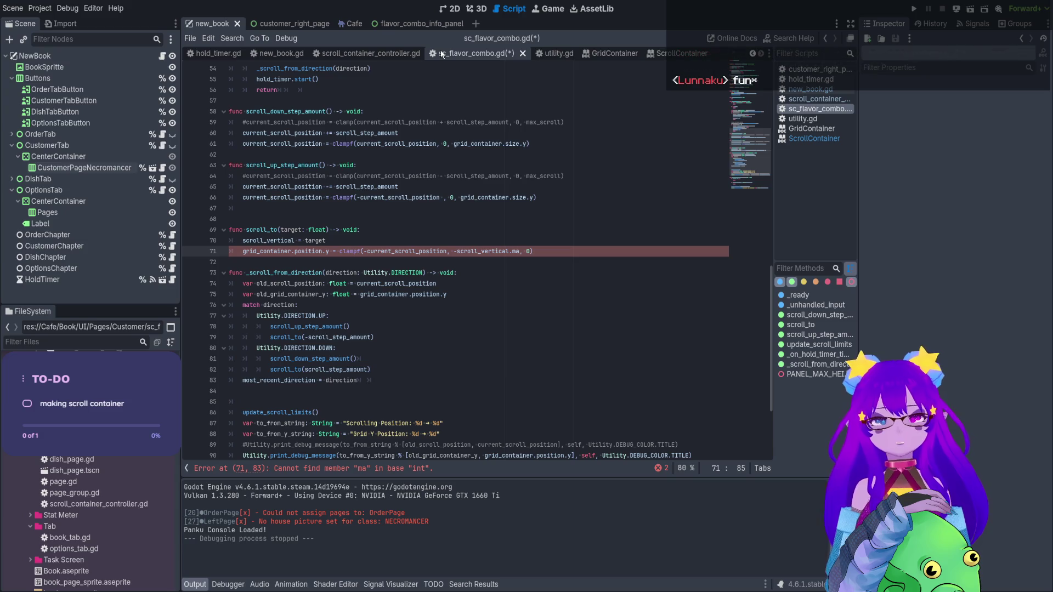
Check the ScrollContainer reference, then try different member names after scroll_vertical on line 71
left_click(686, 57)
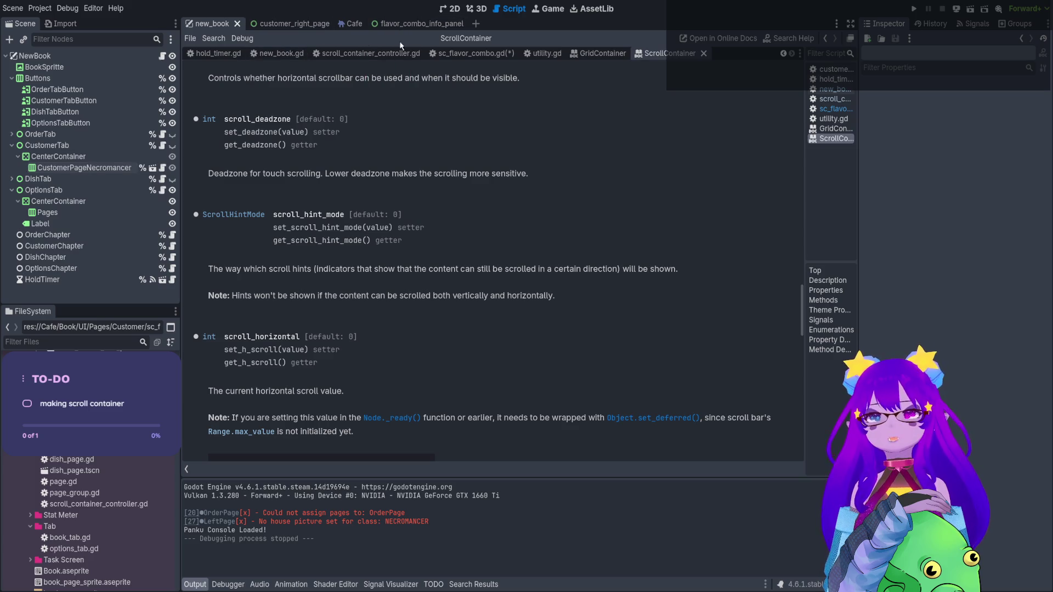
left_click(471, 53)
key("BackSpace")
key("BackSpace")
type("ange, 0)")
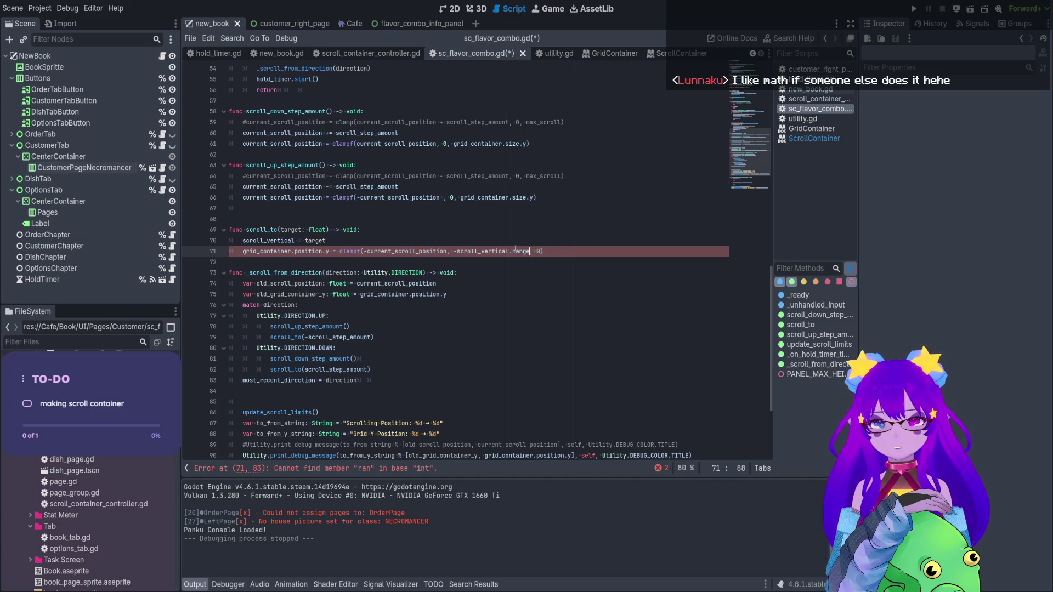
key("BackSpace")
key("BackSpace")
key("BackSpace")
key("BackSpace")
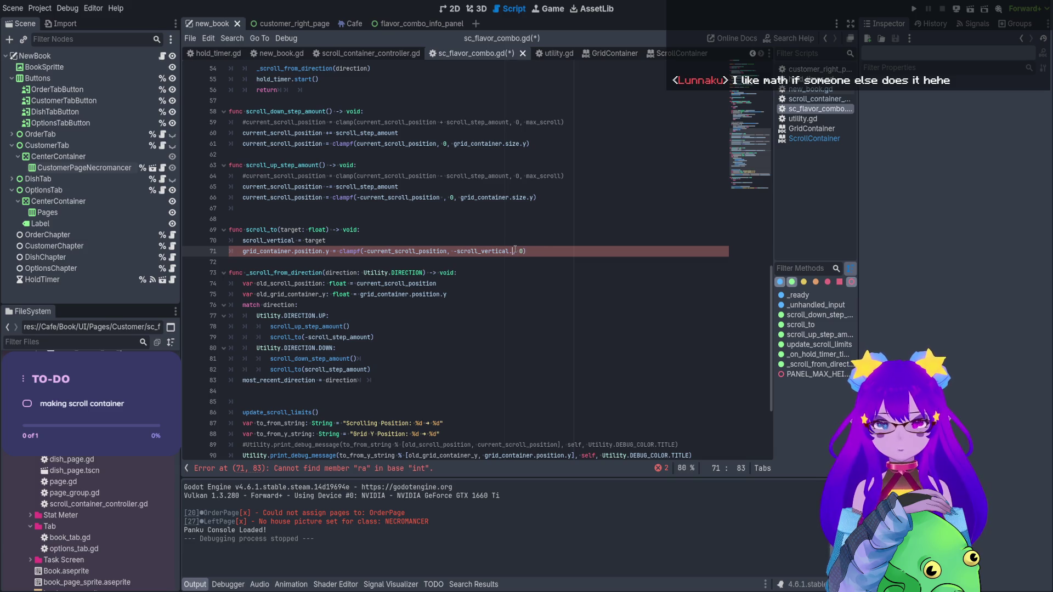
type("m")
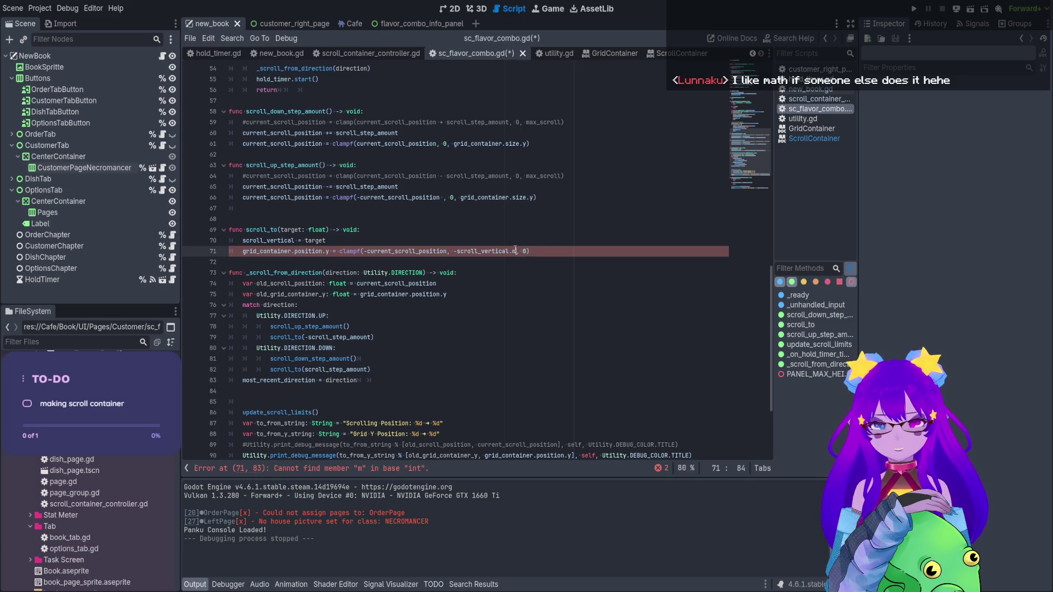
Comment out the erroring clamp line and add a new line above it starting with range.max
key("Home")
key("ctrl+k")
key("ctrl+shift+Return")
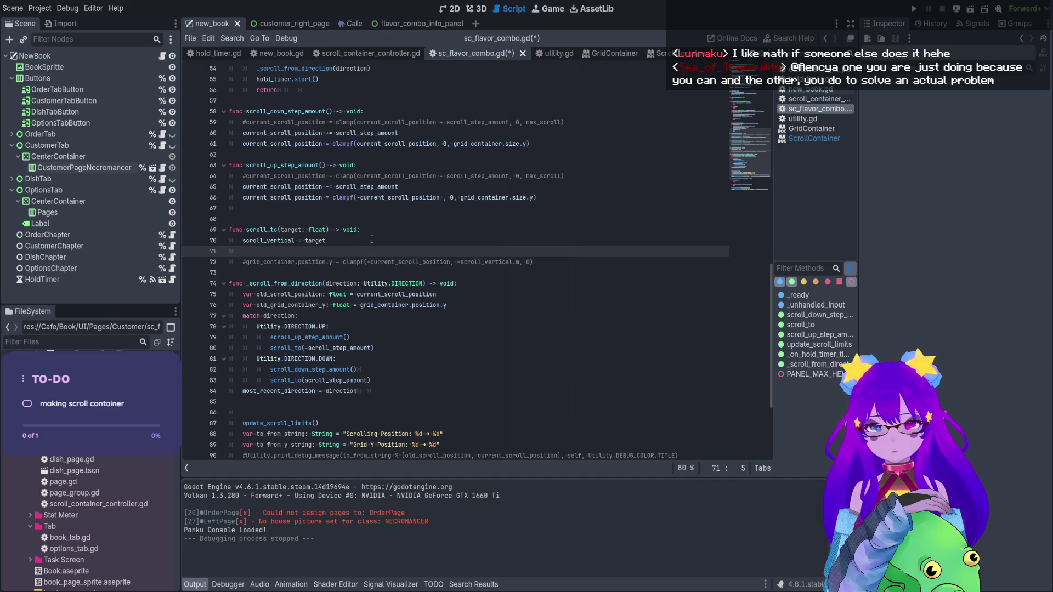
type("scroll")
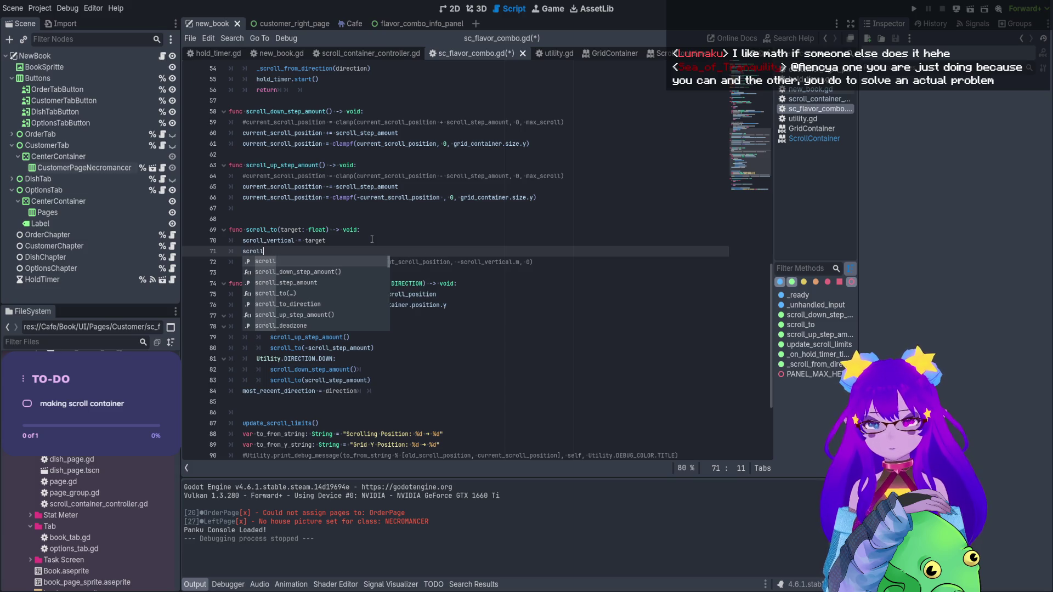
key("BackSpace")
key("BackSpace")
key("BackSpace")
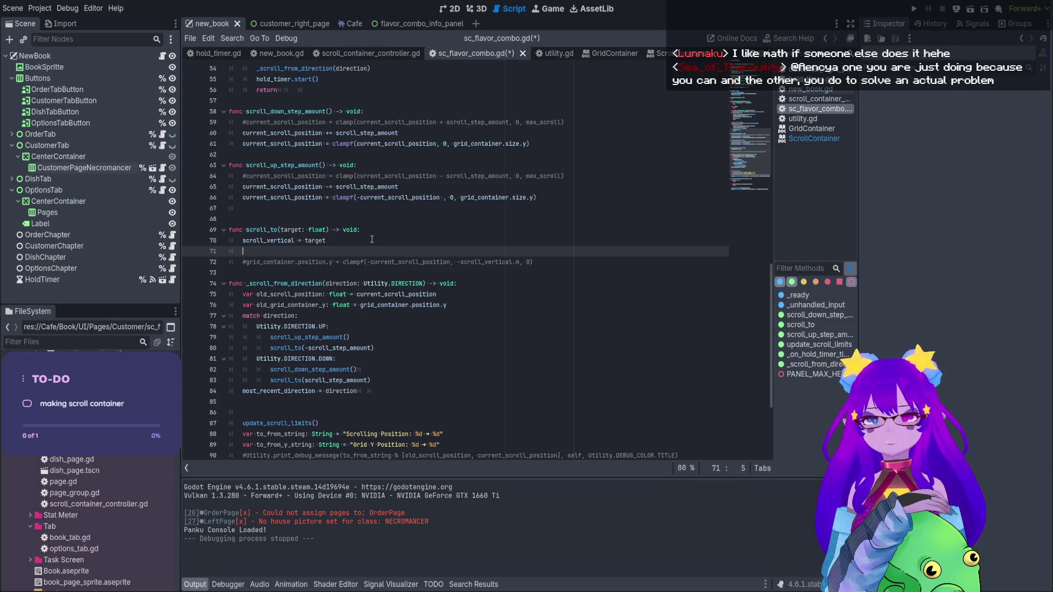
type("range")
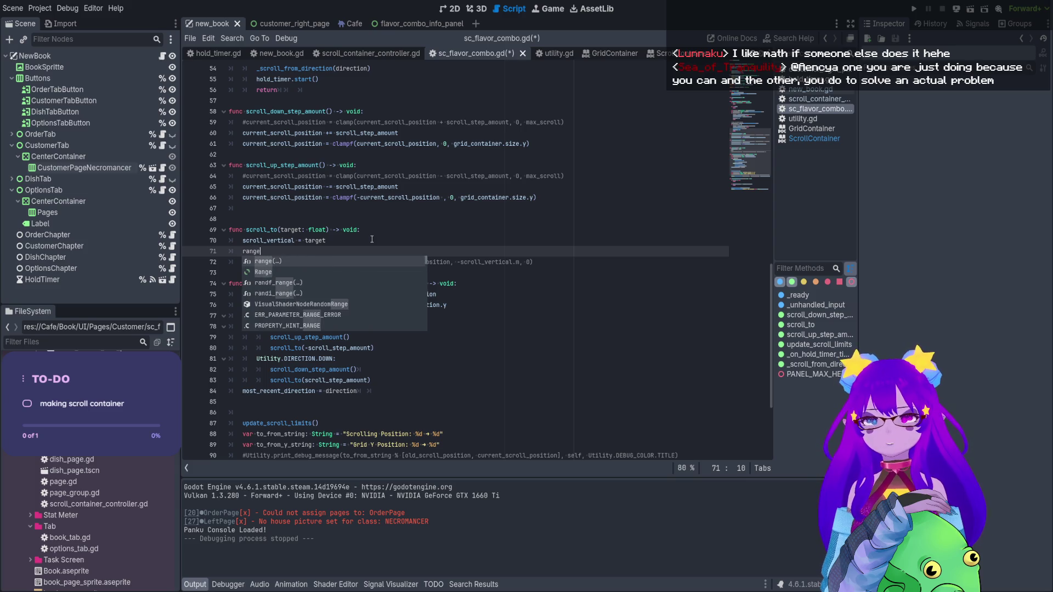
type(".max")
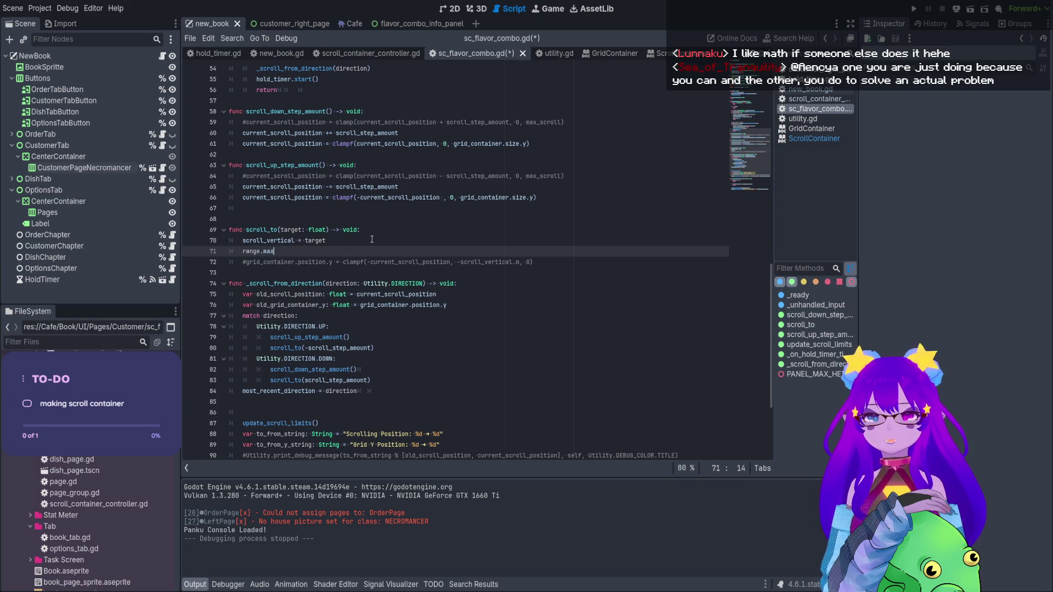
left_click(658, 54)
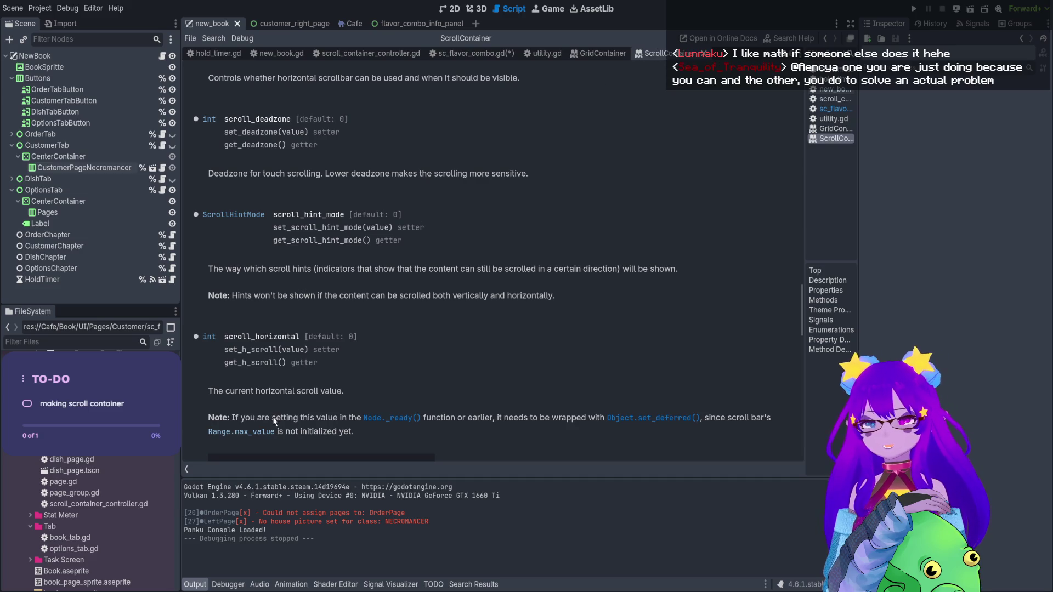
Highlight Range.max_value in the ScrollContainer note, read scroll_vertical, then return to sc_flavor_combo.gd
left_click_drag(277, 433, 204, 432)
scroll(264, 379, "down", 3)
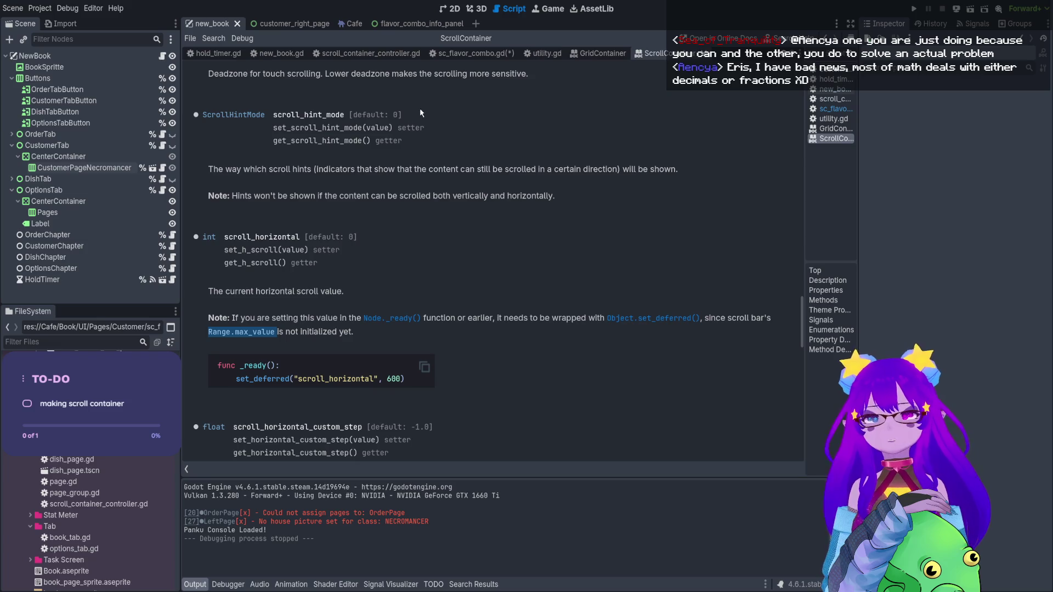
scroll(427, 175, "down", 3)
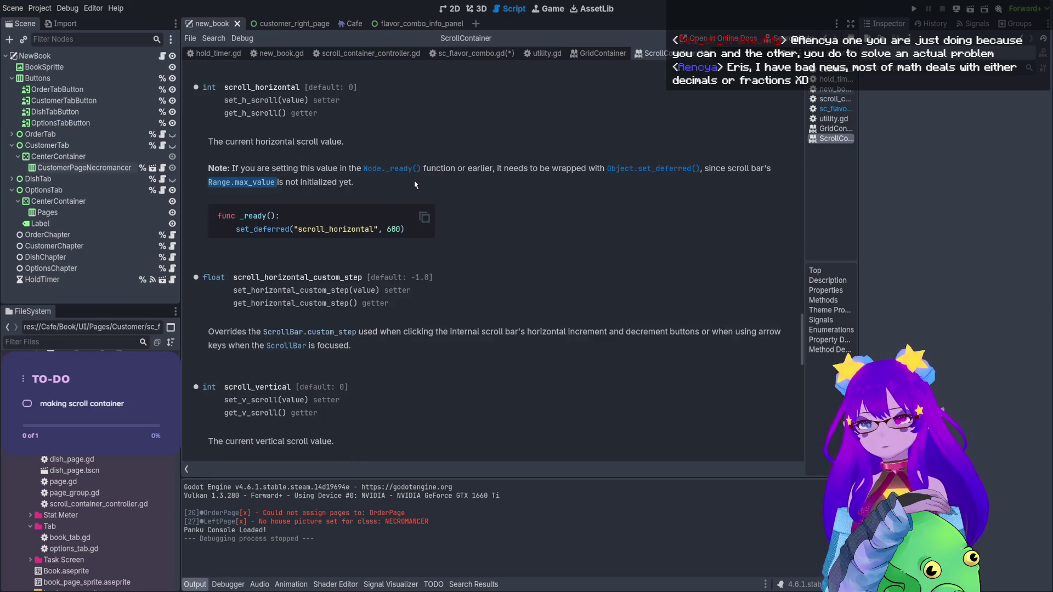
scroll(415, 185, "down", 3)
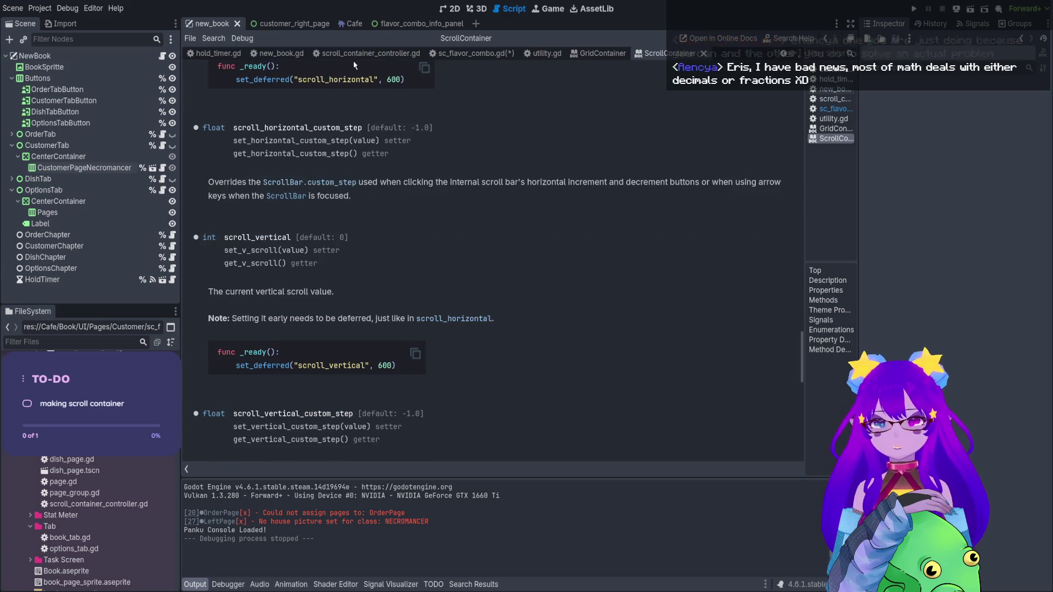
left_click(466, 58)
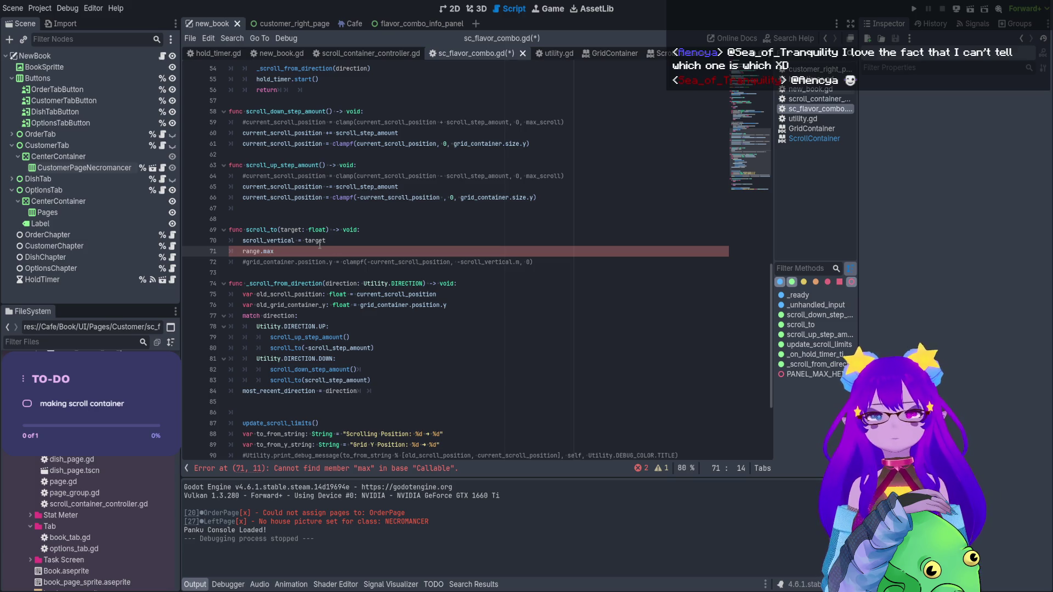
Retype line 71 as scroll_vertical and open the Range class reference at max_value
key("BackSpace")
key("BackSpace")
key("BackSpace")
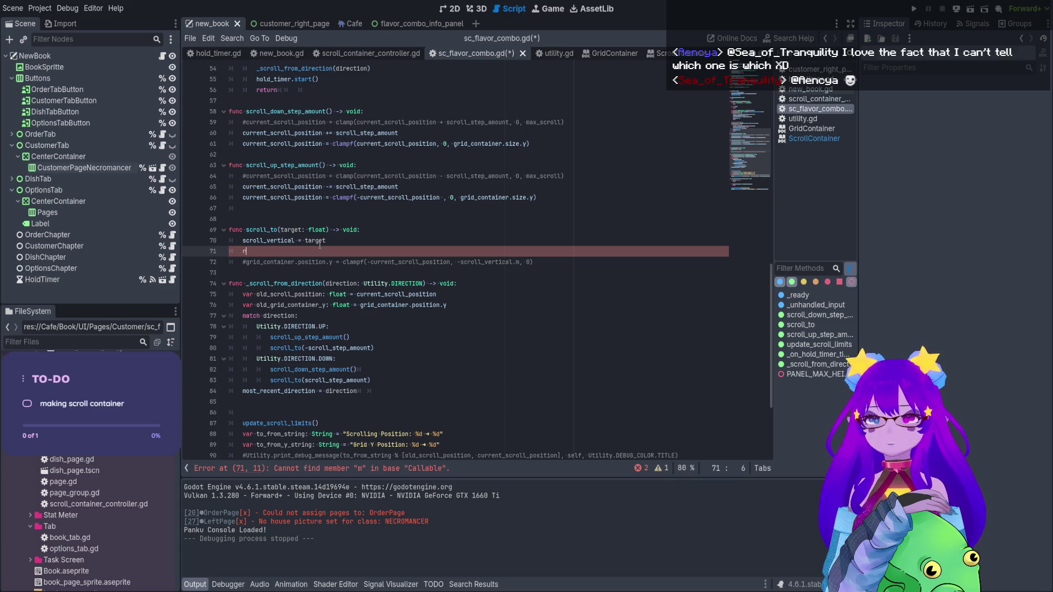
type("scroll_vertical.")
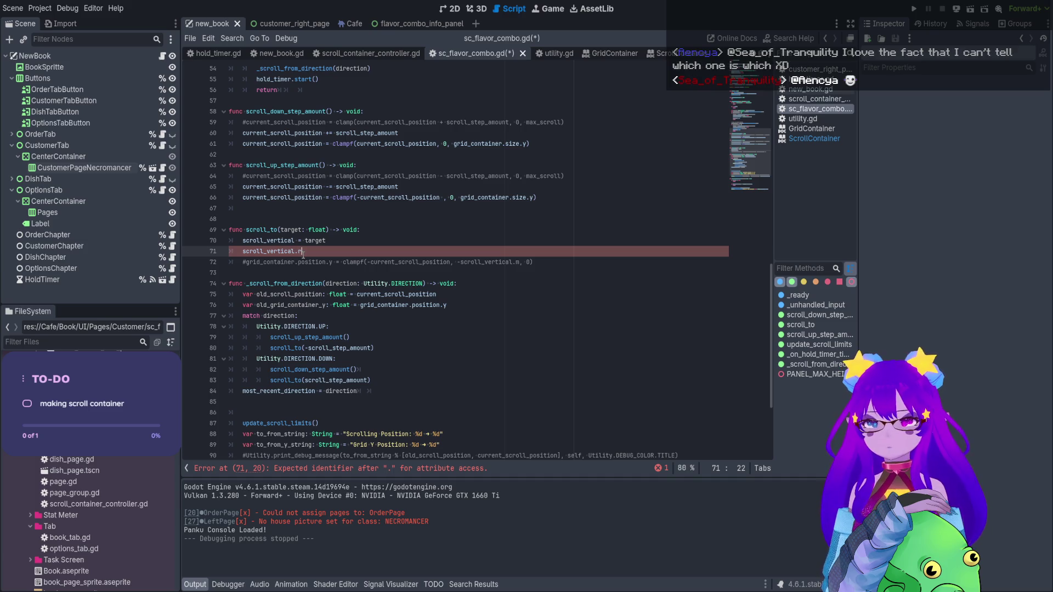
type("range")
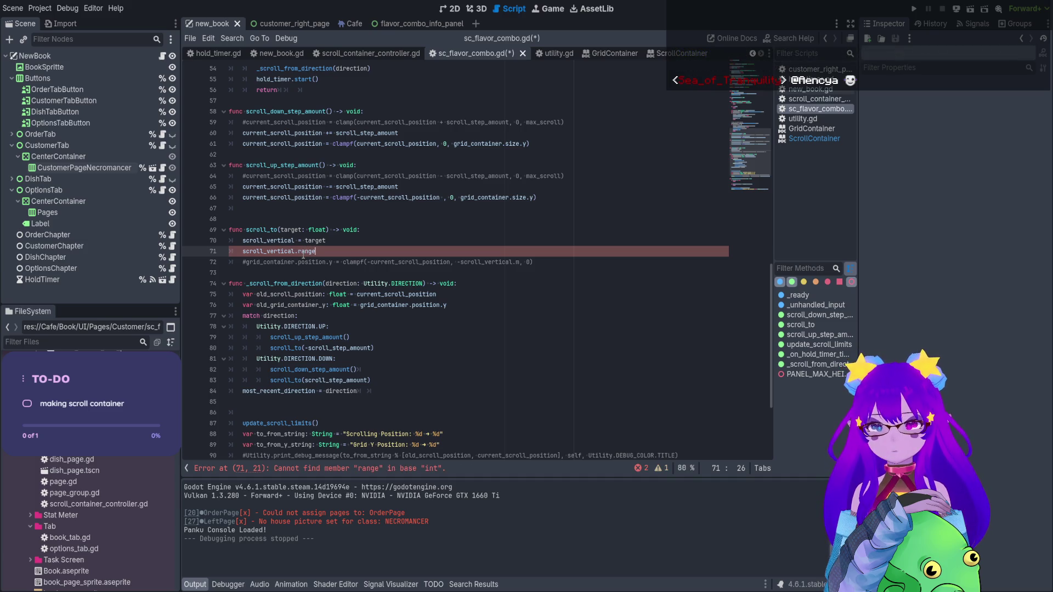
left_click(674, 57)
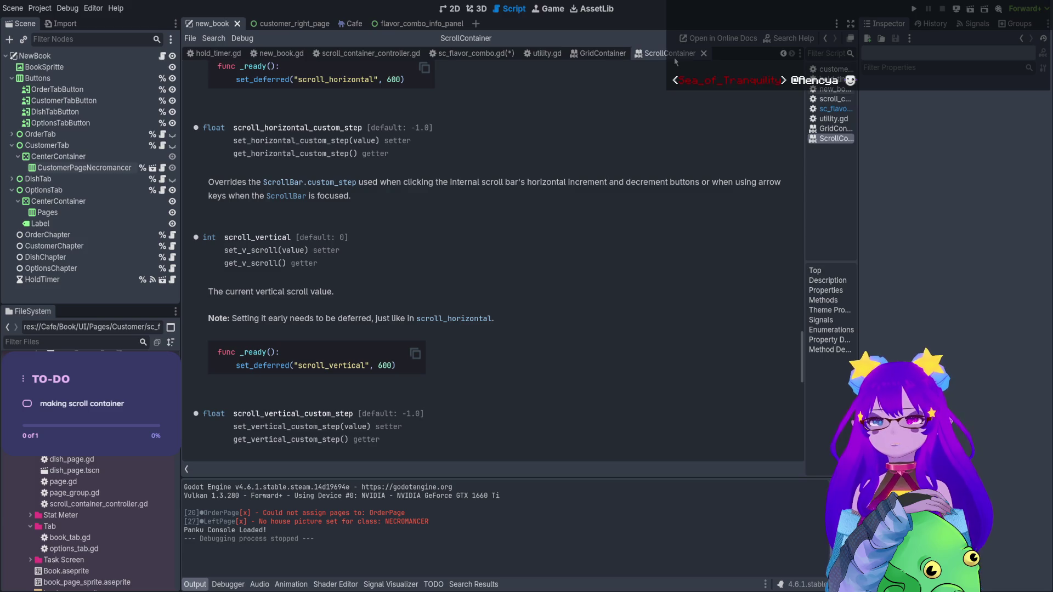
scroll(341, 148, "up", 5)
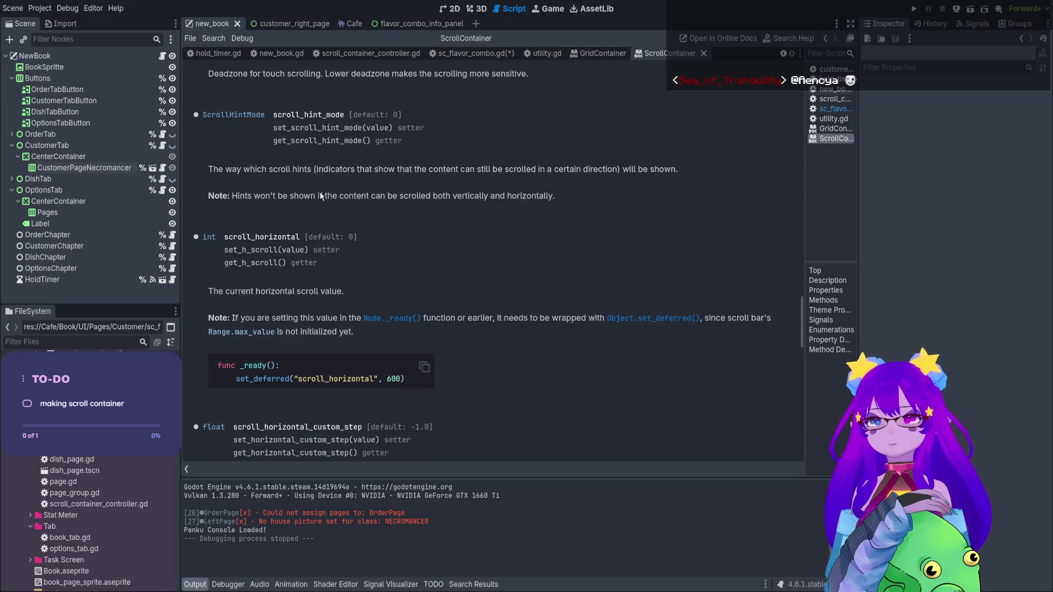
left_click(269, 332)
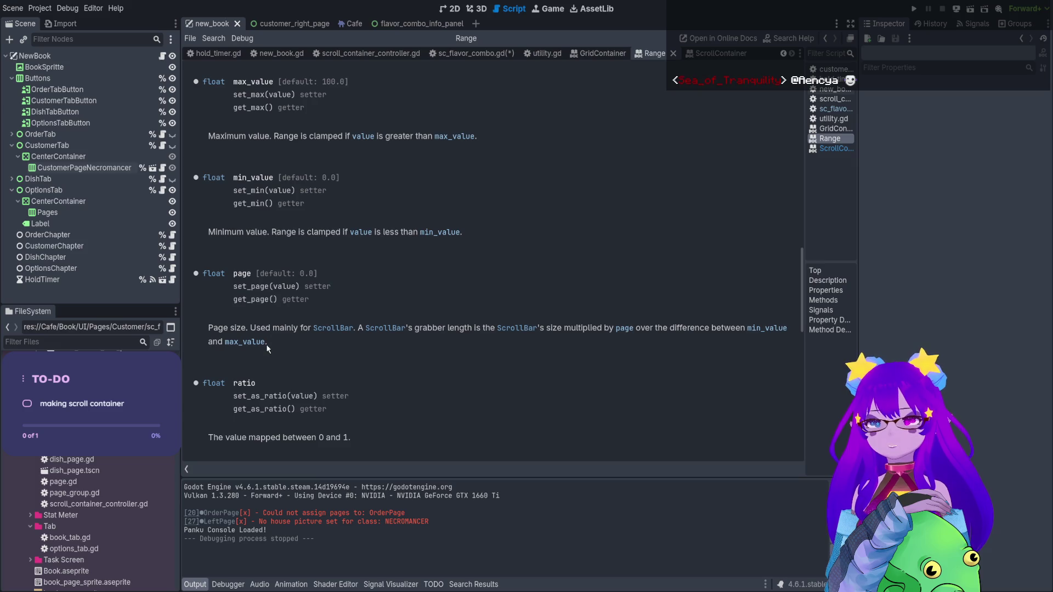
scroll(267, 346, "up", 2)
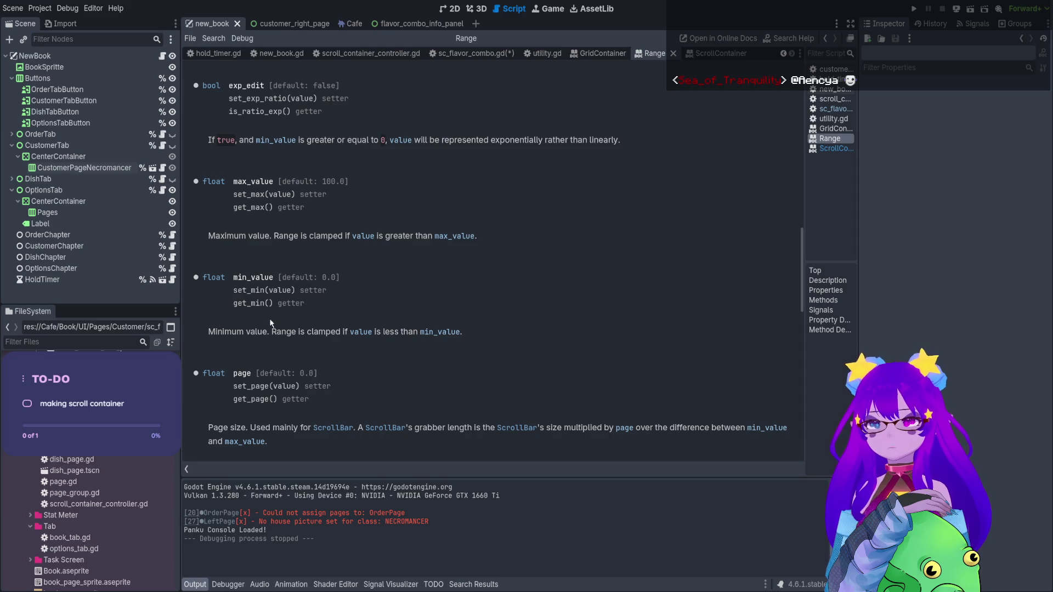
Back in the script, change line 71 to scroll_vertical.max_value
left_click(449, 53)
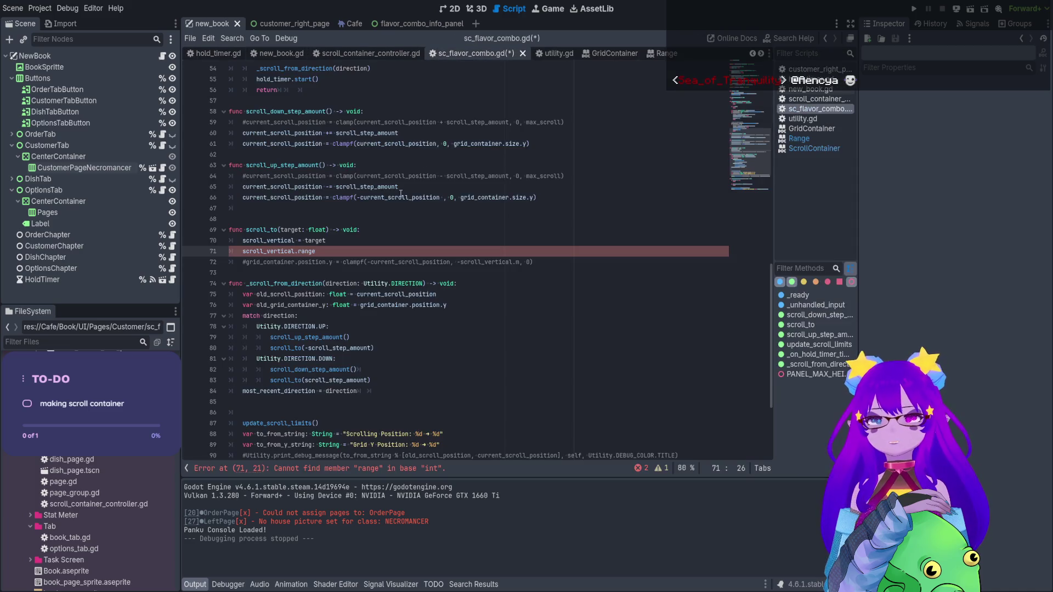
key("BackSpace")
key("BackSpace")
key("BackSpace")
type("max")
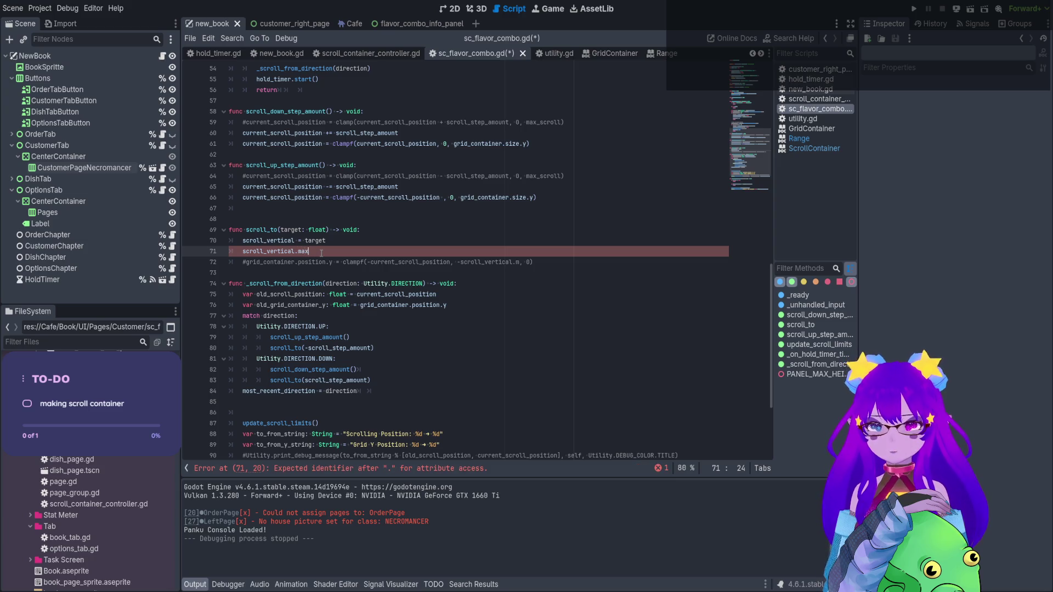
type("_value")
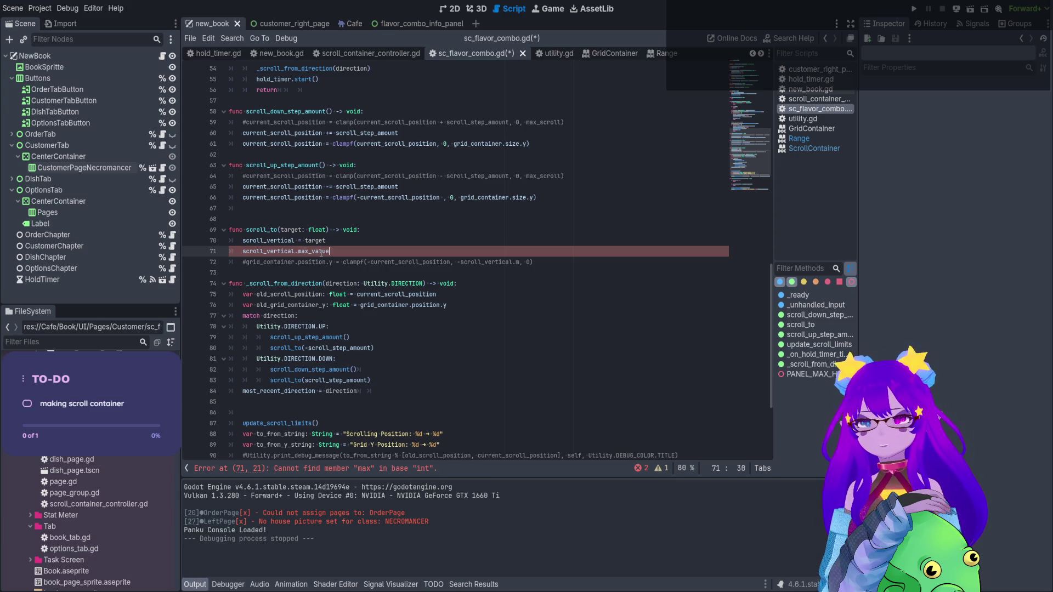
On line 71, replace vertical.max_value with get_v_scroll_bar().max_value using autocomplete
left_click(321, 252)
left_click(282, 24)
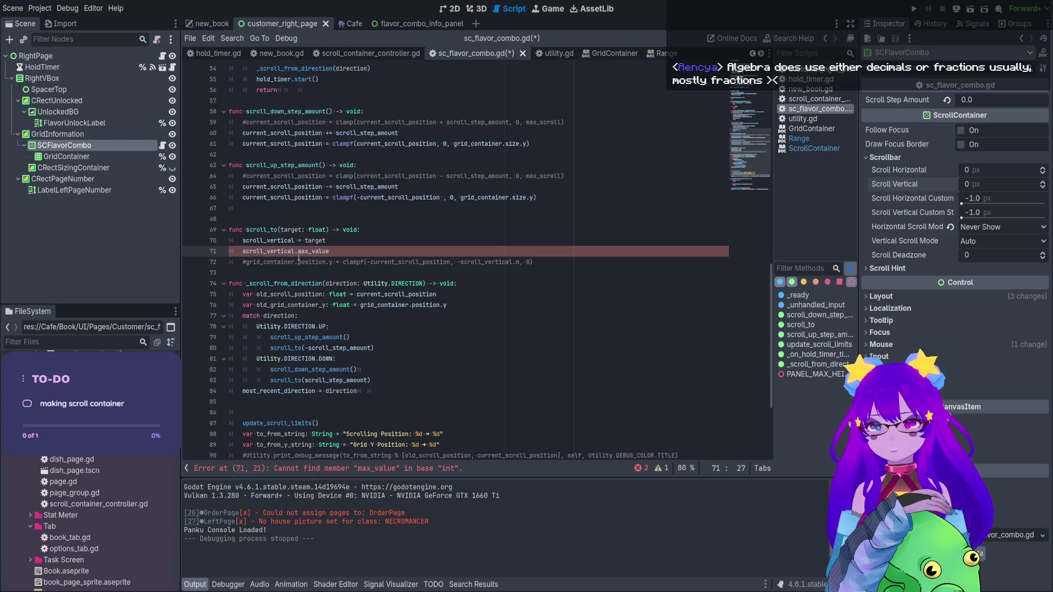
left_click_drag(337, 254, 296, 252)
key("BackSpace")
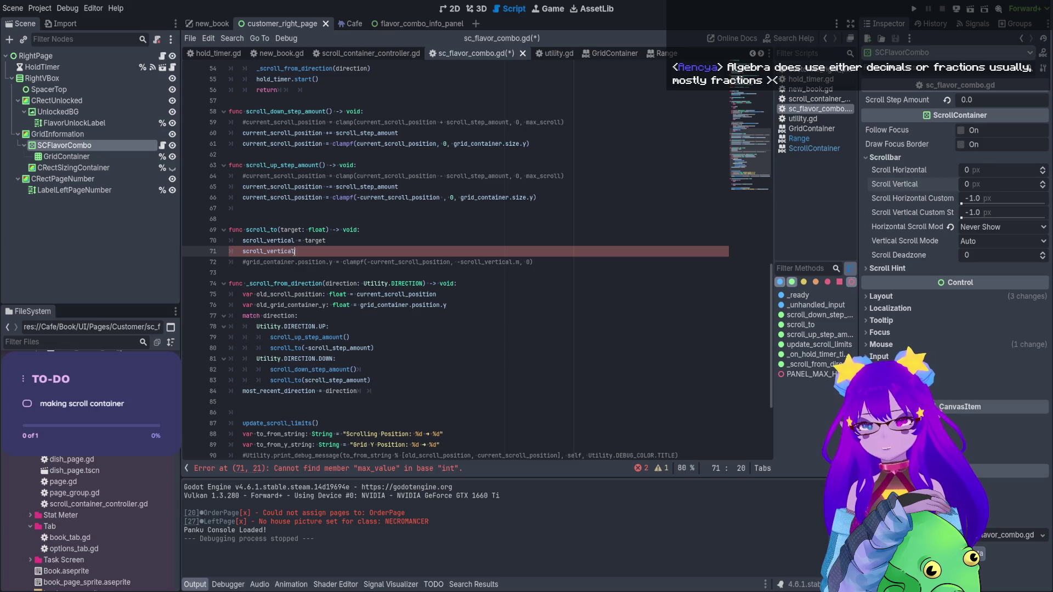
key("BackSpace")
key("BackSpace")
key("BackSpace")
type("scrollb")
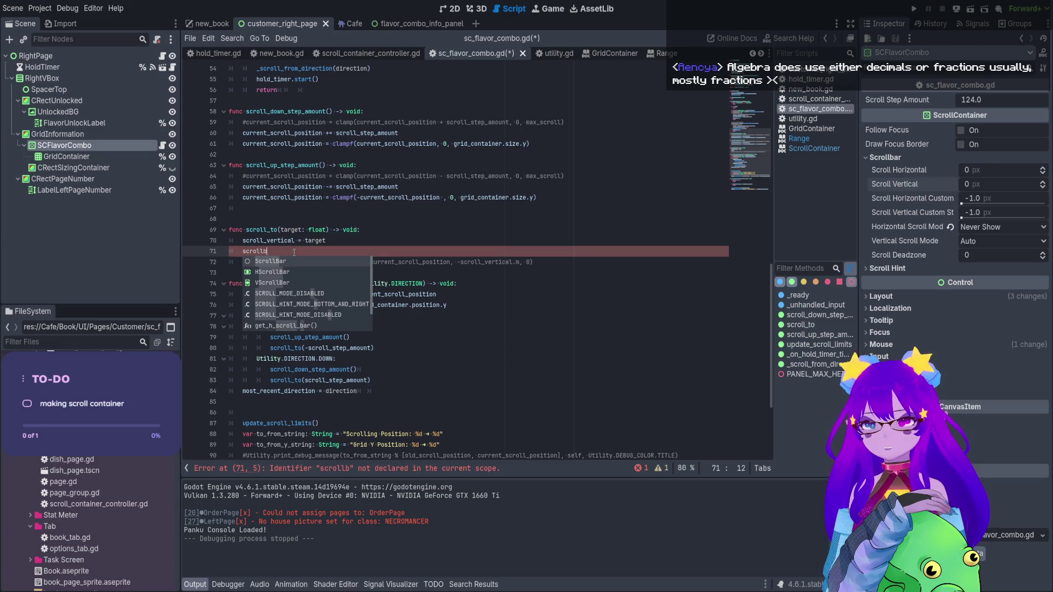
key("Down")
key("Down")
key("Down")
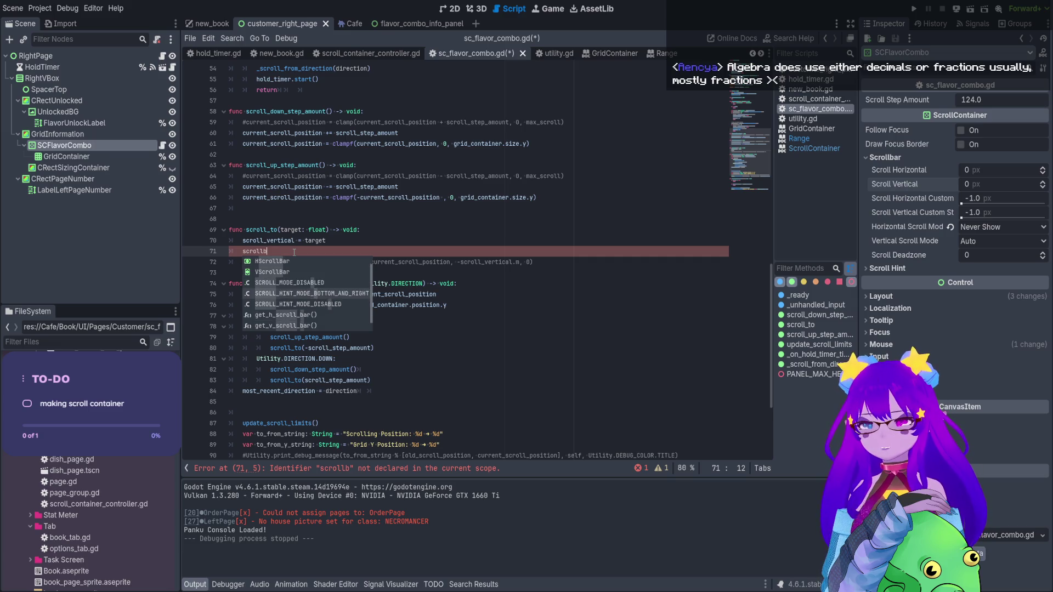
key("Return")
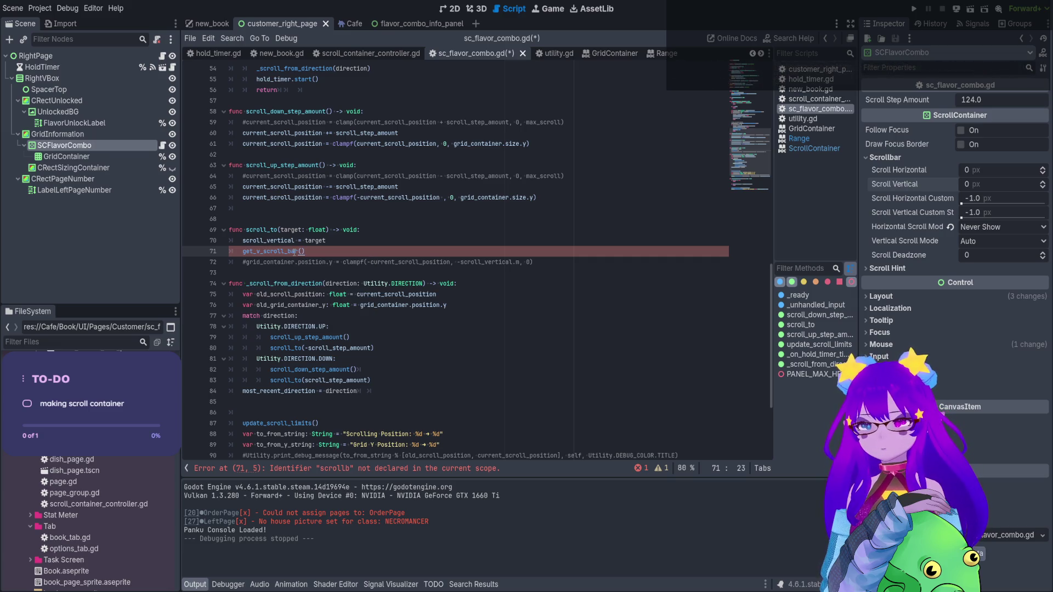
type(".max")
key("Return")
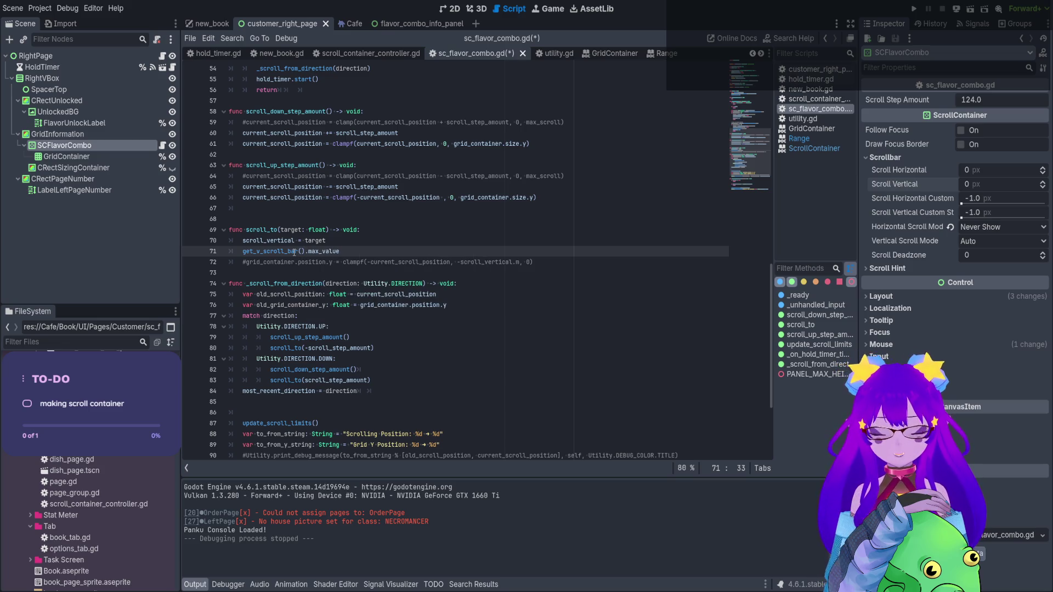
key("Left")
key("Left")
key("Left")
type("r")
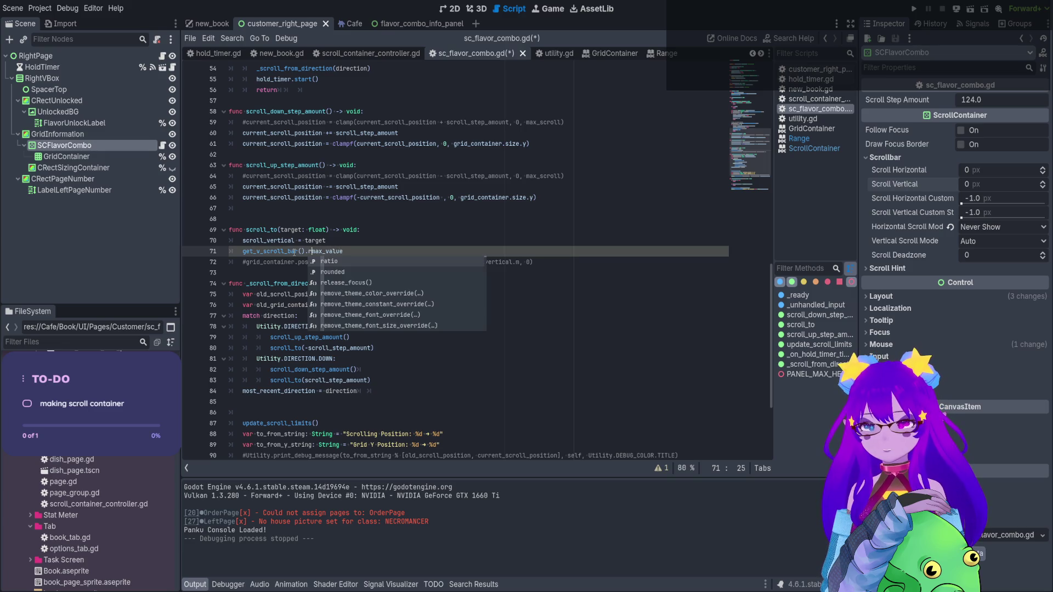
key("BackSpace")
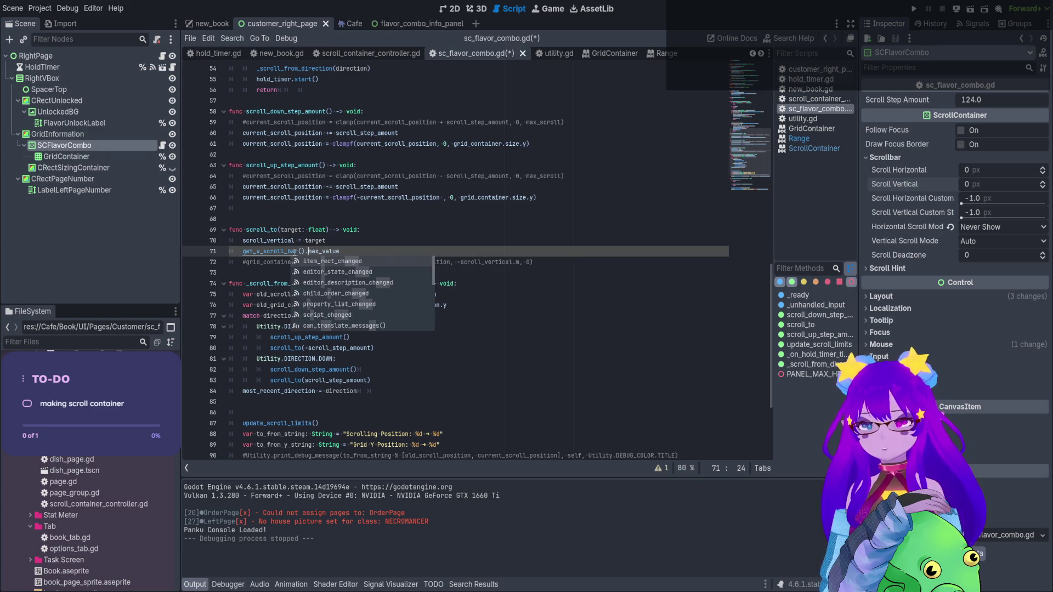
Uncomment the grid position line and use -get_v_scroll_bar().max_value inside its clampf call
key("Escape")
left_click_drag(340, 252, 238, 253)
key("ctrl+c")
key("BackSpace")
left_click(248, 258)
key("BackSpace")
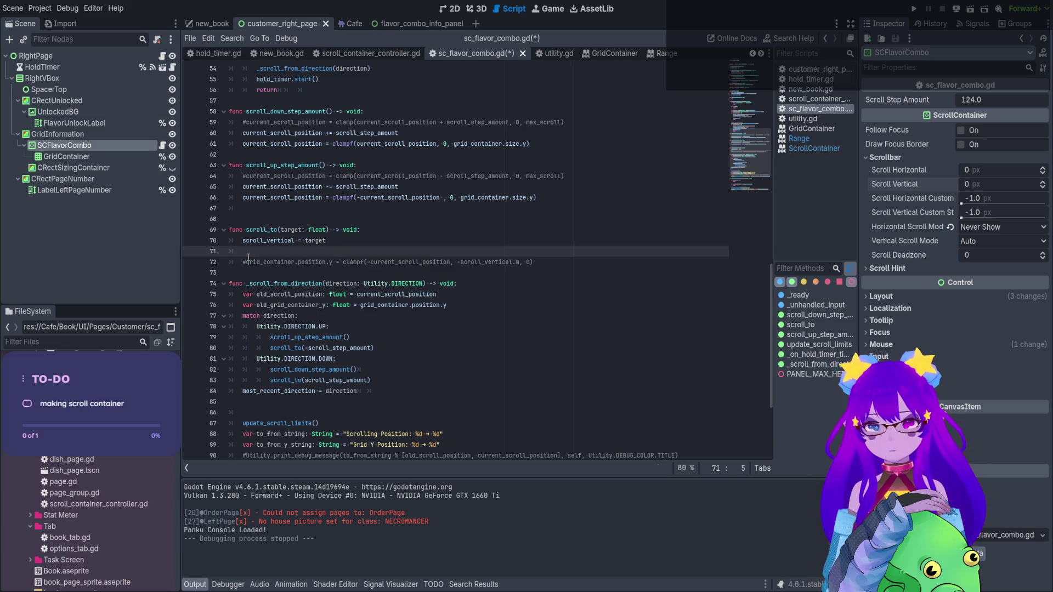
key("BackSpace")
key("BackSpace")
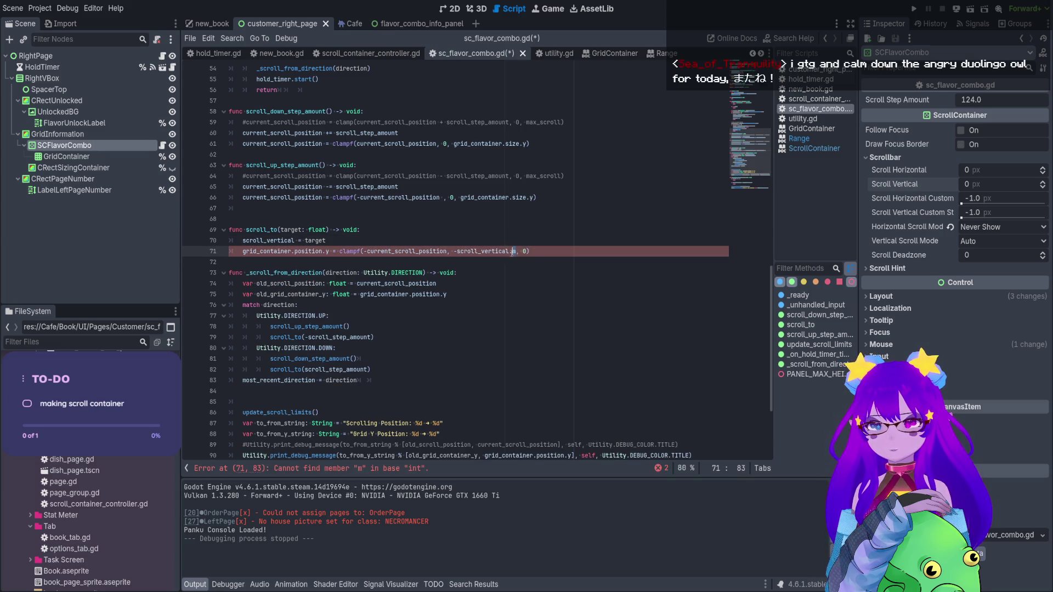
left_click_drag(515, 251, 457, 250)
key("ctrl+z")
key("ctrl+z")
key("ctrl+z")
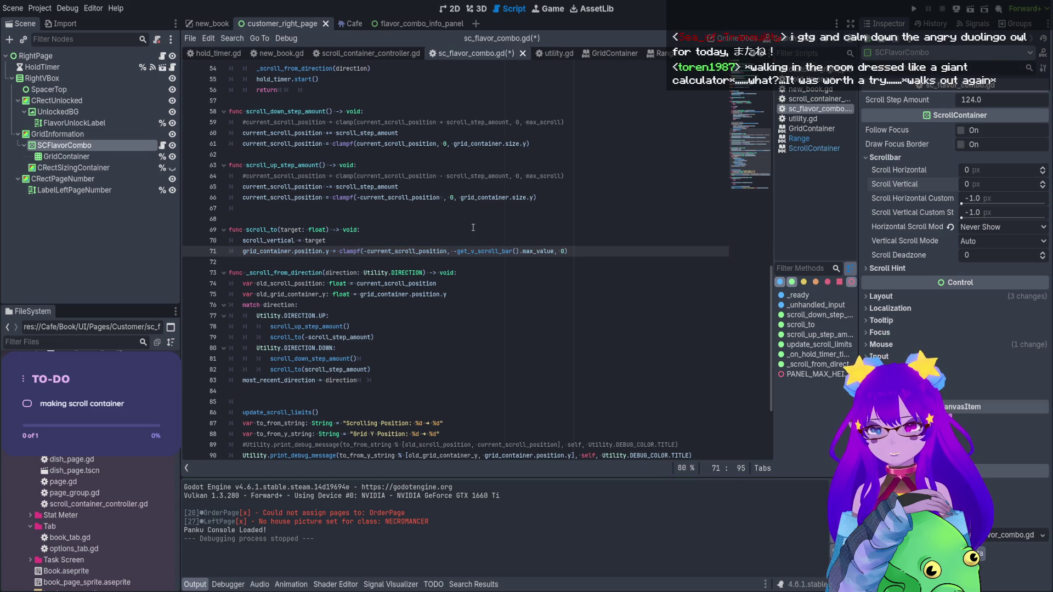
Add print(get_v_scroll_bar().max_value), save sc_flavor_combo.gd and run the game
type("print")
key("Return")
key("ctrl+v")
key("Up")
key("ctrl+s")
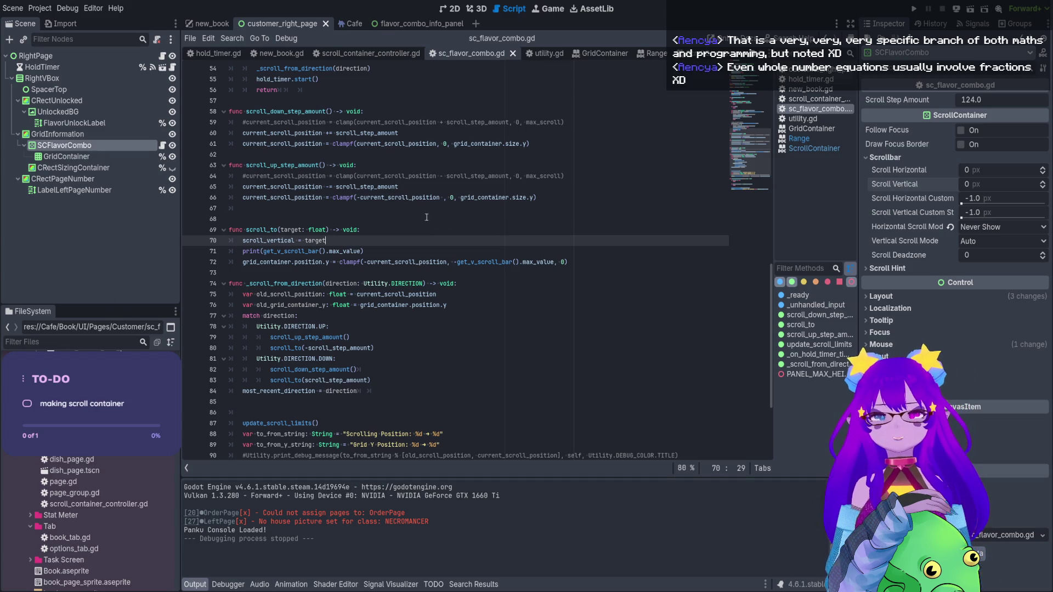
left_click(385, 252)
key("F5")
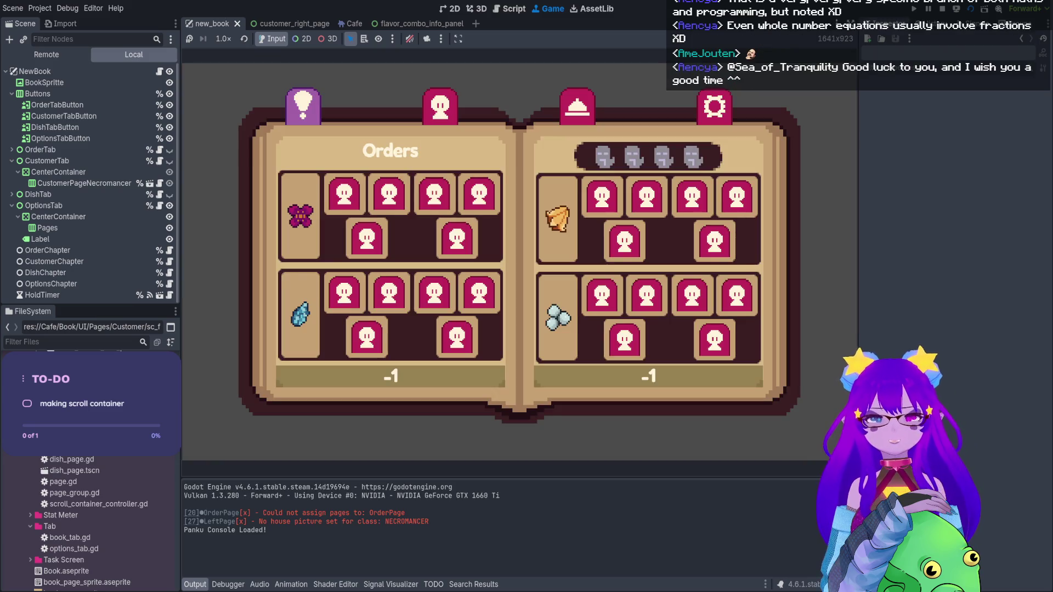
Open the Necromancer page and scroll its flavor-combo grid to the bottom (-2284)
left_click(440, 106)
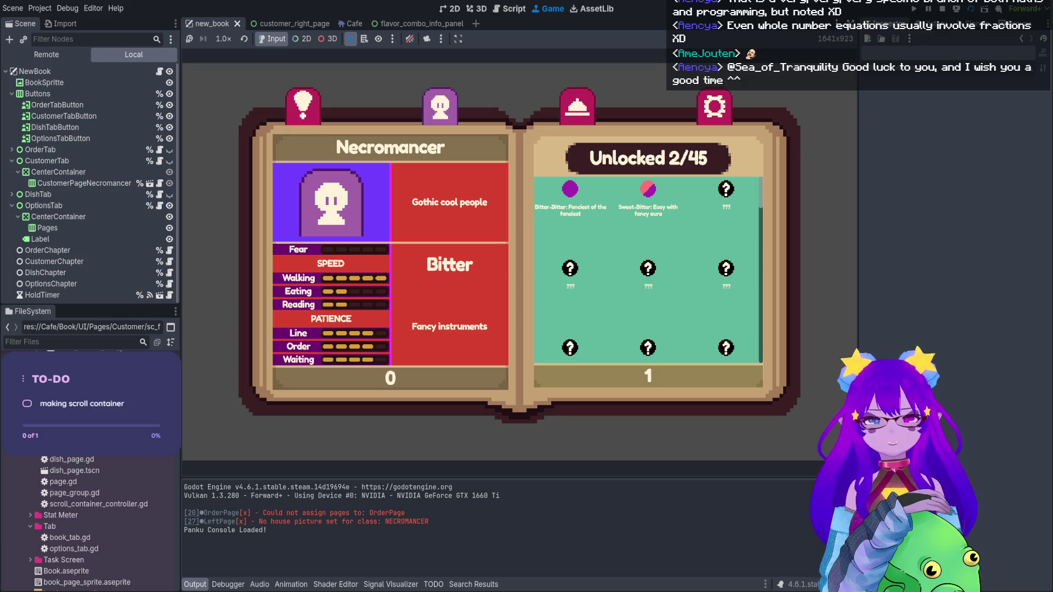
scroll(649, 270, "down", 1)
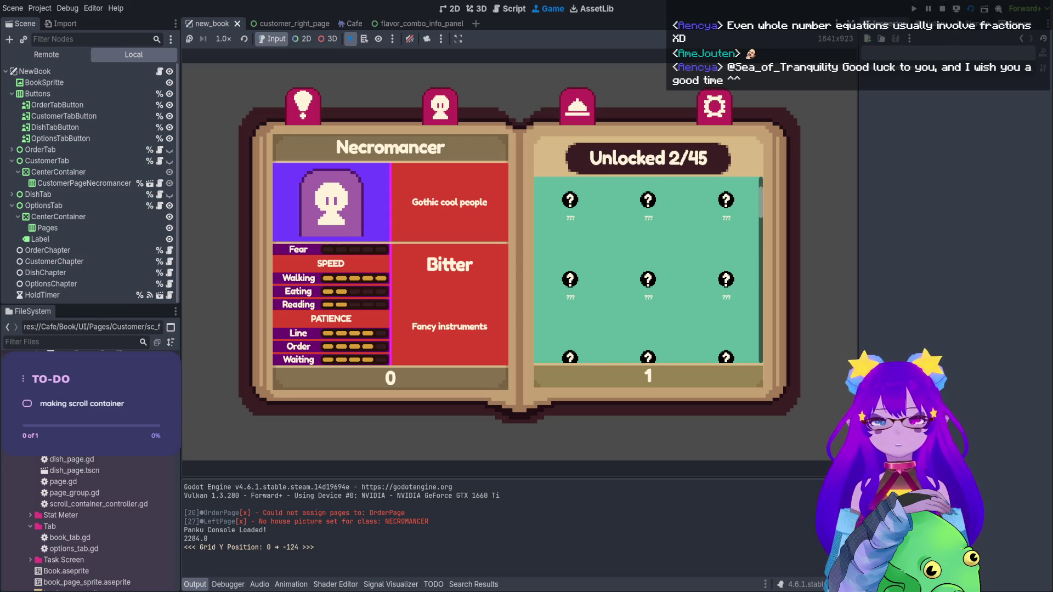
scroll(649, 270, "down", 4)
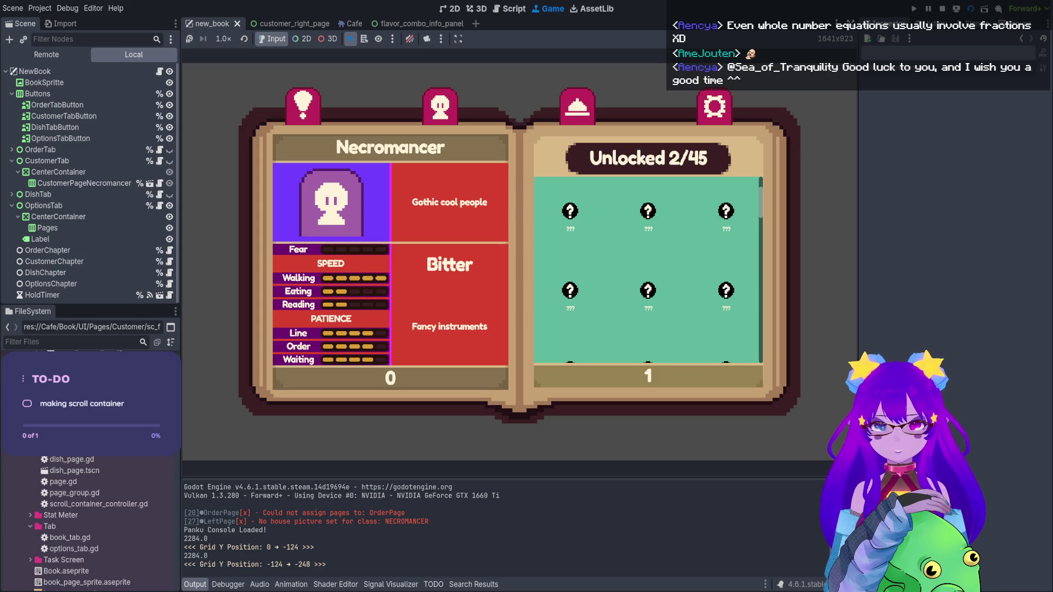
scroll(648, 270, "down", 6)
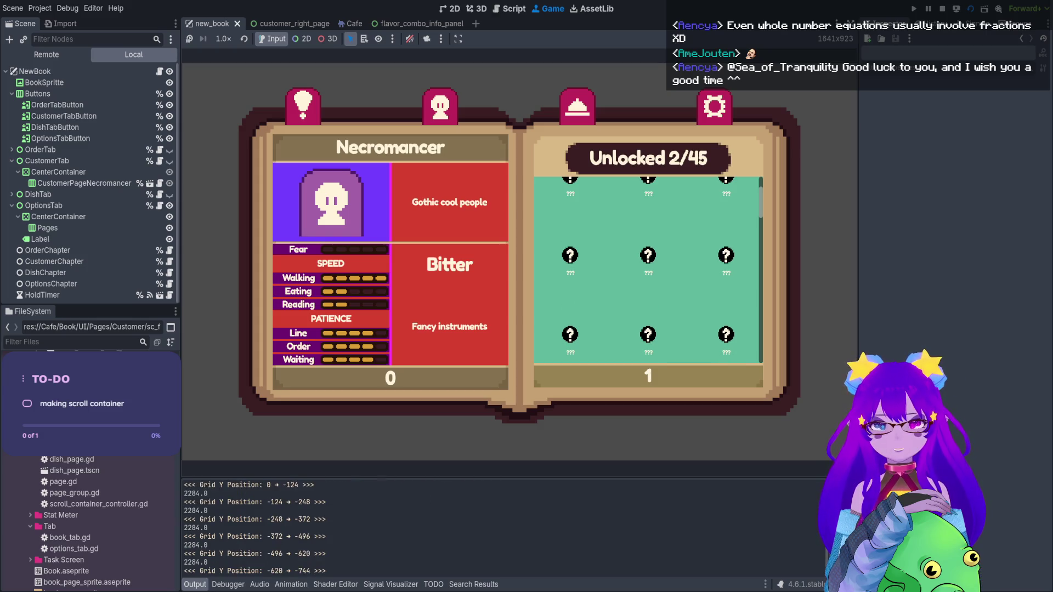
scroll(648, 270, "down", 8)
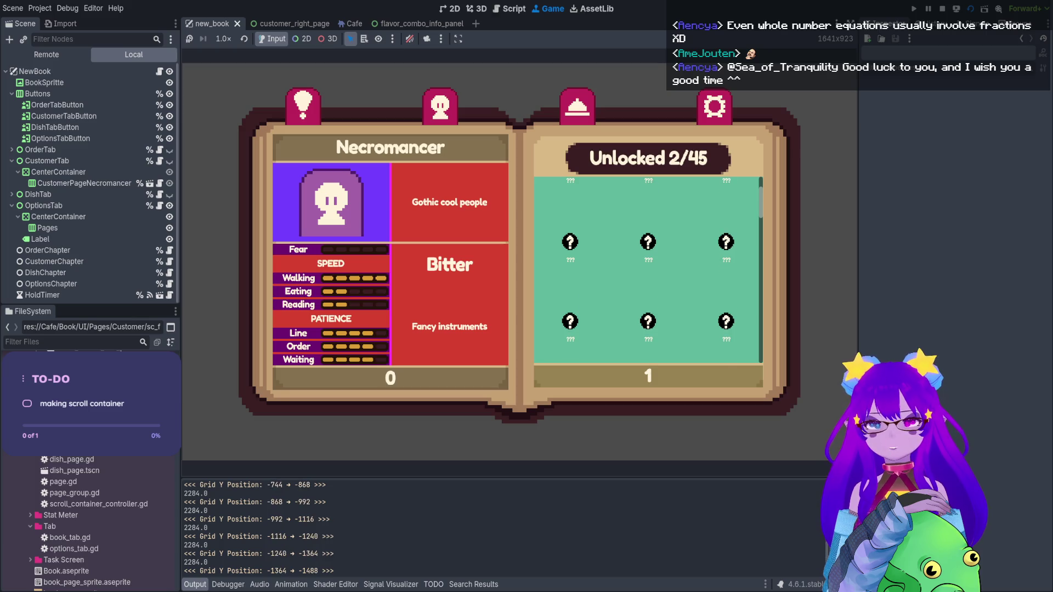
scroll(648, 270, "down", 3)
Stop the game and select max_value in line 71's print call
key("F8")
left_click(325, 251)
double_click(345, 251)
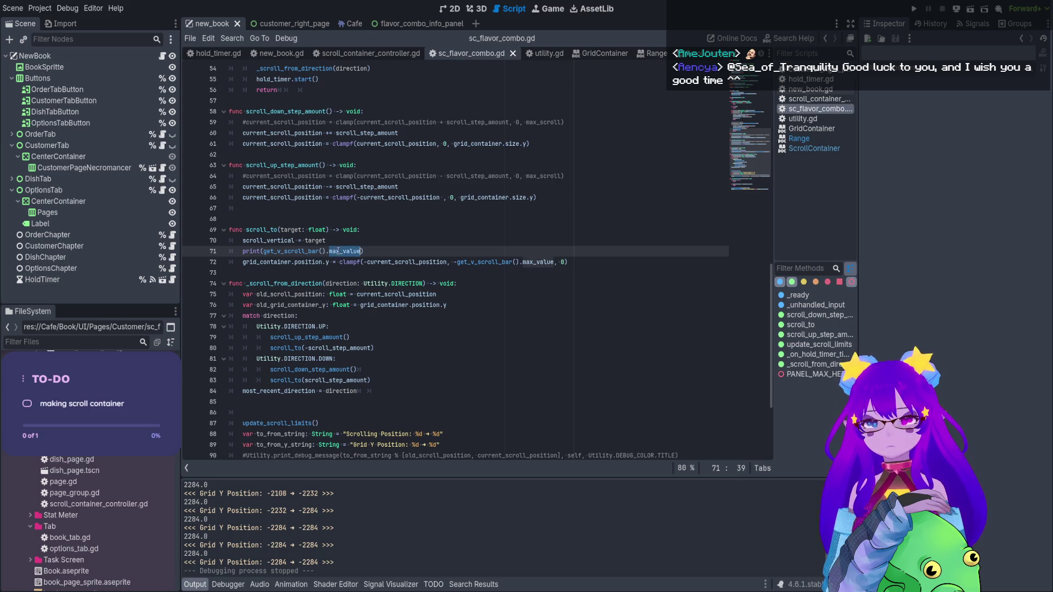
Rerun the project and view the Game tab showing the Orders book pages
scroll(828, 555, "up", 3)
key("F5")
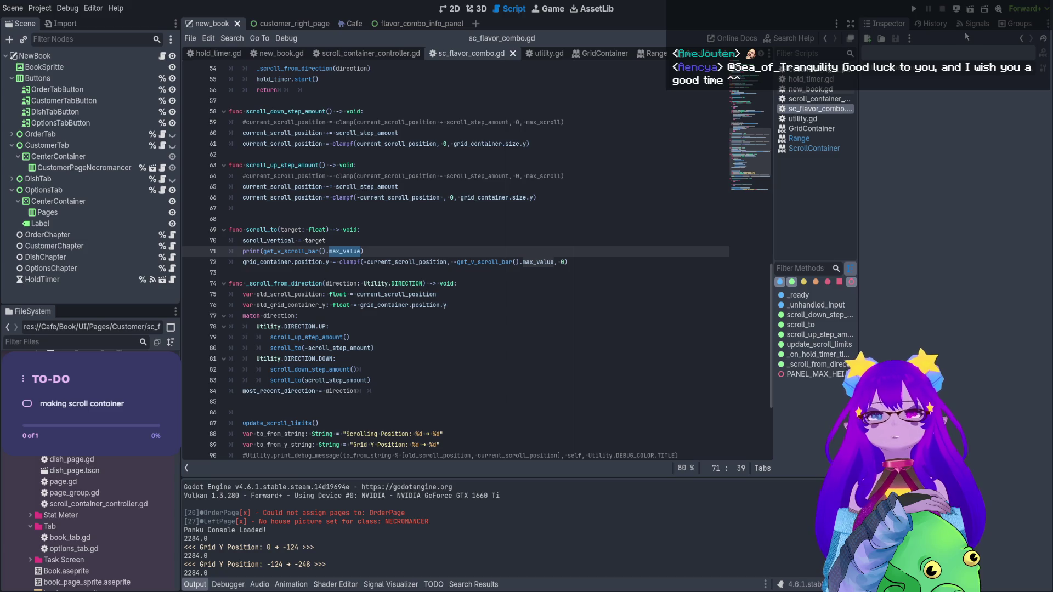
left_click(971, 9)
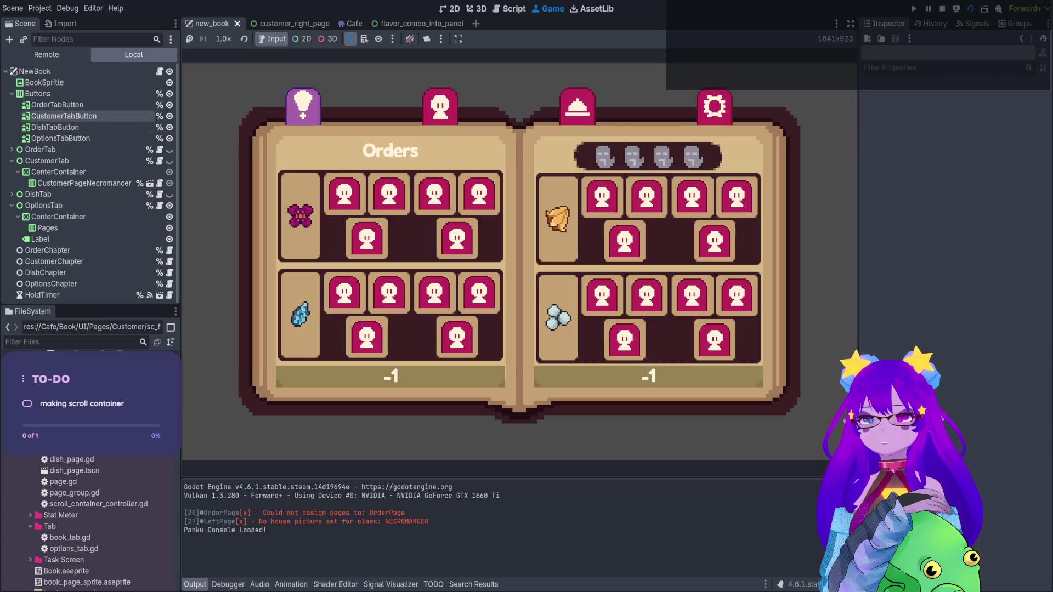
Watch the live SCFlavorCombo node in the Remote tree while its grid scrolls to 1946
left_click(46, 54)
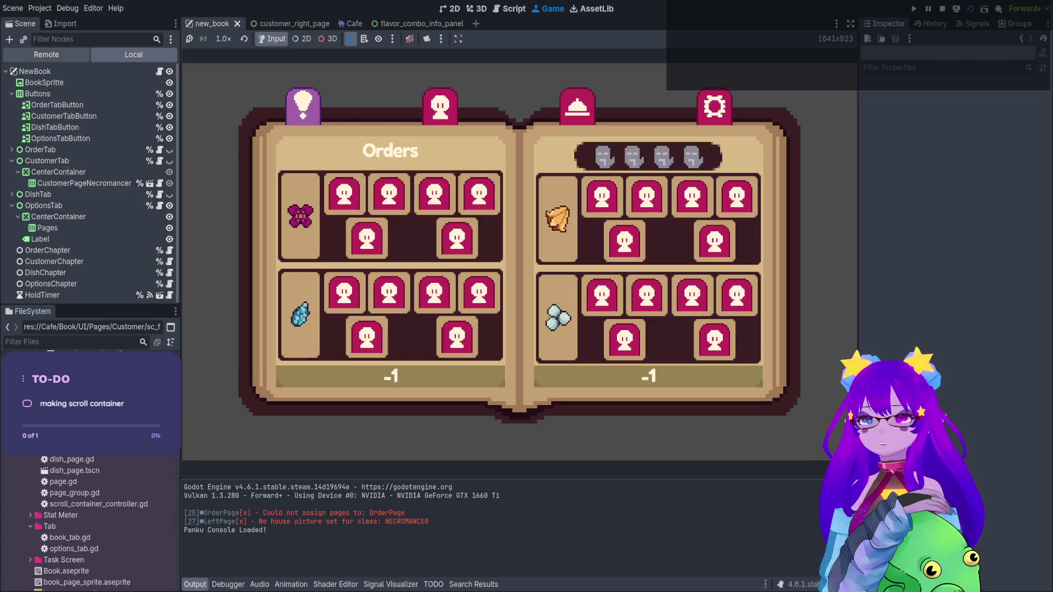
left_click(112, 181)
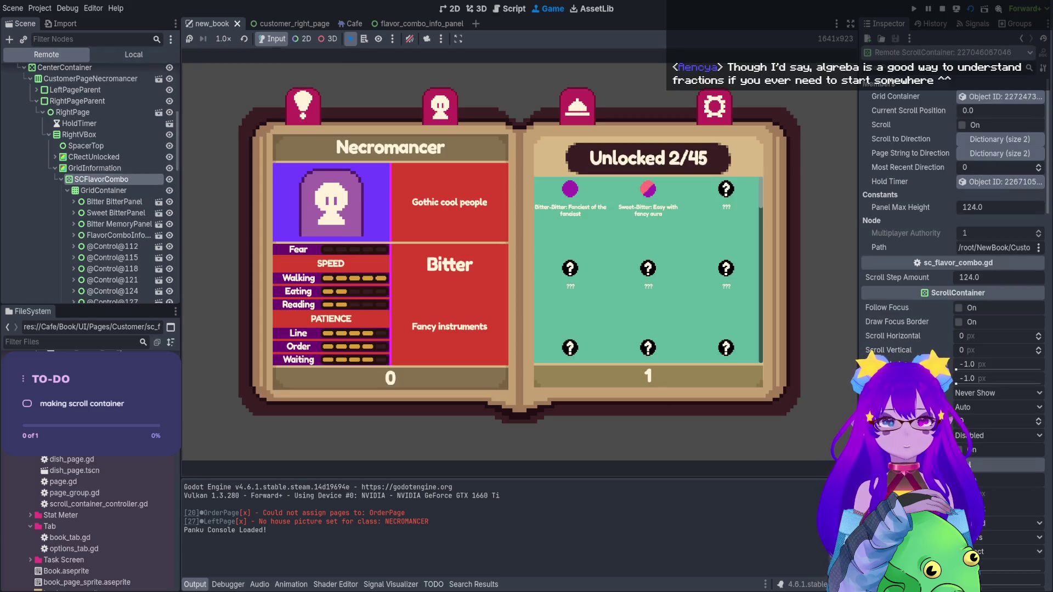
scroll(648, 269, "down", 4)
scroll(648, 269, "down", 5)
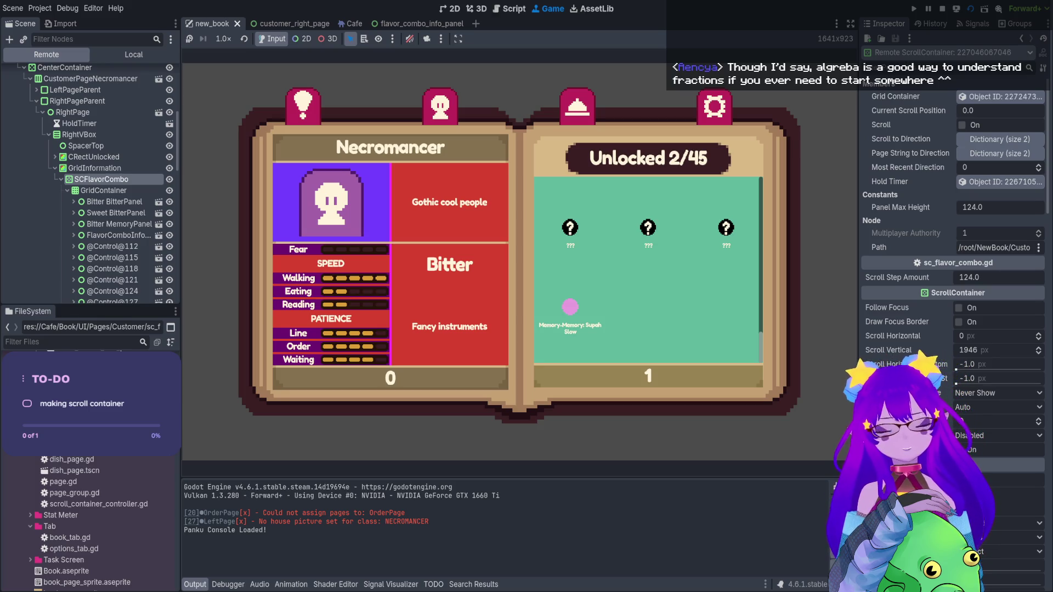
left_click(510, 9)
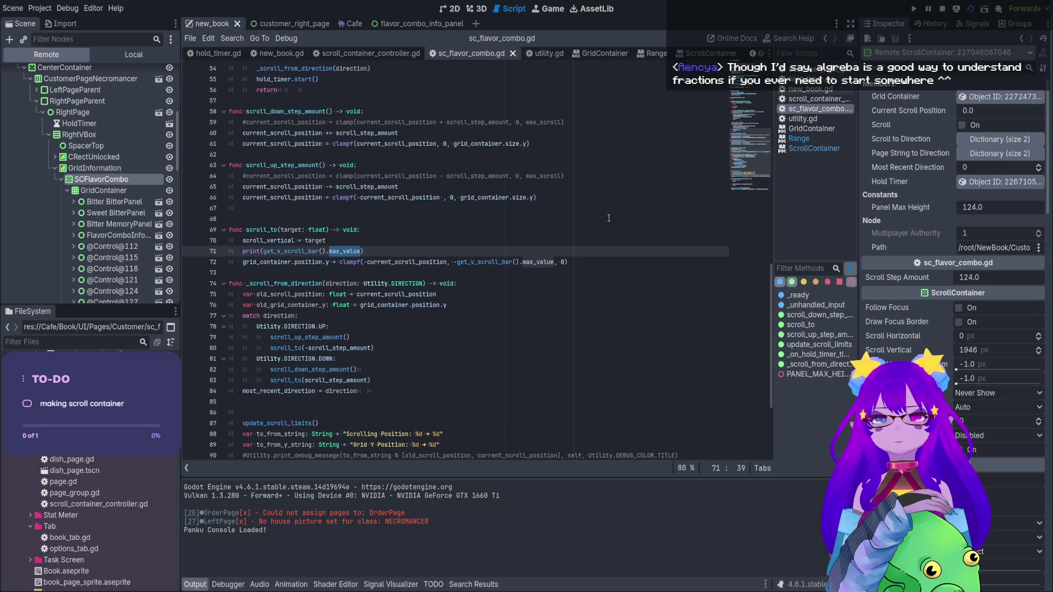
Delete max_value after get_v_scroll_bar(). on line 71 and browse the scroll bar's member suggestions
left_click(380, 256)
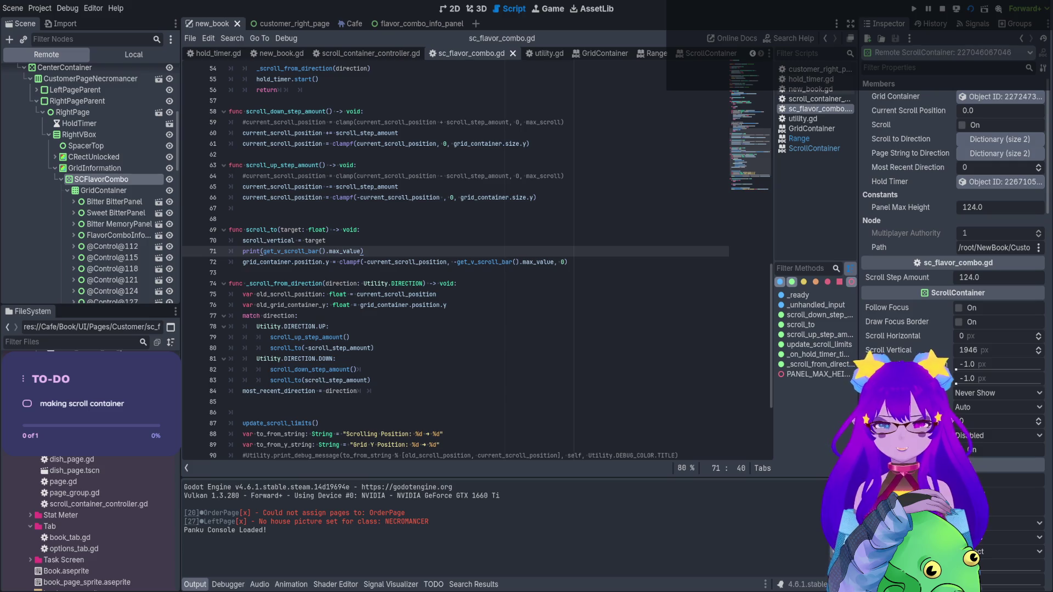
left_click(355, 251)
double_click(354, 251)
key("BackSpace")
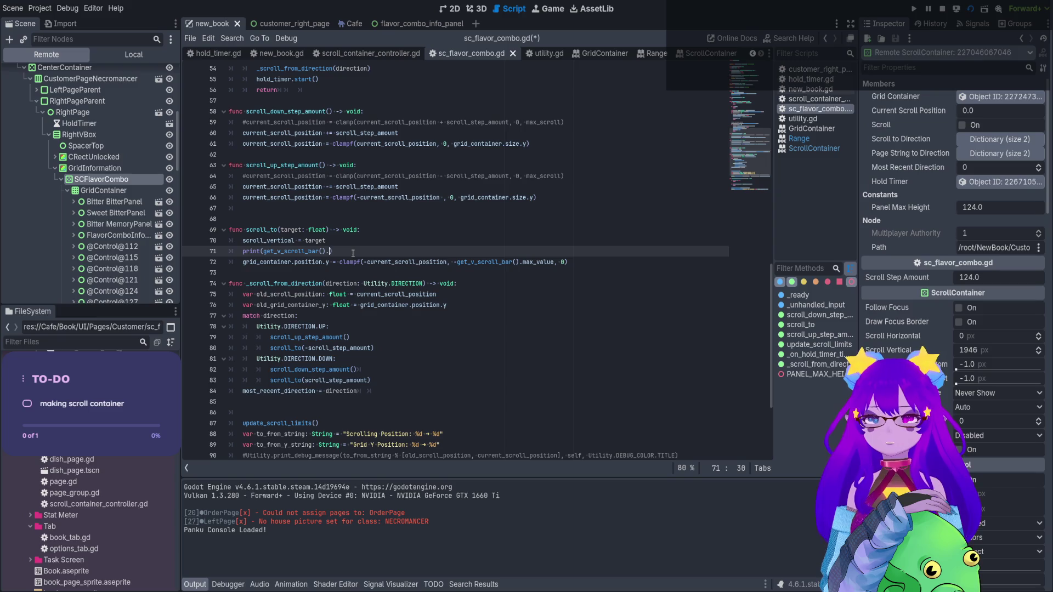
key("ctrl+space")
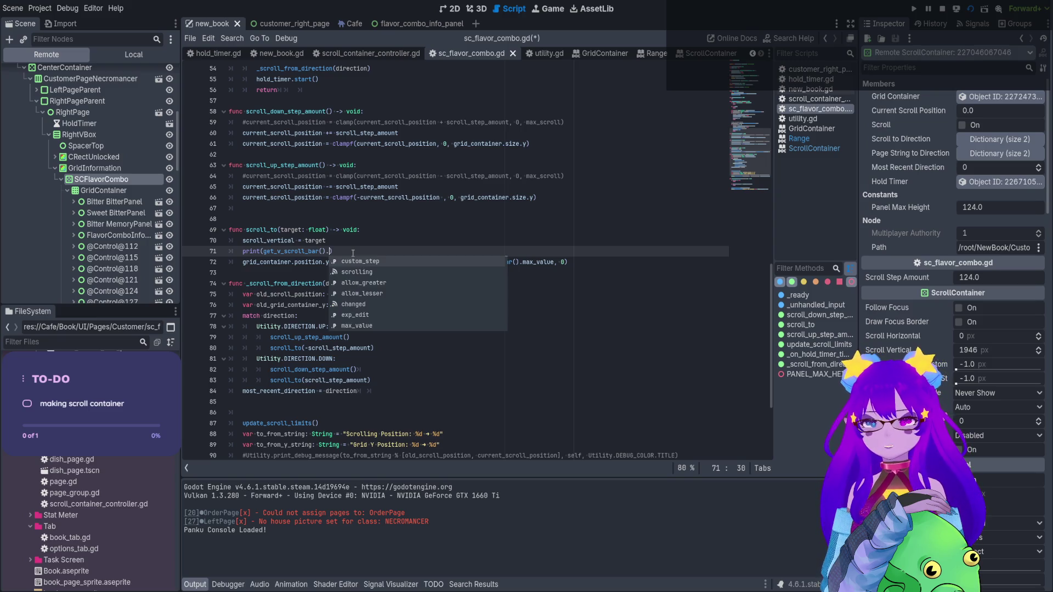
key("Down")
key("Down")
key("Down")
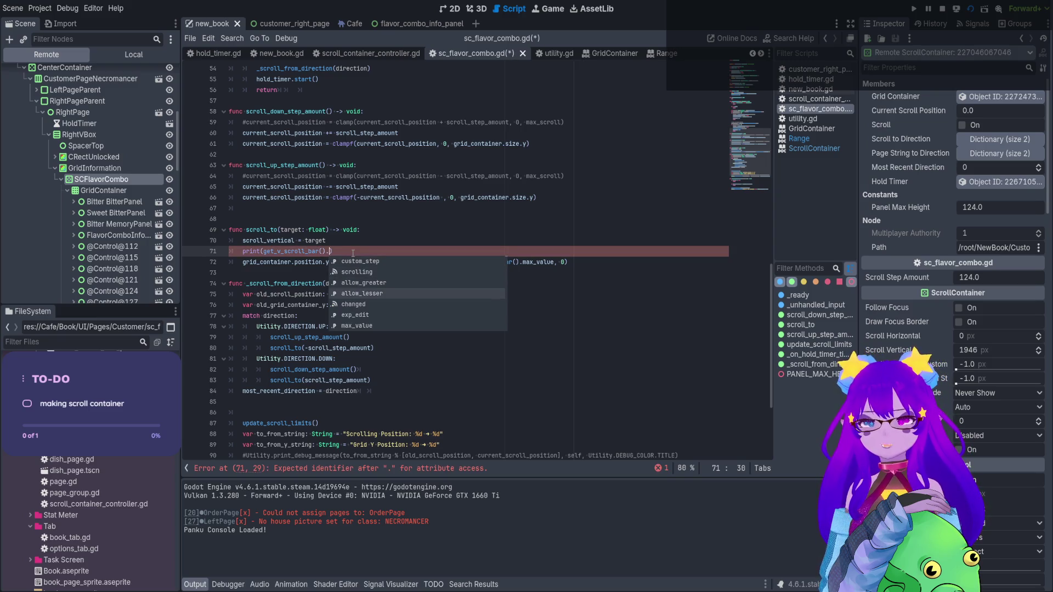
key("Down")
key("Down")
key("Down")
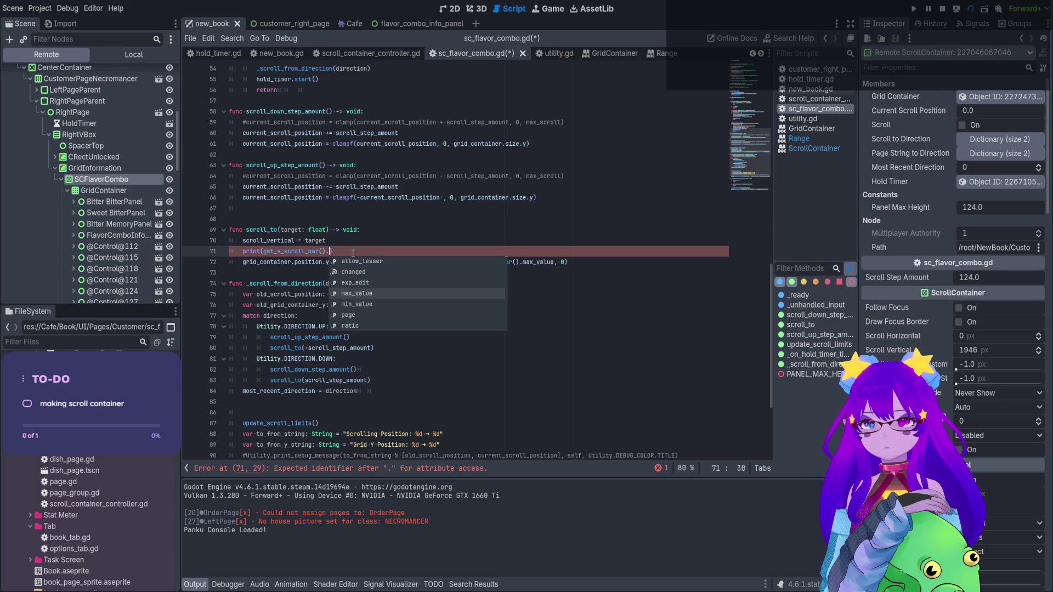
key("Down")
key("Down")
key("Down")
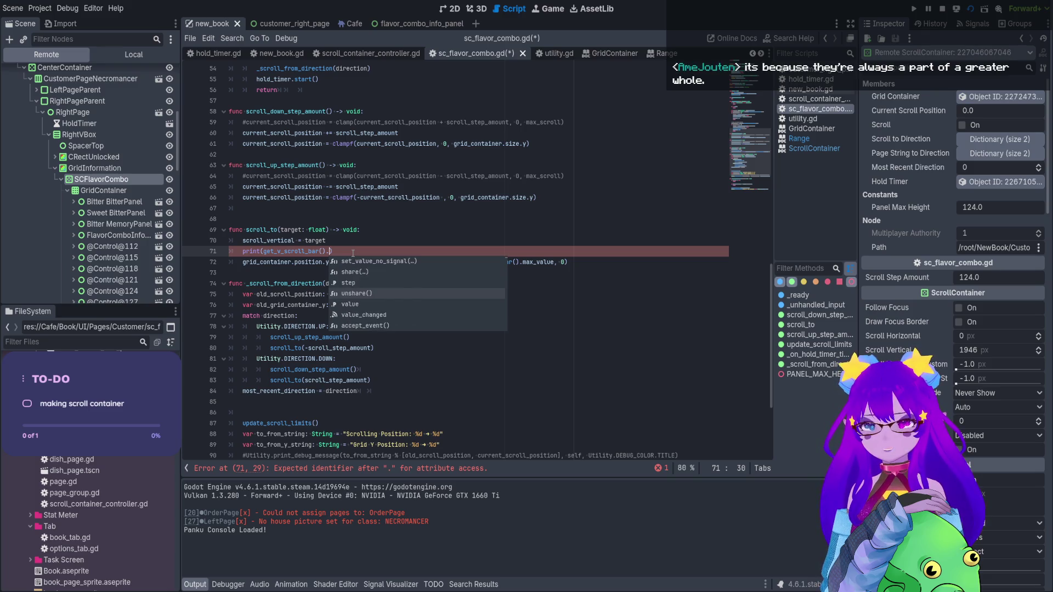
key("Down")
key("Down")
key("Down")
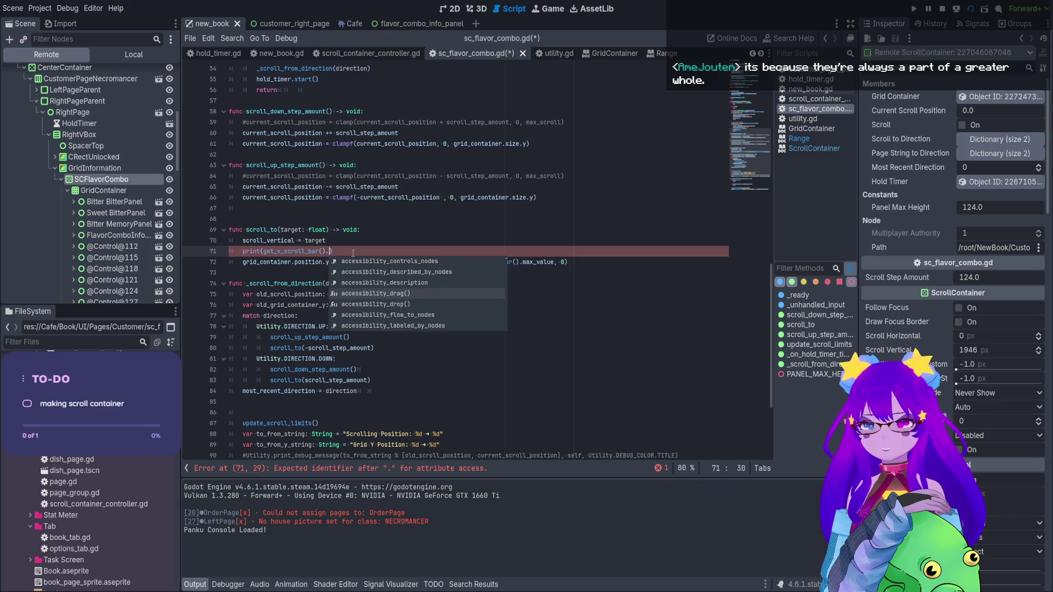
key("Up")
key("Up")
key("Up")
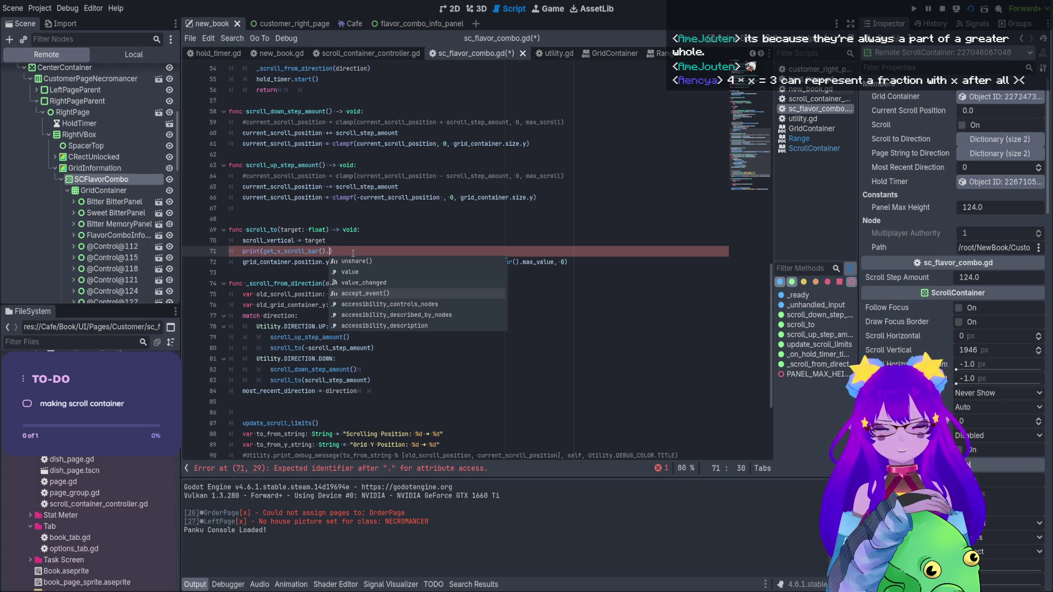
Erase line 71's print argument and browse 'vertical' suggestions such as scroll_vertical
key("BackSpace")
key("BackSpace")
key("BackSpace")
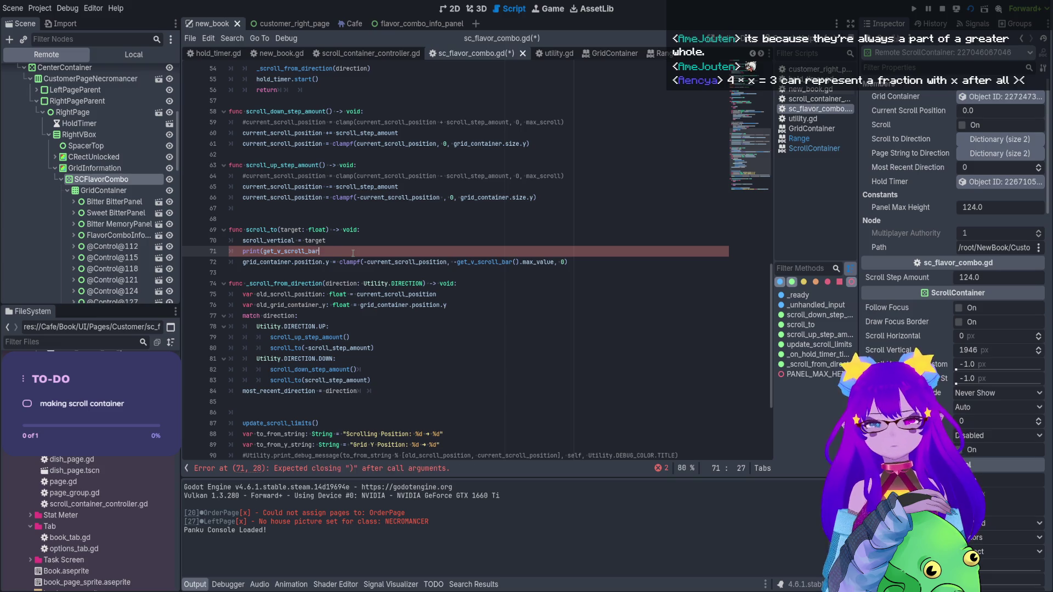
key("BackSpace")
key("BackSpace")
key("BackSpace")
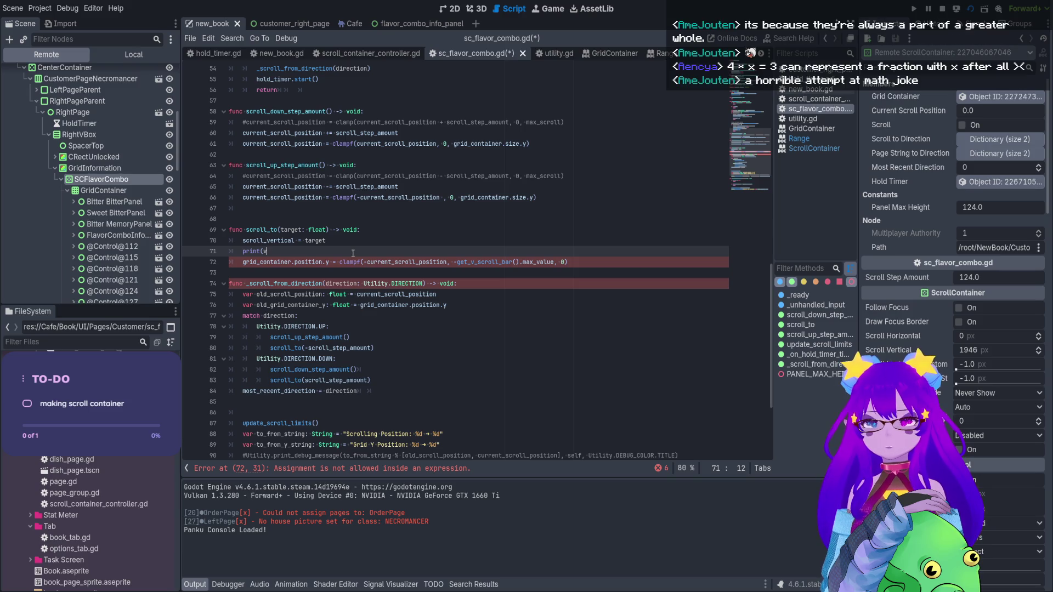
type("erti")
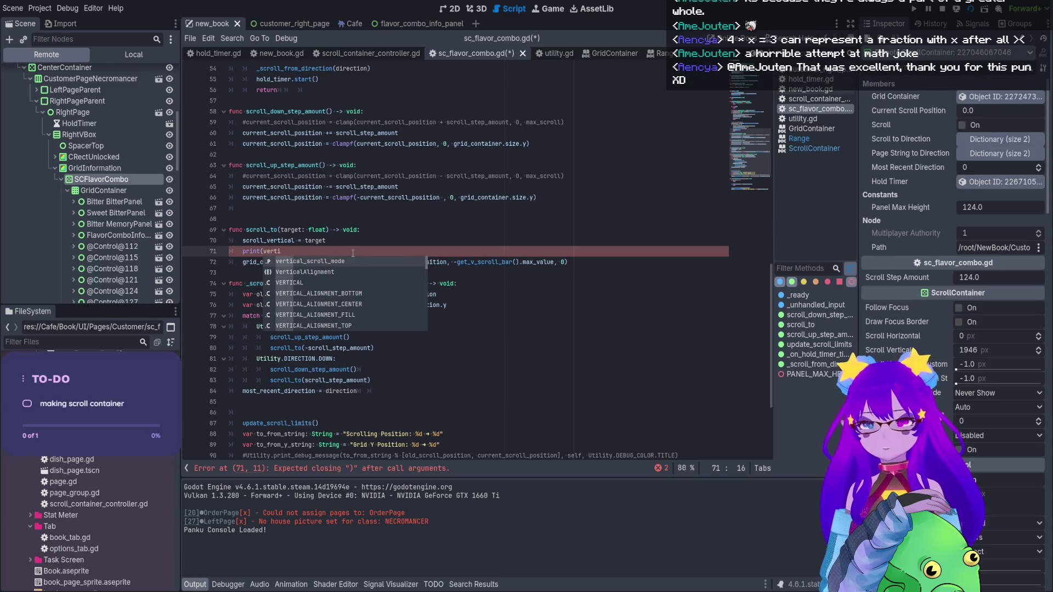
key("Down")
key("Down")
key("Down")
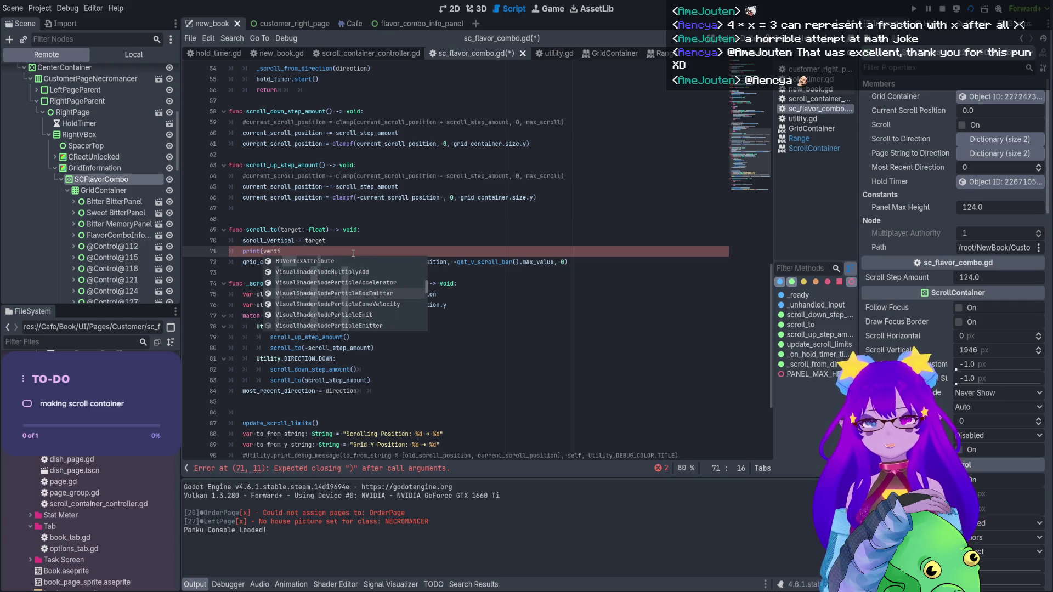
type("cal")
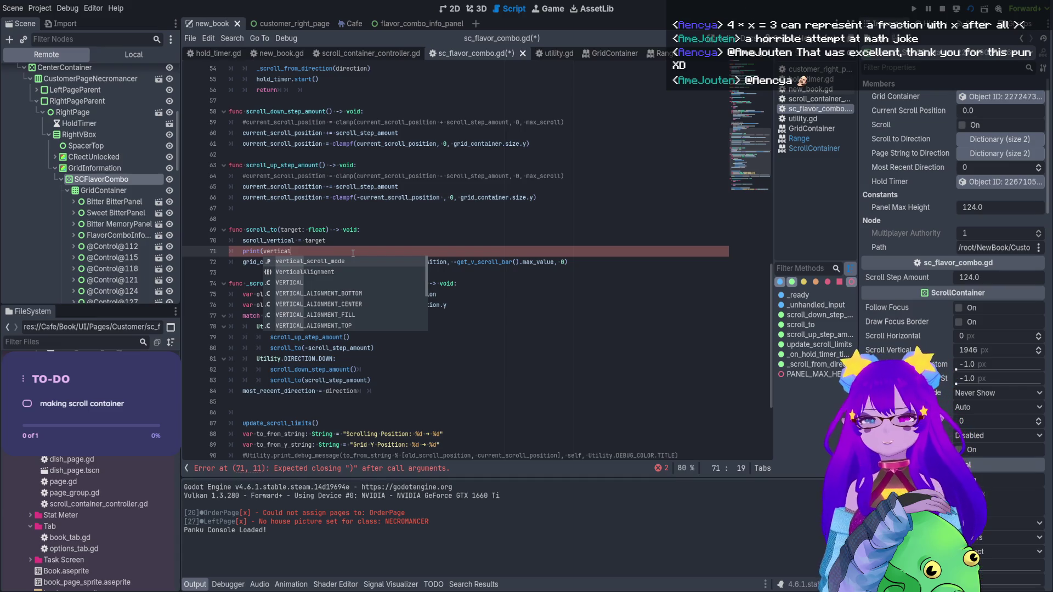
key("Down")
key("Down")
key("Down")
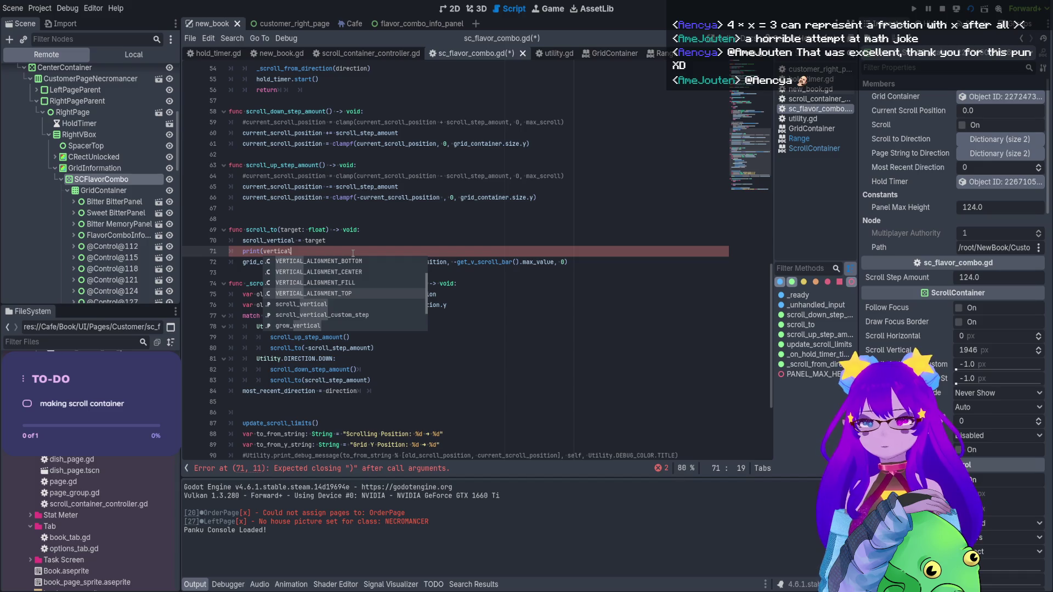
key("Down")
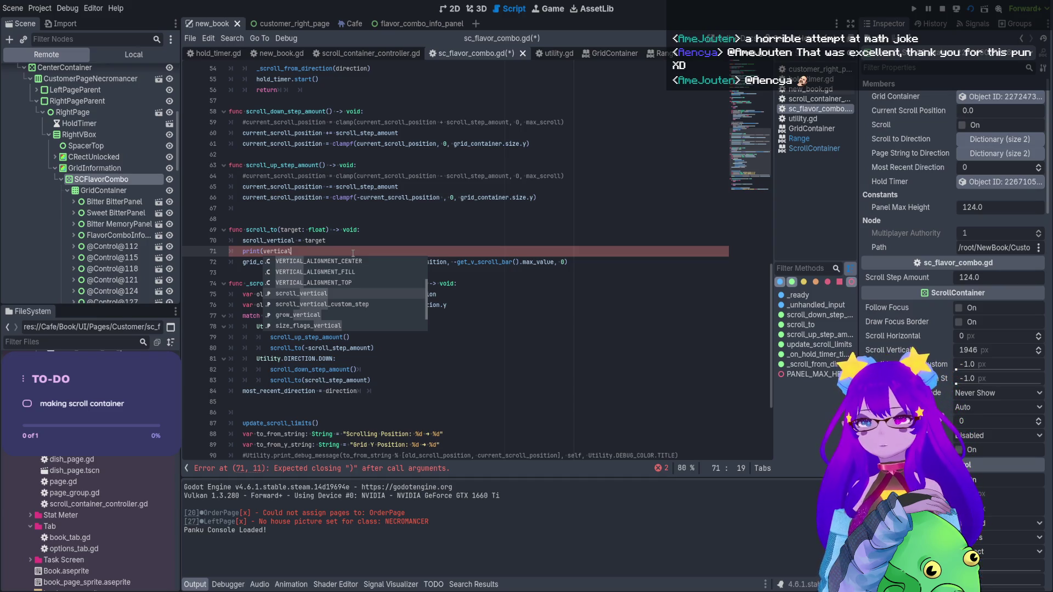
key("Down")
key("Down")
key("Down")
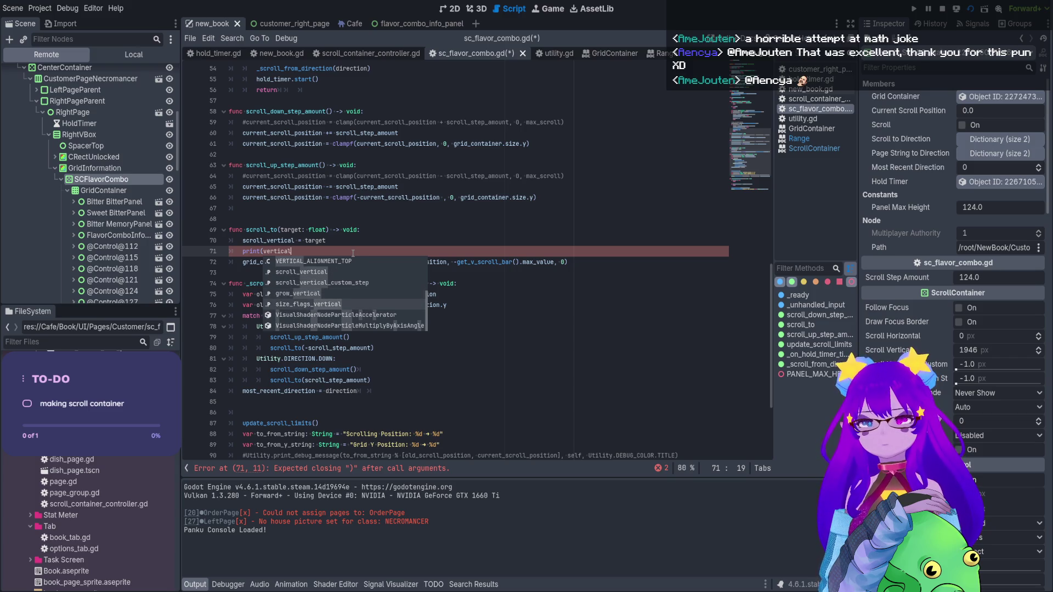
key("Up")
key("Up")
key("Up")
key("Down")
key("Down")
key("Down")
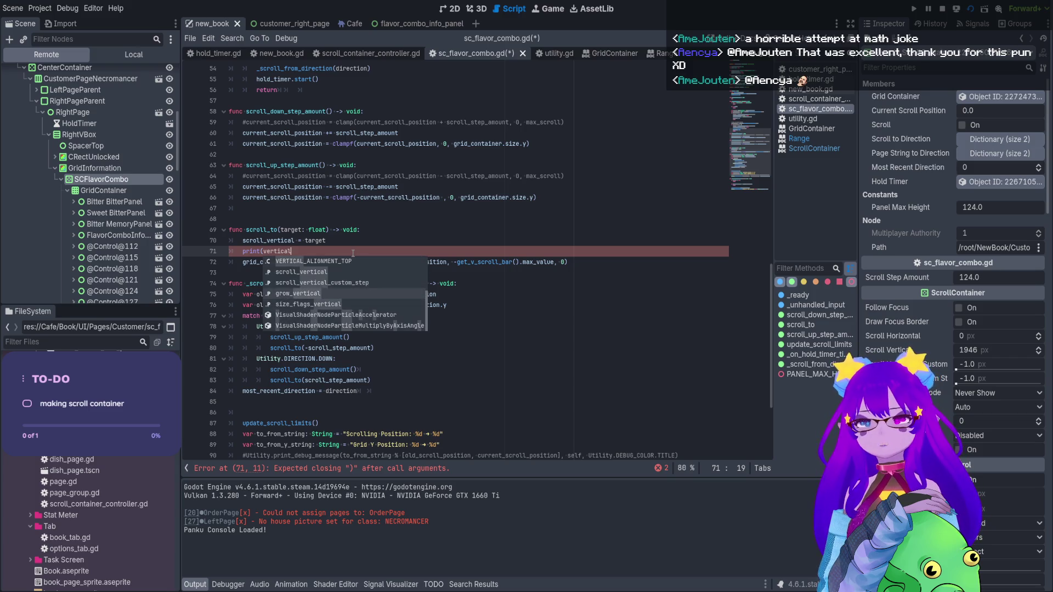
key("Down")
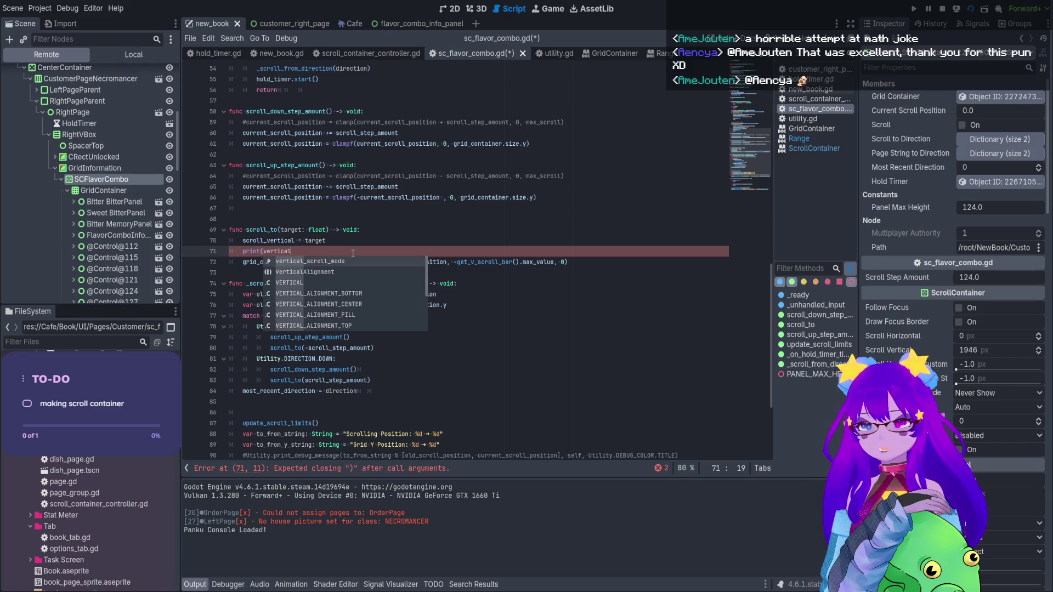
key("Down")
key("Down")
key("Down")
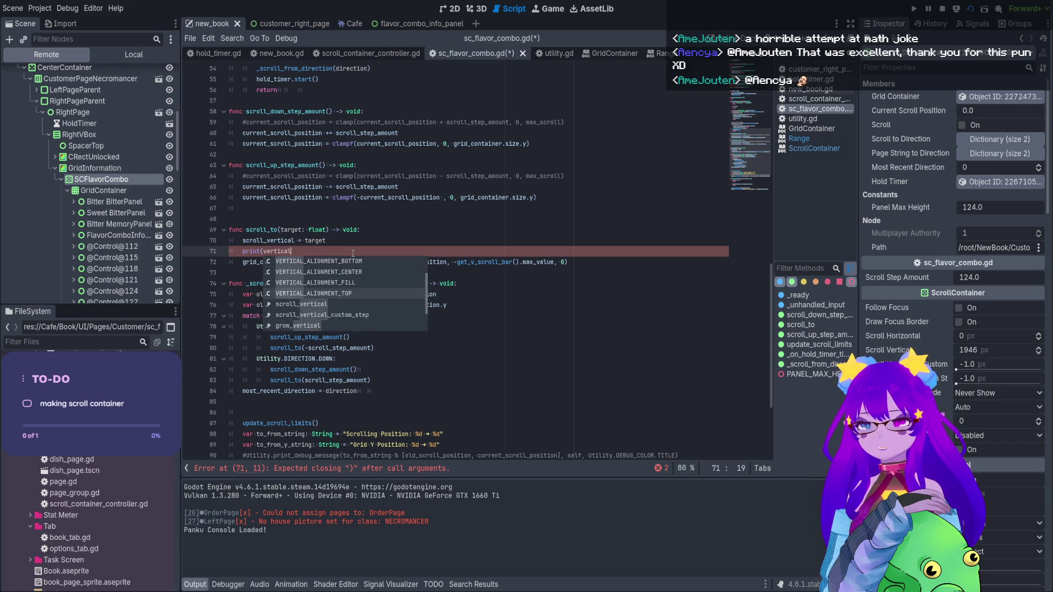
key("BackSpace")
key("BackSpace")
key("BackSpace")
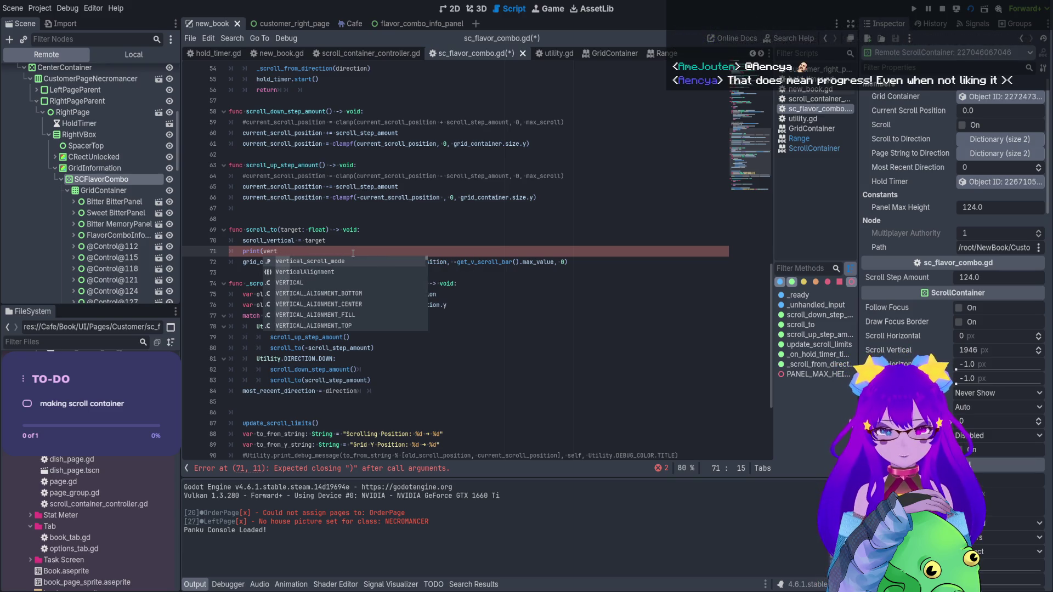
key("BackSpace")
key("BackSpace")
key("BackSpace")
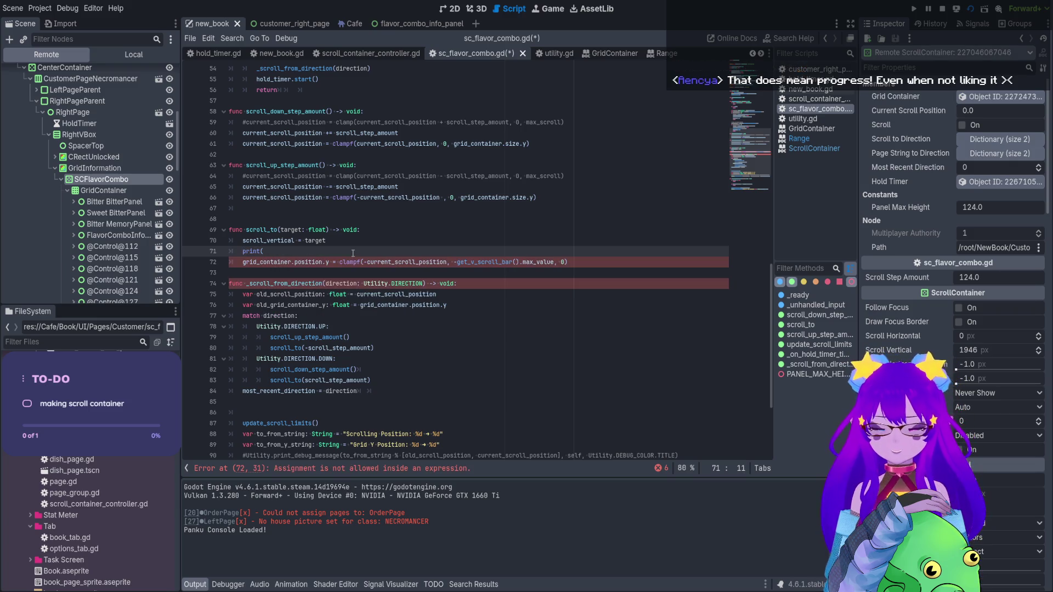
Make line 71 print get_v_scroll_bar().min_value and view the Range reference page
type("get")
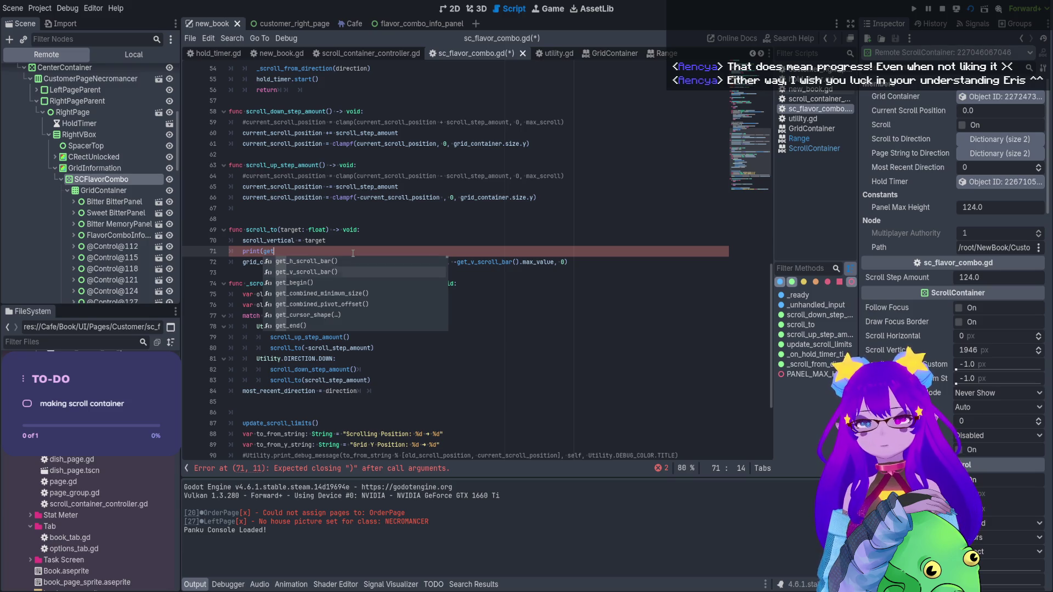
key("Down")
key("Return")
type(".")
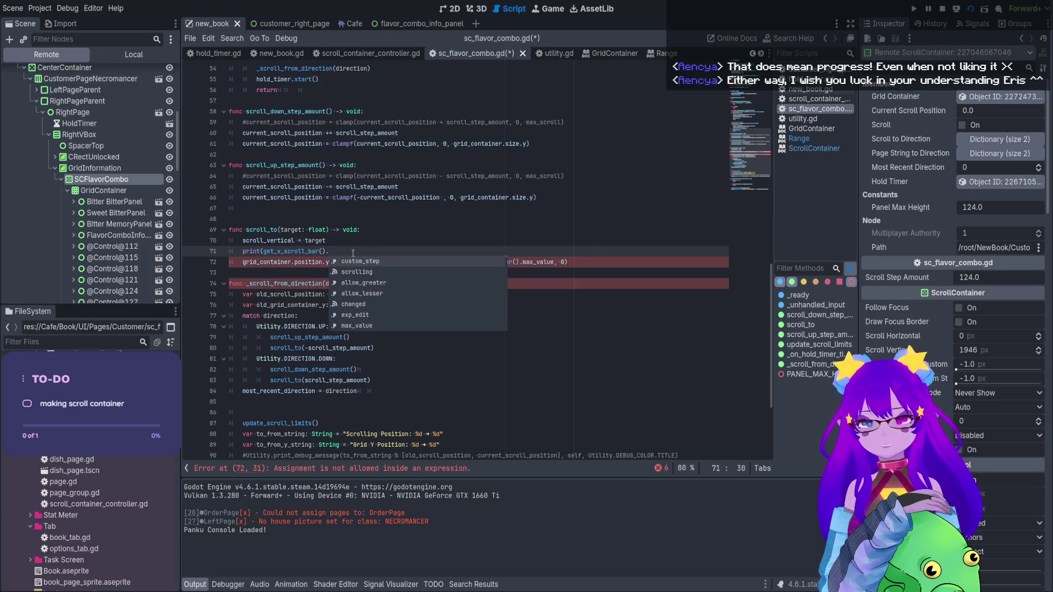
key("Down")
key("Down")
key("Down")
key("Down")
key("Down")
key("Down")
key("Down")
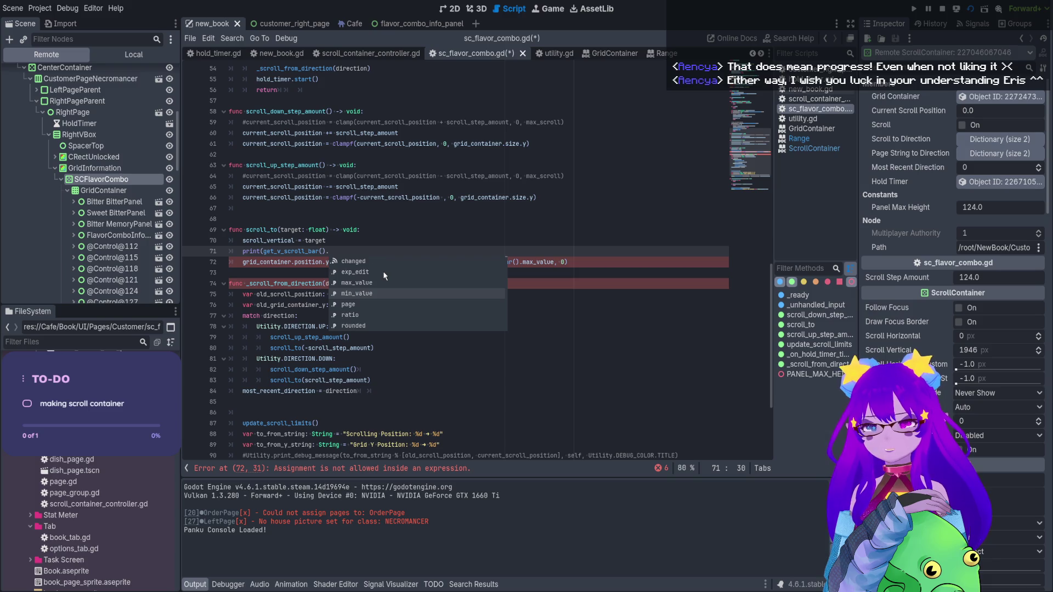
key("Up")
key("Up")
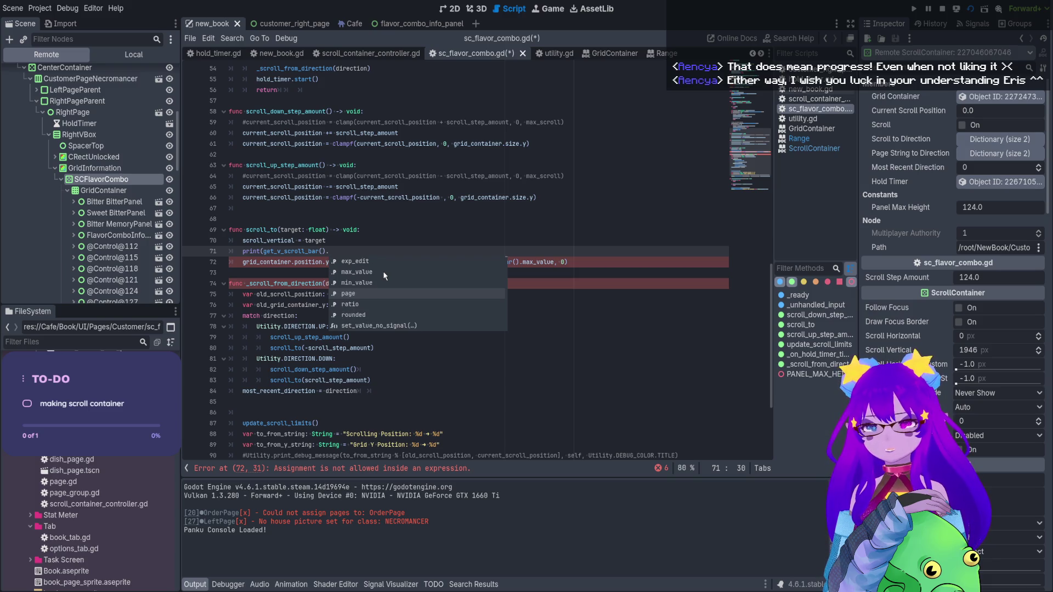
key("Return")
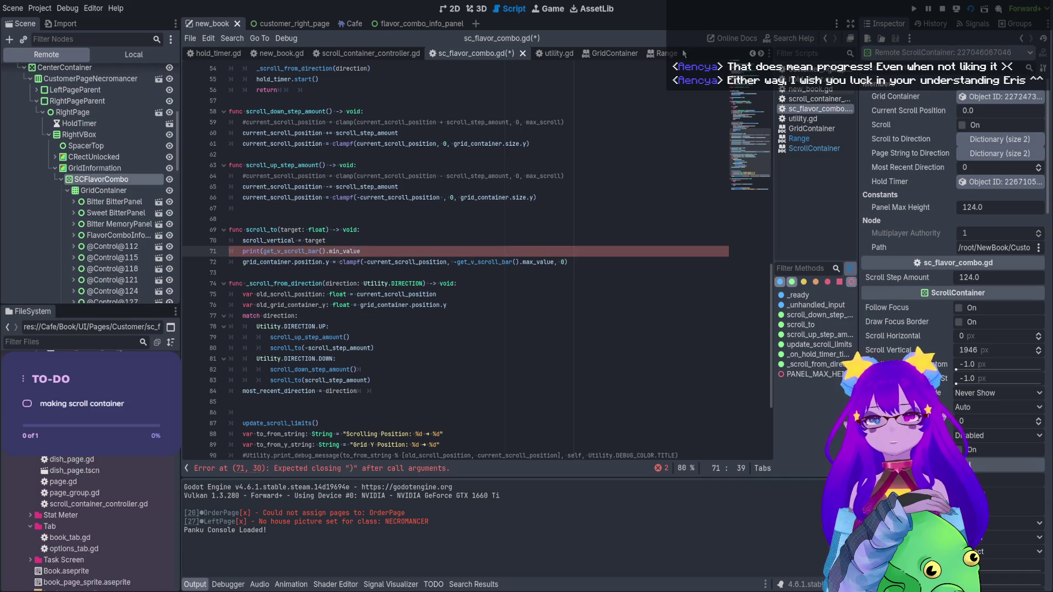
left_click(671, 54)
Close the Range docs, highlight Range.max_value in the ScrollContainer docs, and return to the script
middle_click(673, 55)
left_click(674, 54)
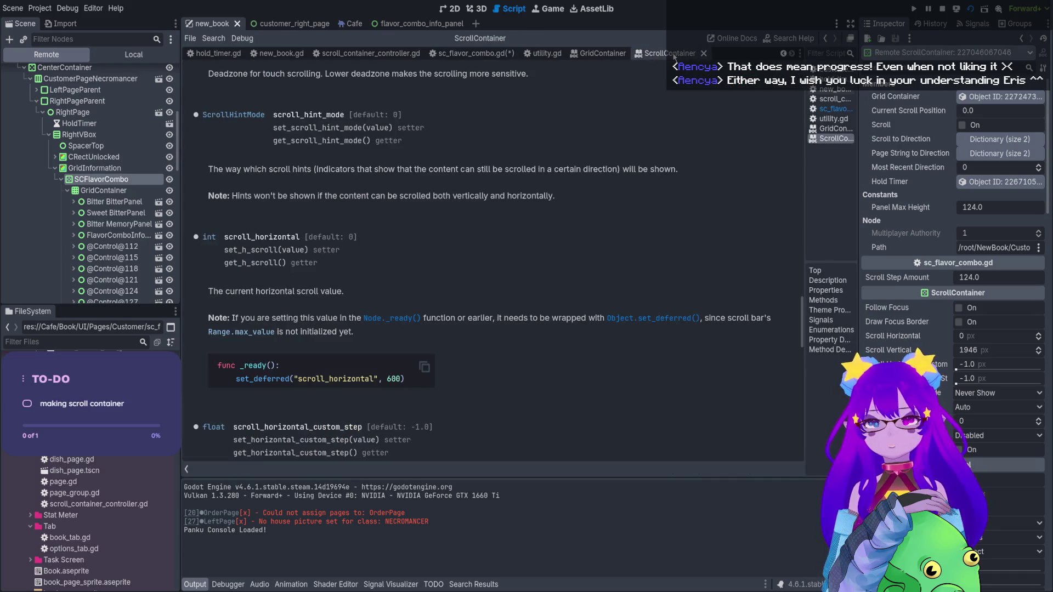
left_click_drag(274, 333, 206, 334)
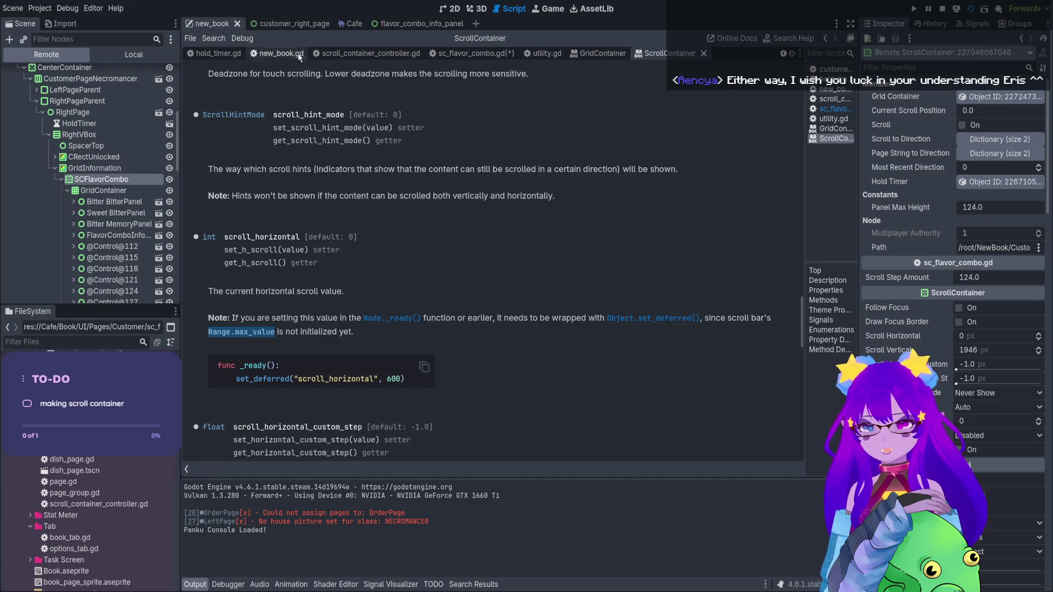
left_click(472, 53)
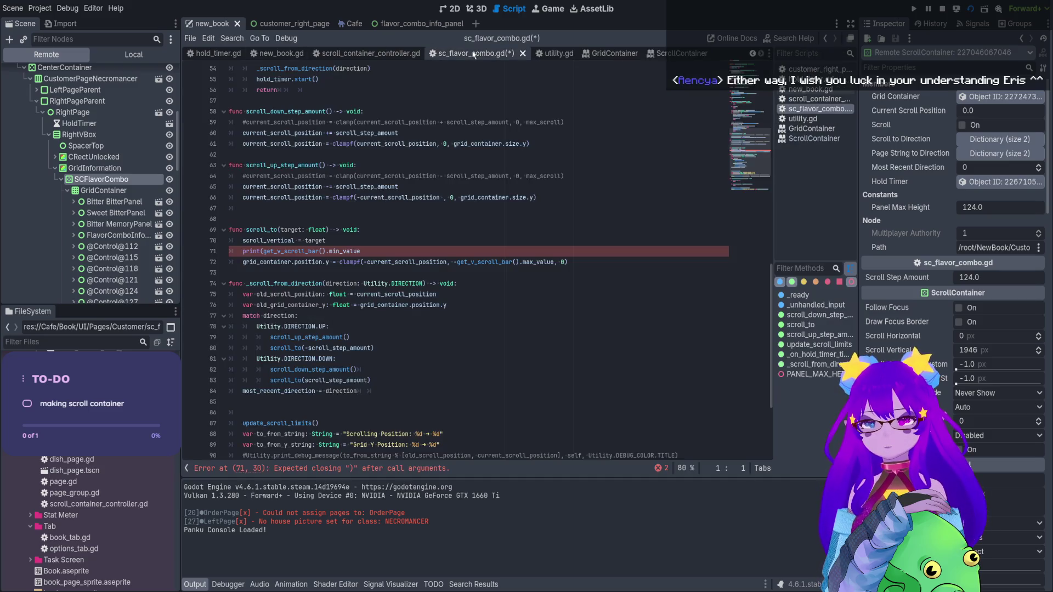
Change the print's min_value to range on line 71
double_click(344, 251)
key("BackSpace")
type("range")
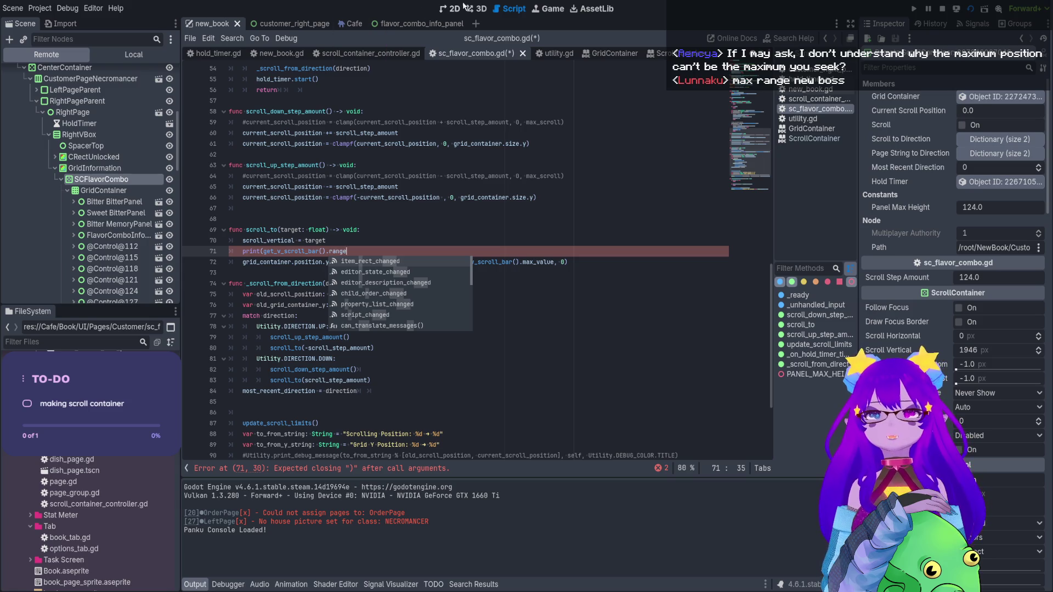
Check the running game, then show the customer_right_page scene in the 2D view
left_click(543, 10)
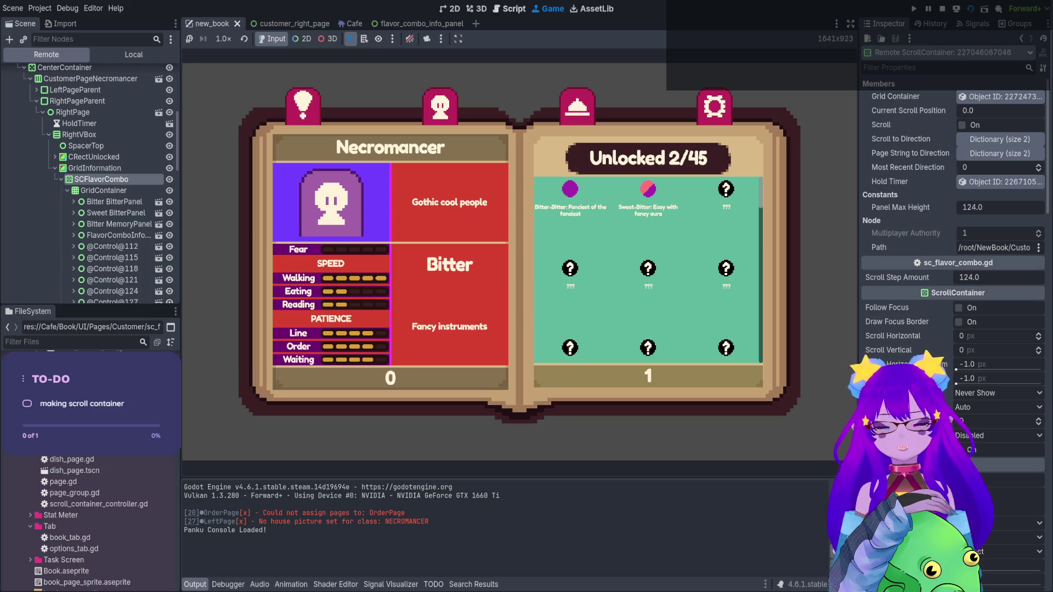
left_click(307, 24)
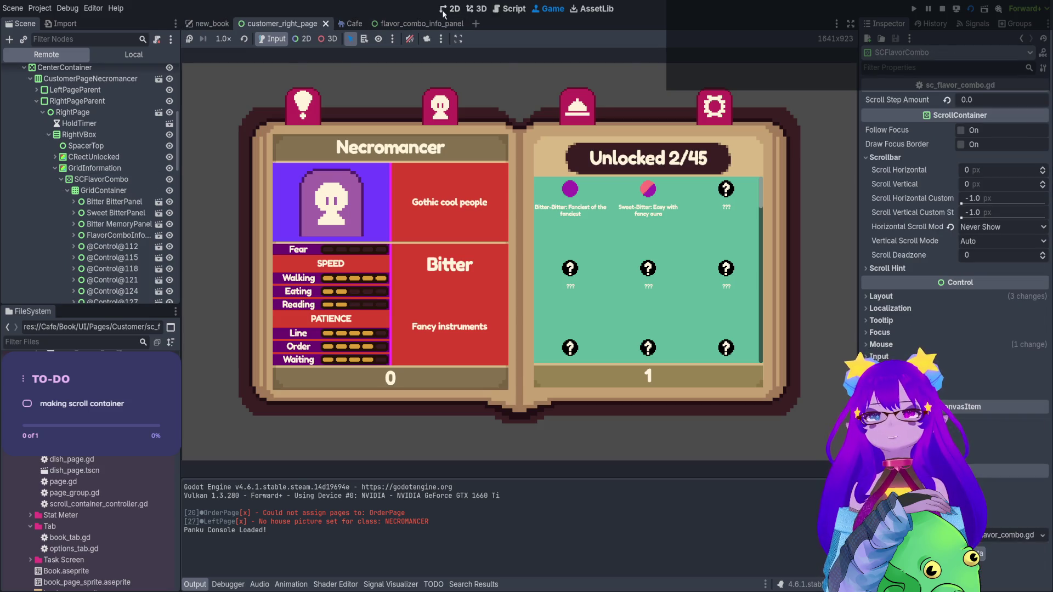
left_click(449, 9)
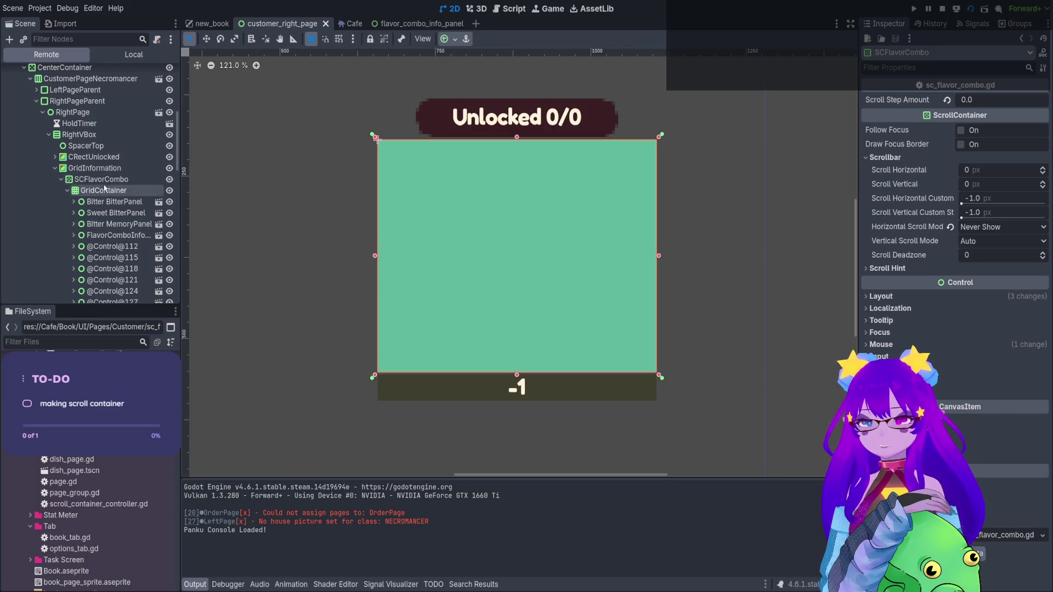
left_click(102, 180)
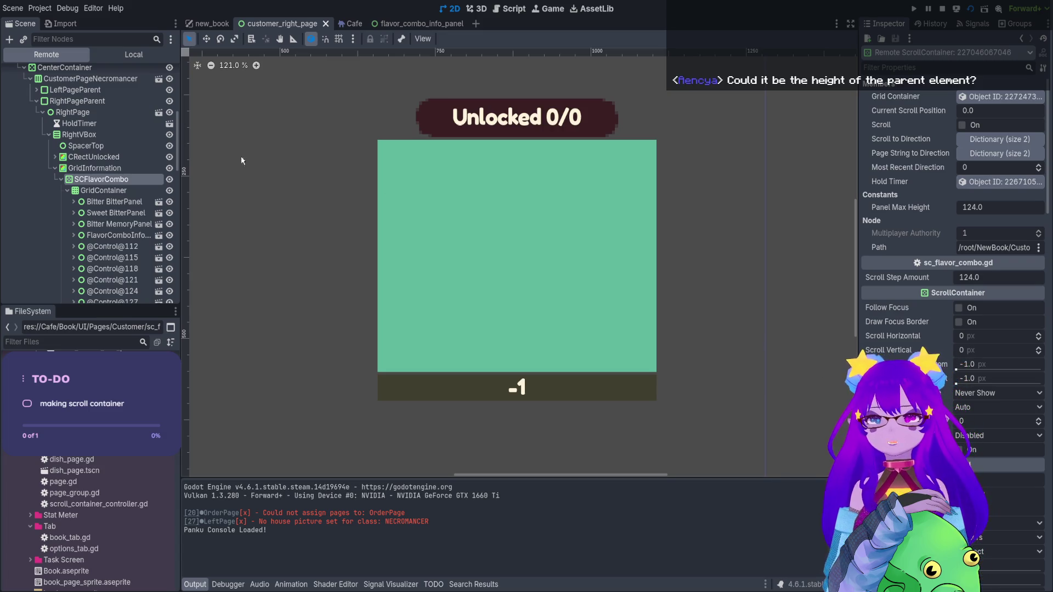
left_click(219, 23)
left_click(281, 23)
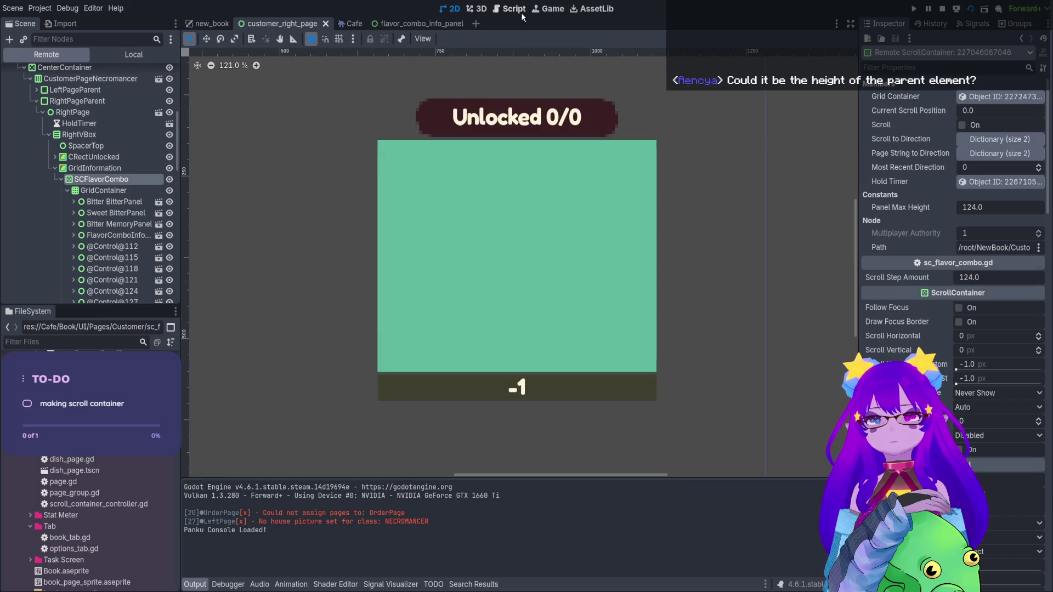
left_click(213, 23)
left_click(295, 25)
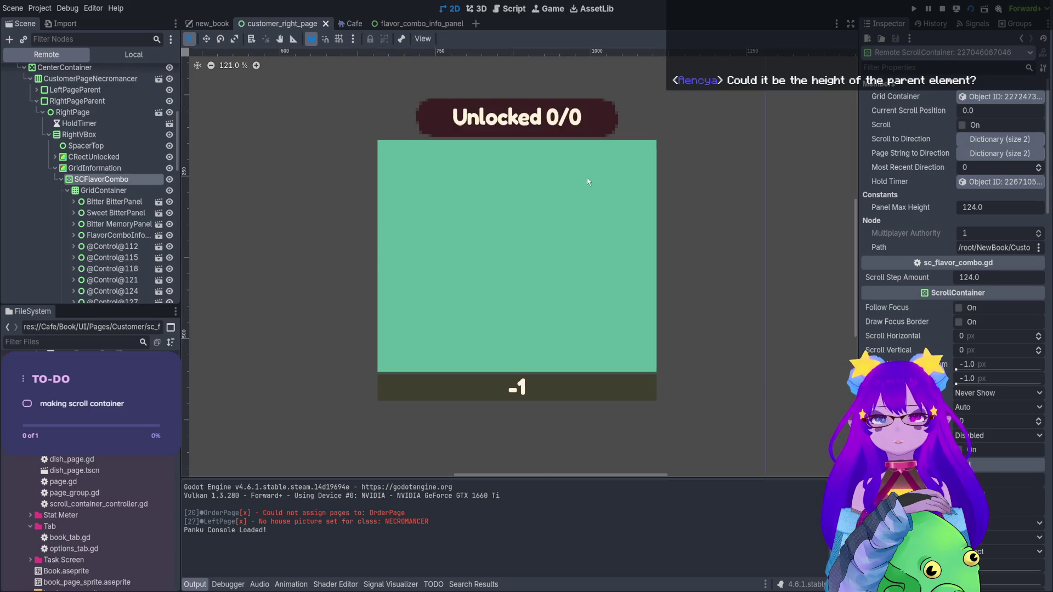
left_click(83, 168)
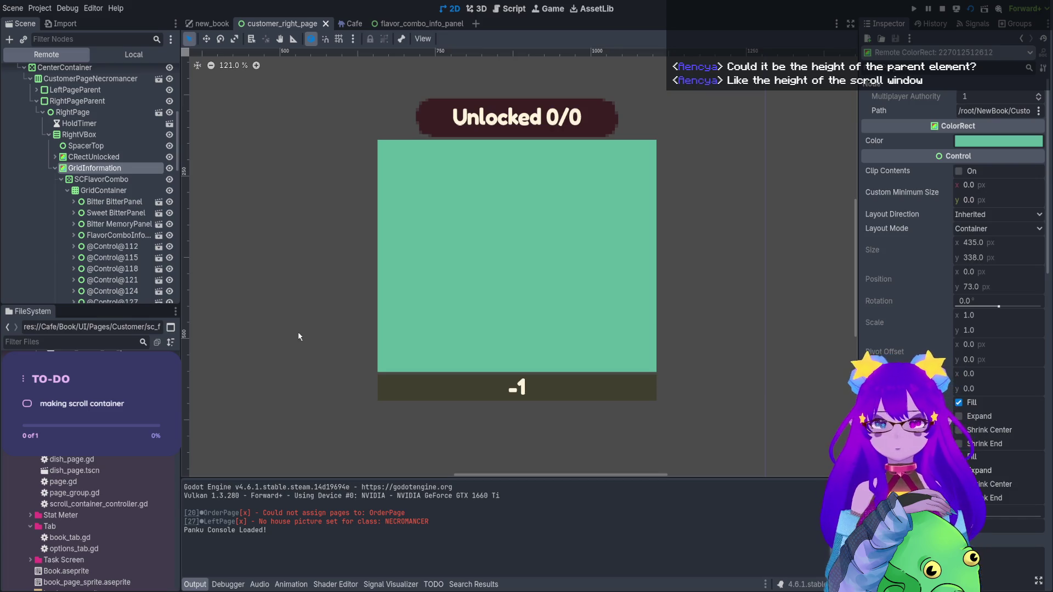
left_click(140, 180)
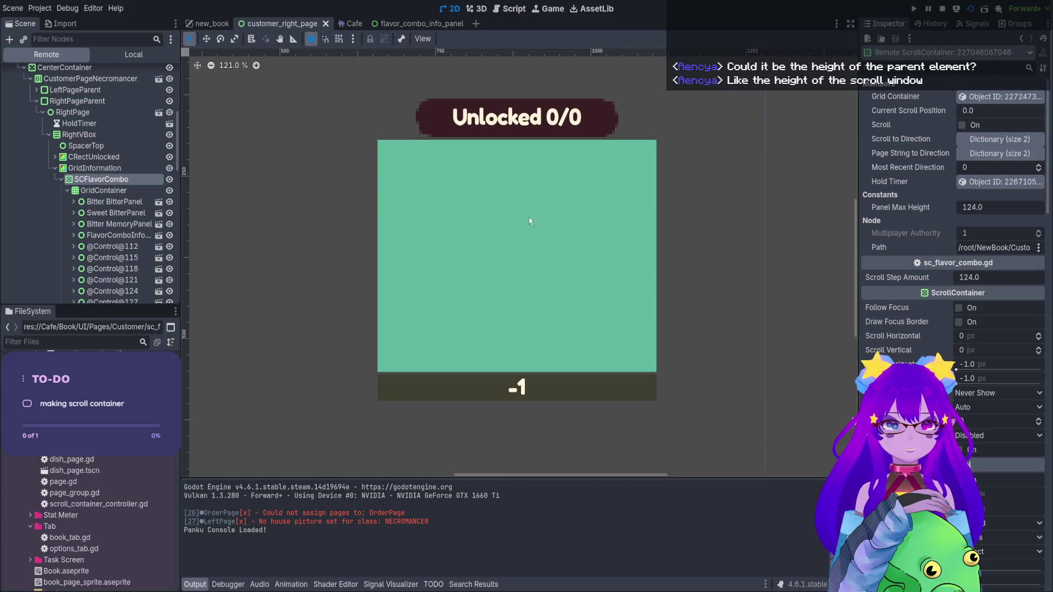
scroll(954, 220, "down", 5)
scroll(954, 219, "down", 2)
scroll(954, 220, "down", 3)
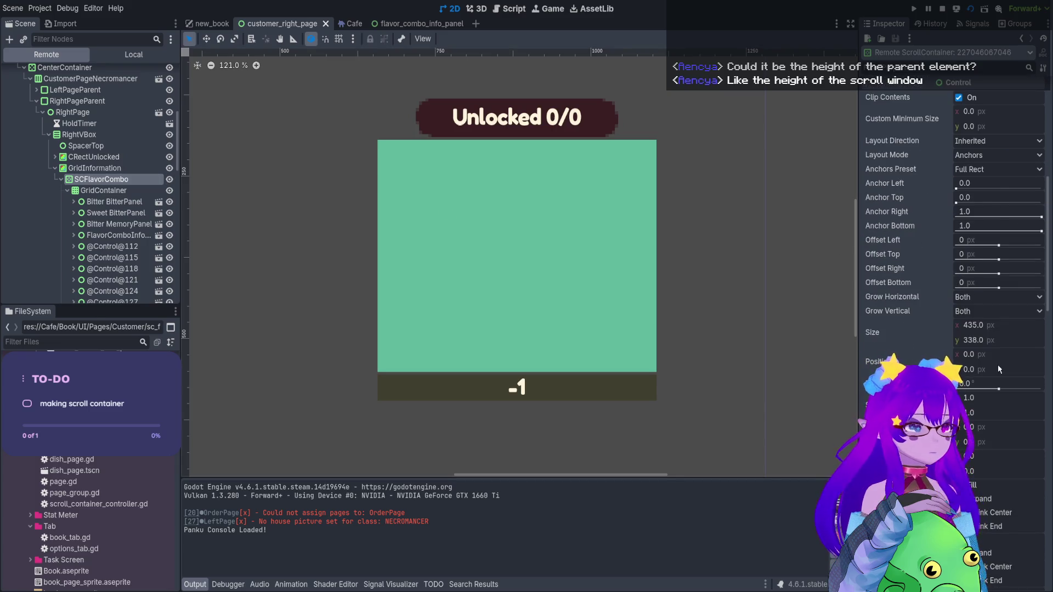
scroll(971, 280, "down", 2)
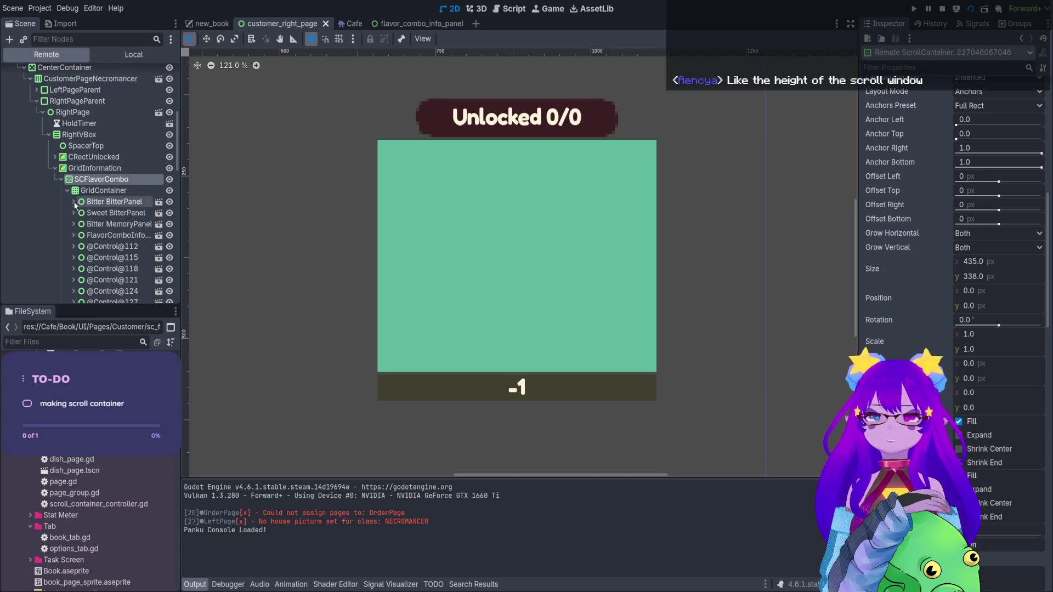
scroll(877, 349, "up", 2)
scroll(877, 348, "up", 10)
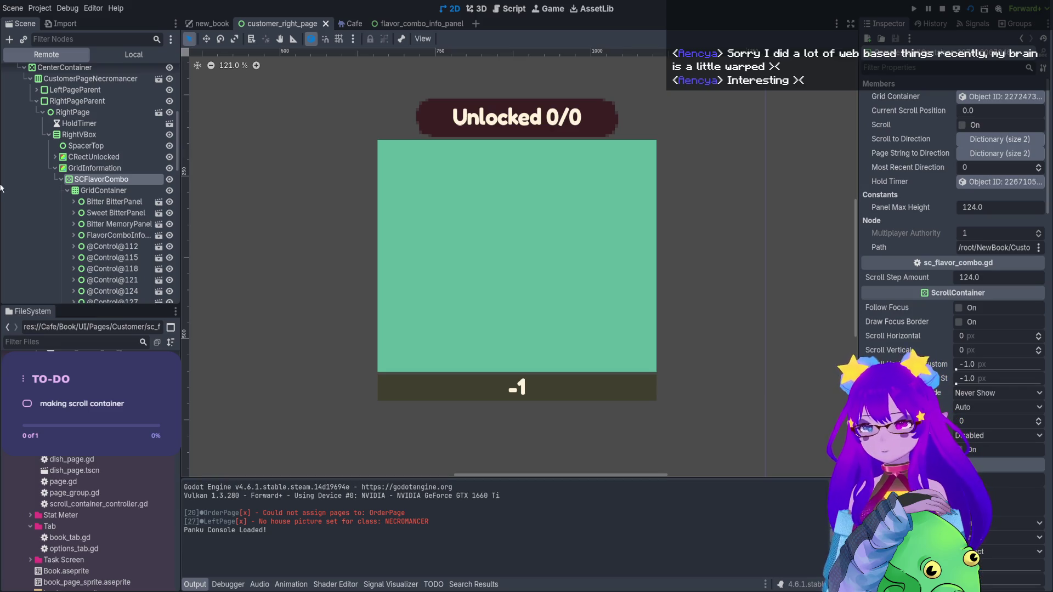
Look through the new_book, customer_right_page and Cafe scenes, close Cafe, and reopen sc_flavor_combo.gd
left_click(214, 29)
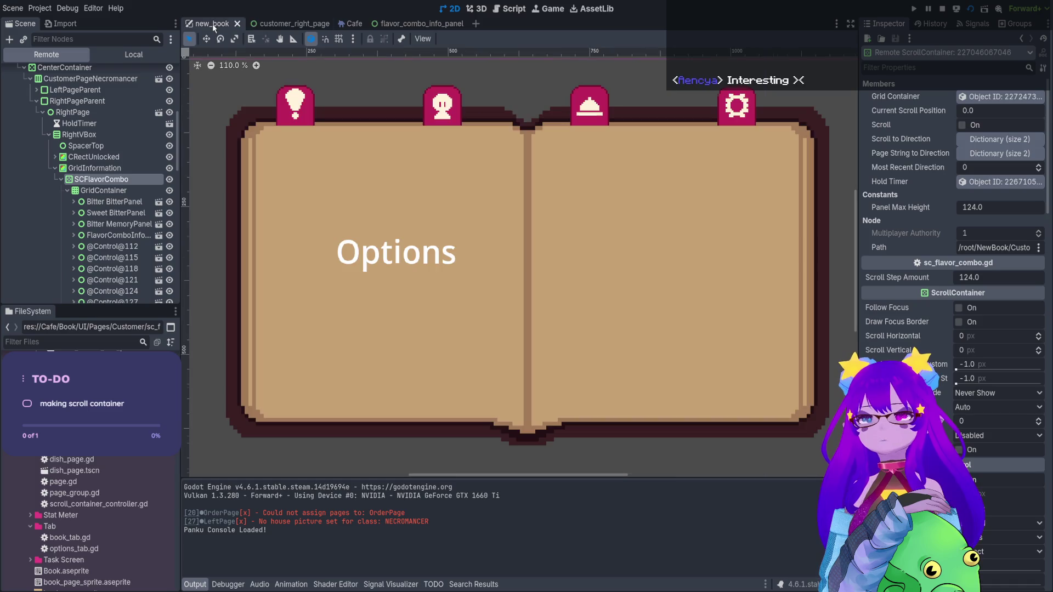
left_click(277, 23)
scroll(160, 78, "up", 5)
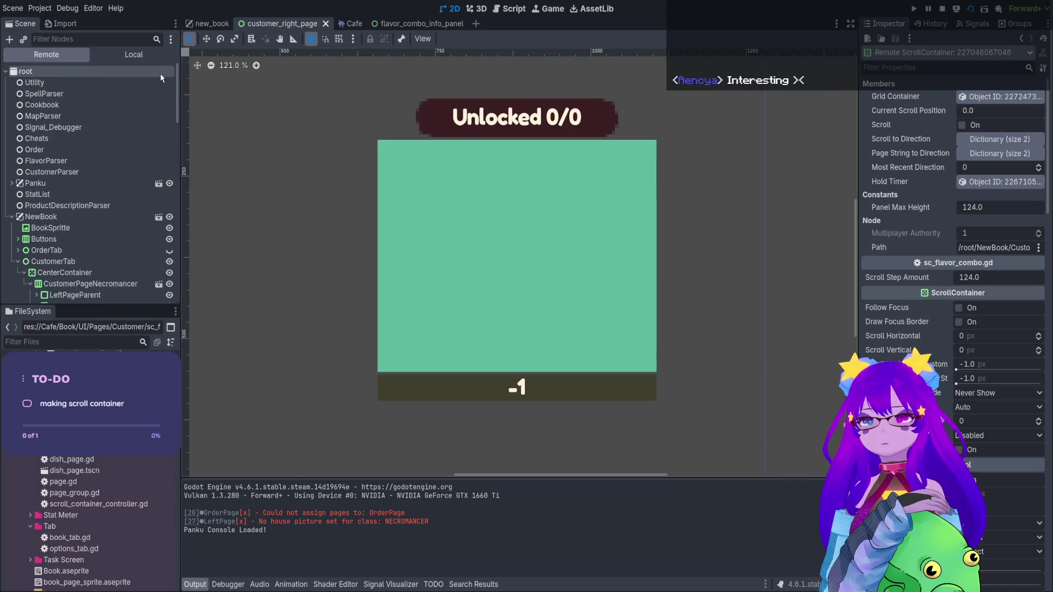
left_click(343, 24)
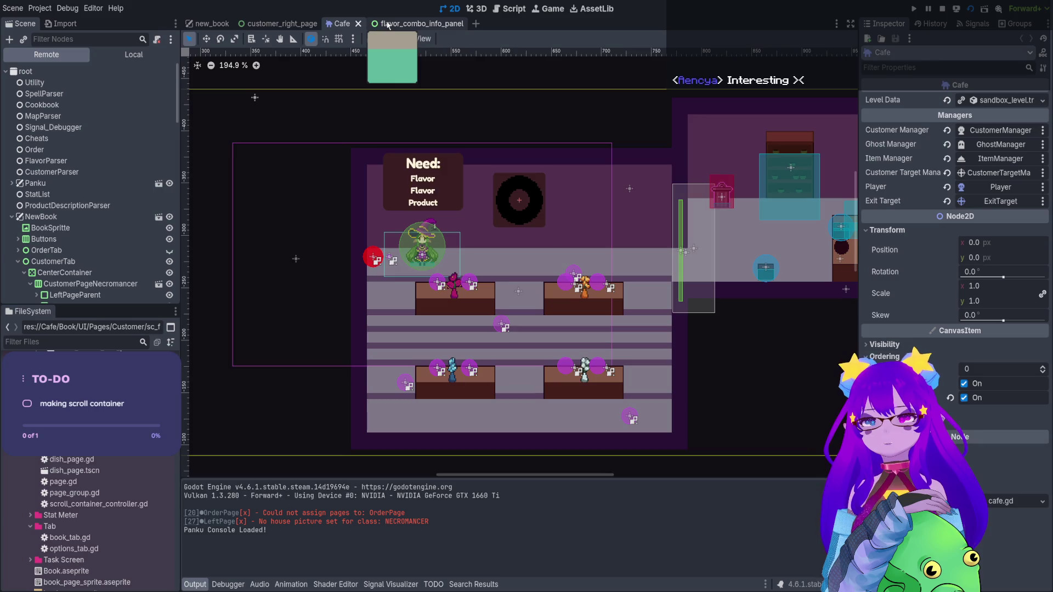
left_click(387, 24)
left_click(344, 24)
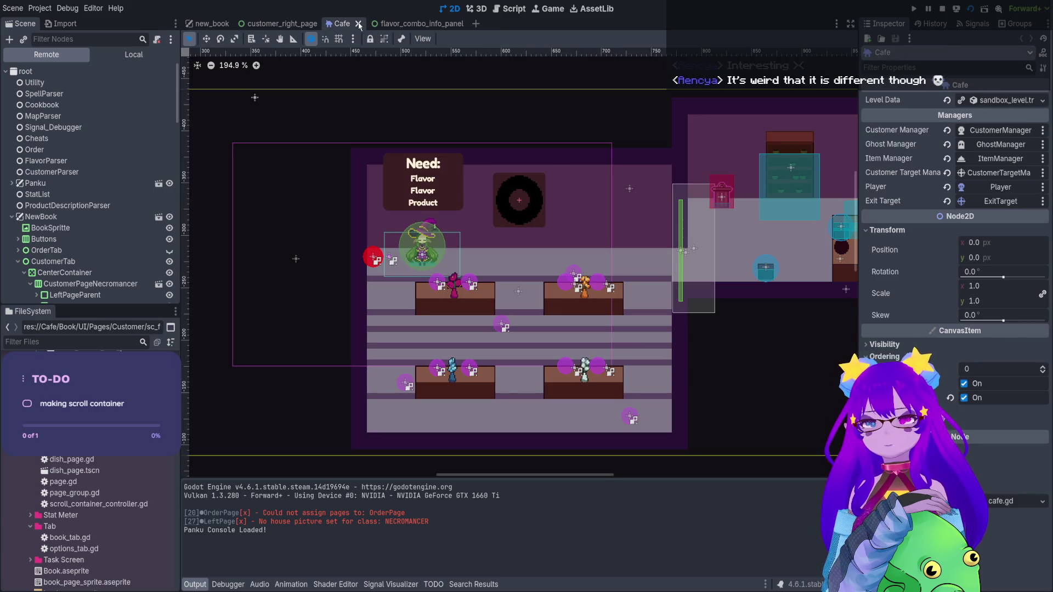
left_click(359, 24)
left_click(510, 8)
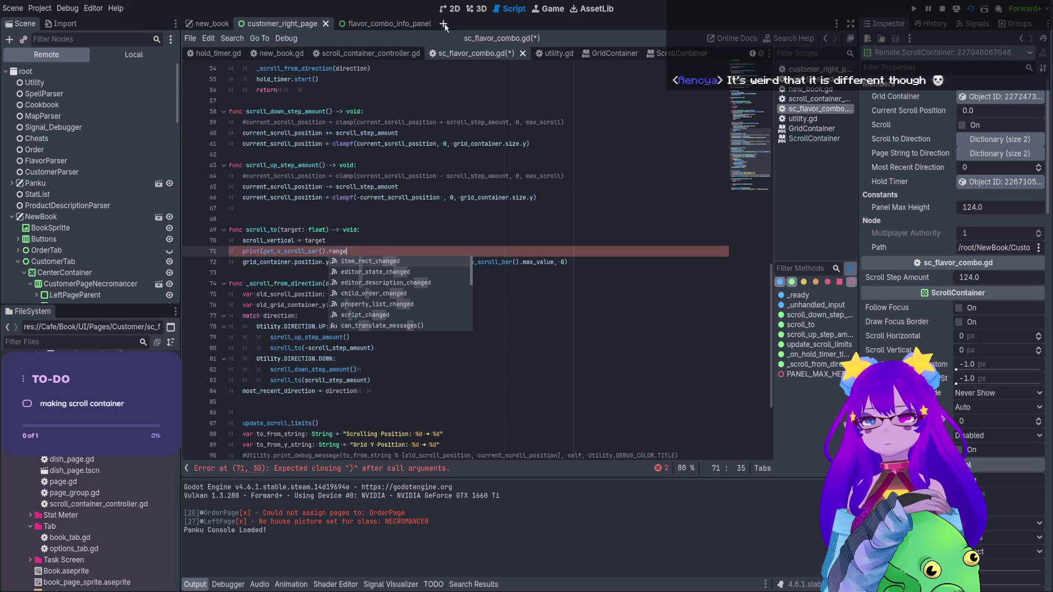
Replace range with max_value) so line 71 prints get_v_scroll_bar().max_value
double_click(338, 252)
type("max_")
key("Return")
type(")")
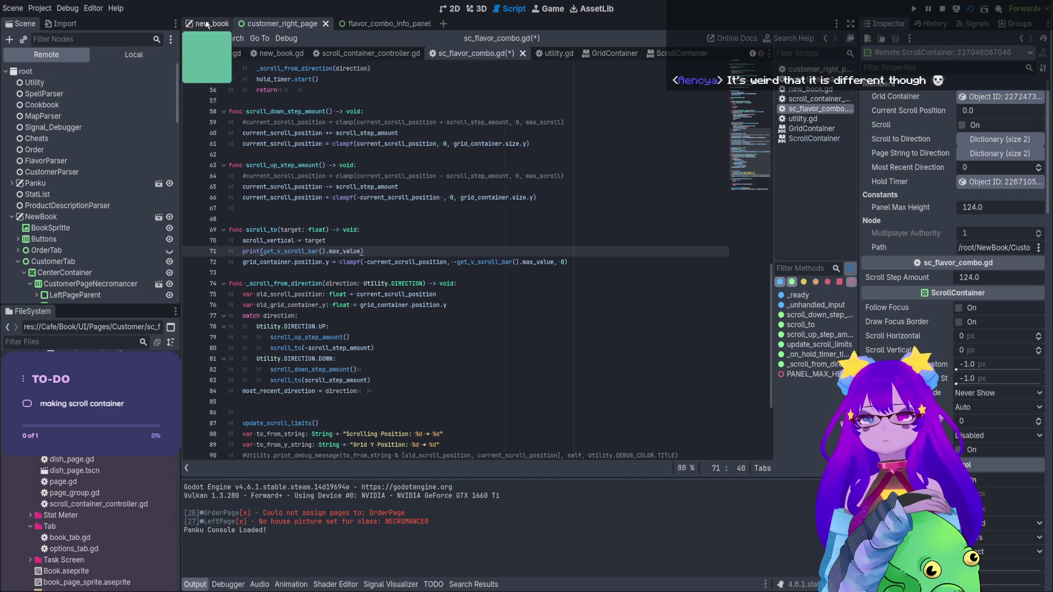
From the new_book scene, stop the running game and launch it again
left_click(209, 23)
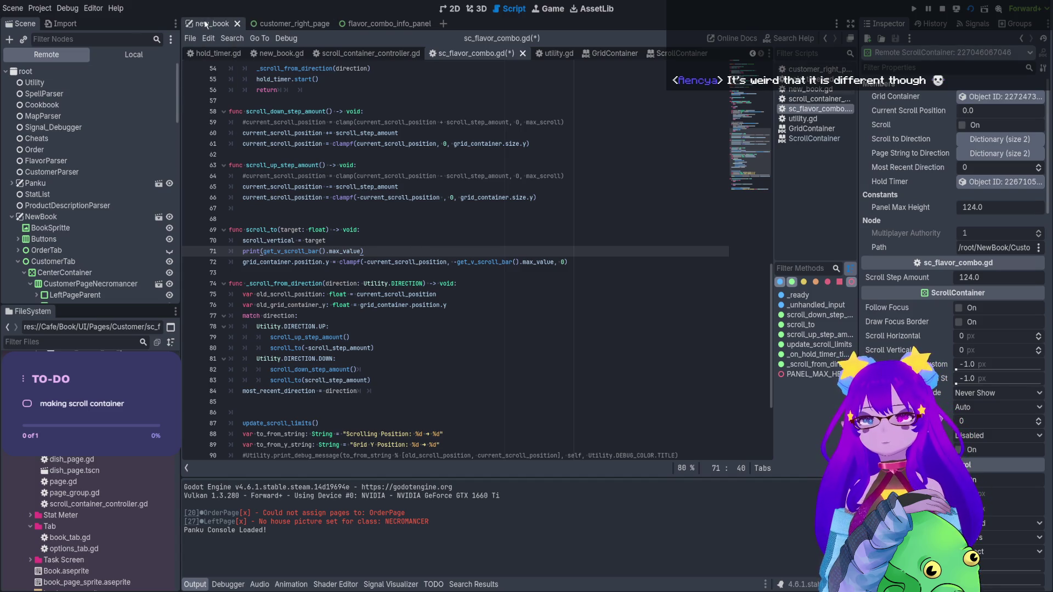
left_click(942, 9)
left_click(969, 10)
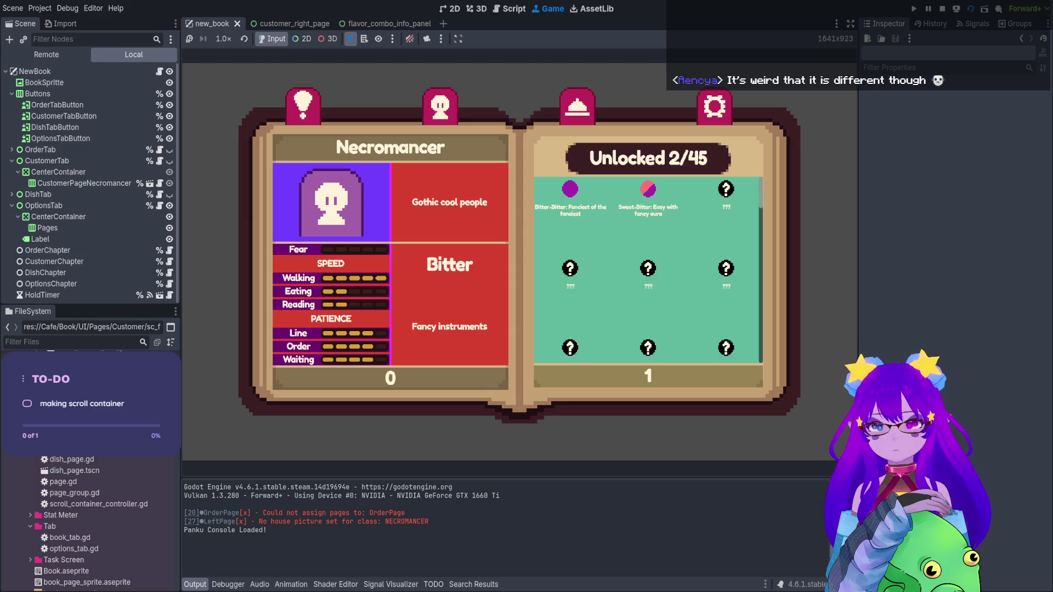
Stop the game test and place the caret after print( on line 71 of sc_flavor_combo.gd
scroll(647, 268, "down", 1)
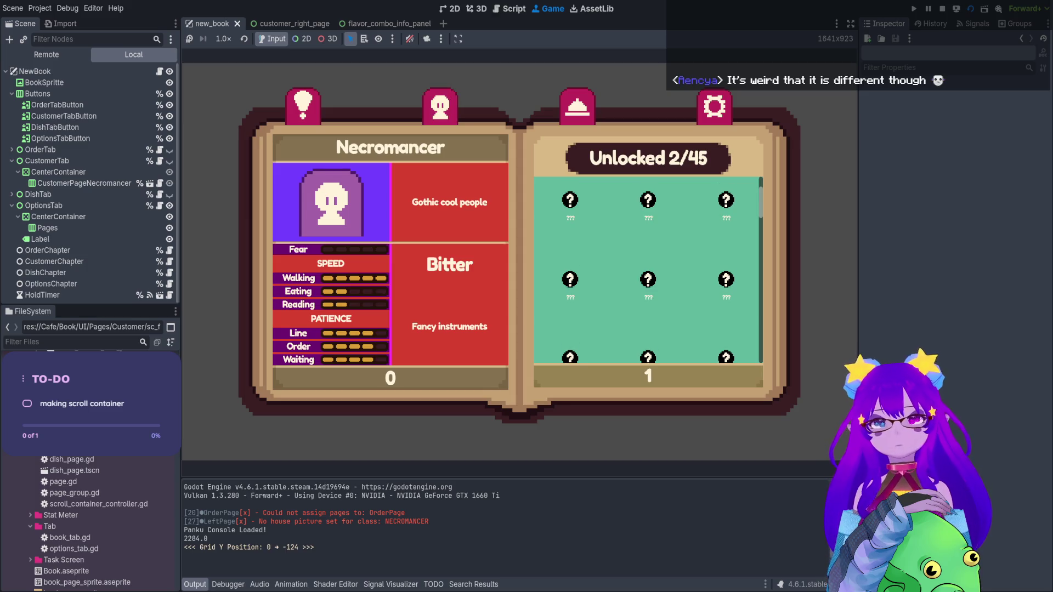
left_click(942, 8)
left_click_drag(365, 251, 262, 251)
left_click(265, 251)
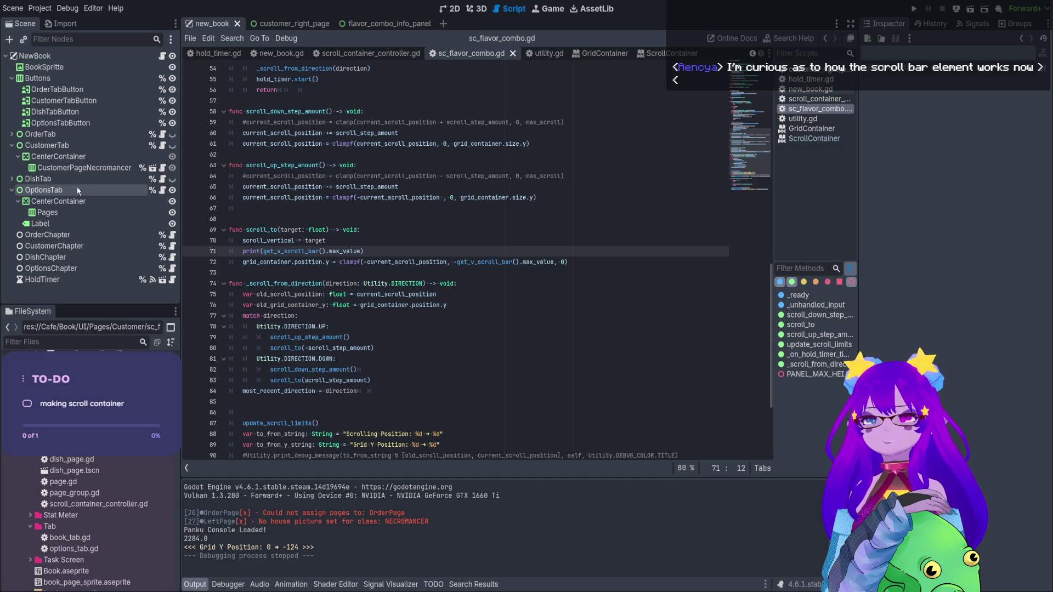
Open the customer_right_page scene in the 2D view and select its GridContainer node
left_click(58, 156)
left_click(451, 9)
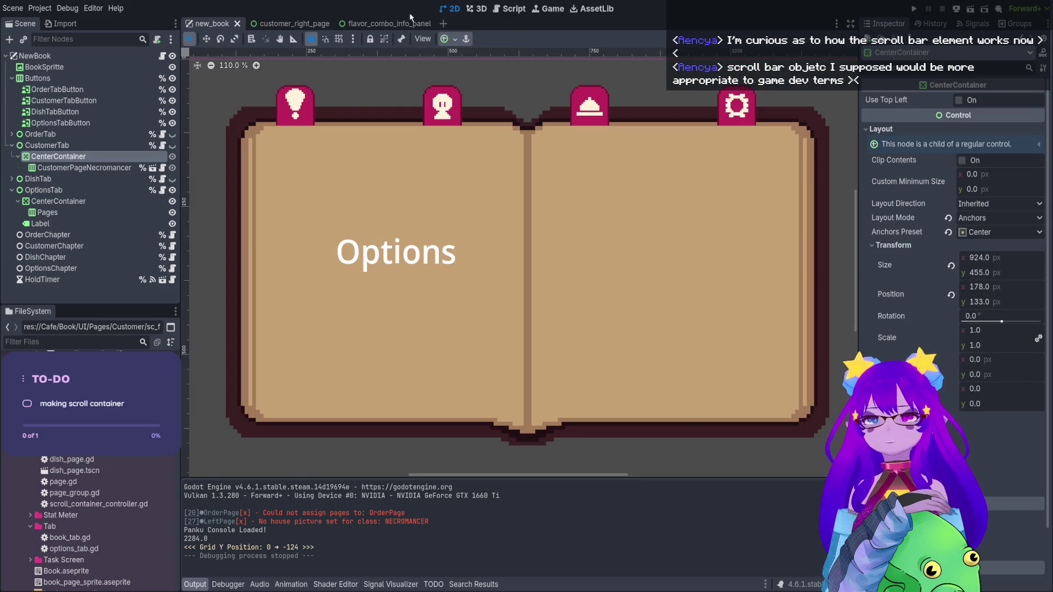
left_click(280, 24)
left_click(115, 156)
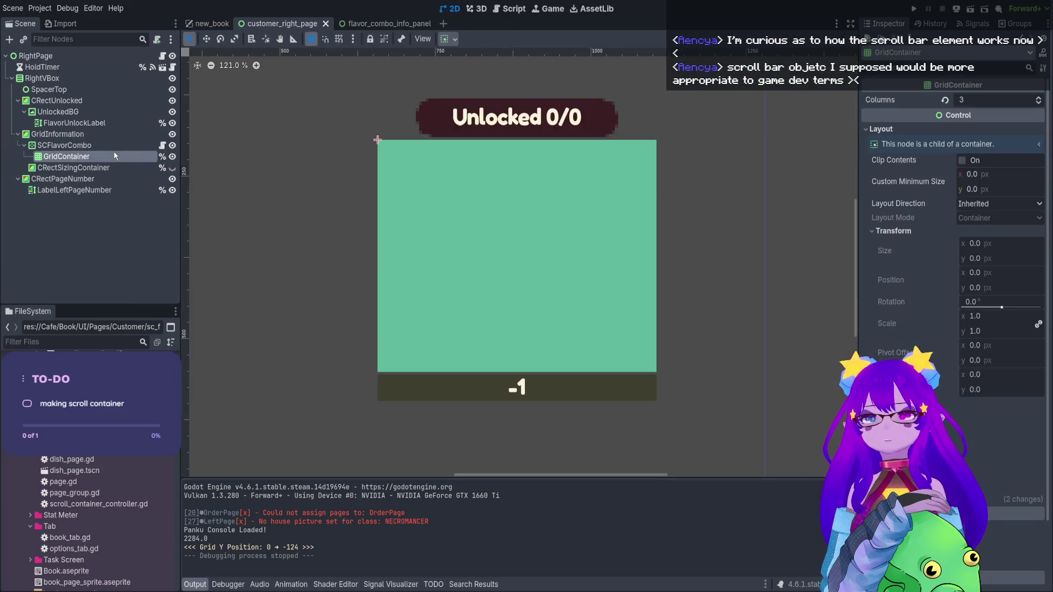
left_click(93, 145)
left_click(94, 156)
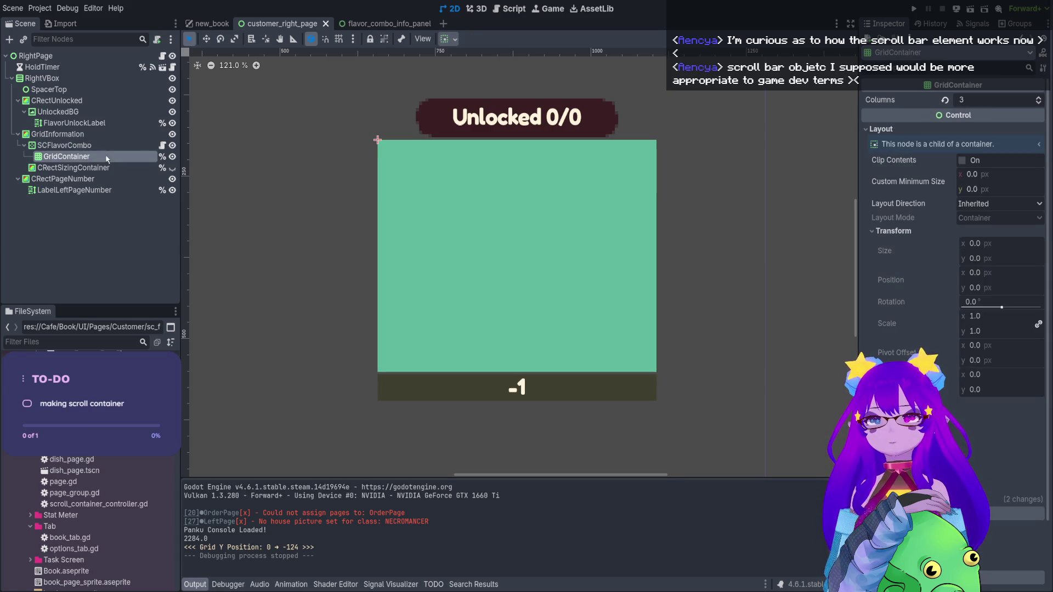
Enable GridContainer's Vertical and Horizontal Expand size flags and save customer_right_page
left_click(450, 39)
left_click(496, 137)
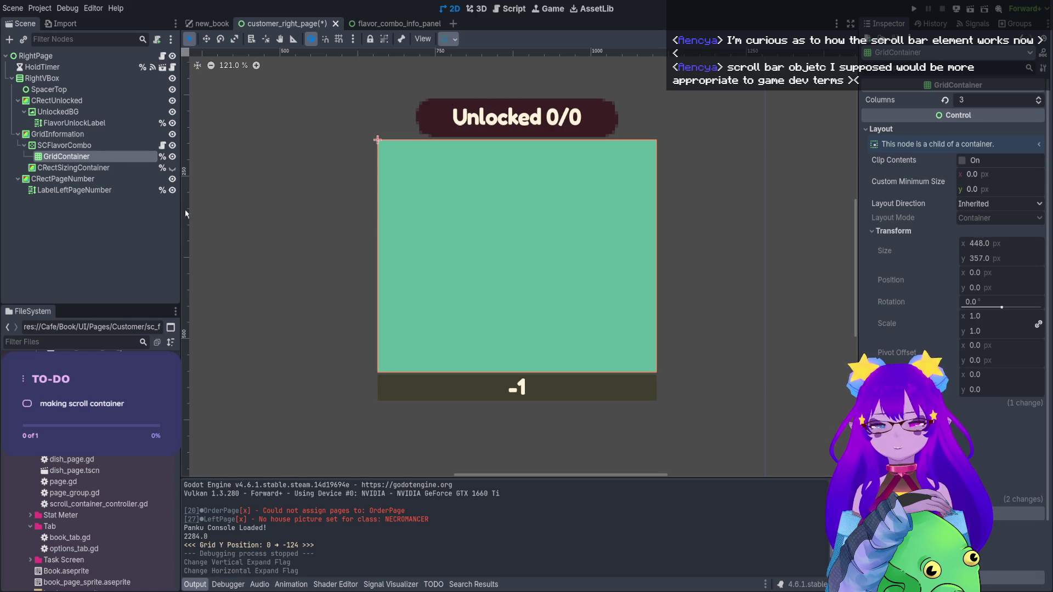
key("ctrl+s")
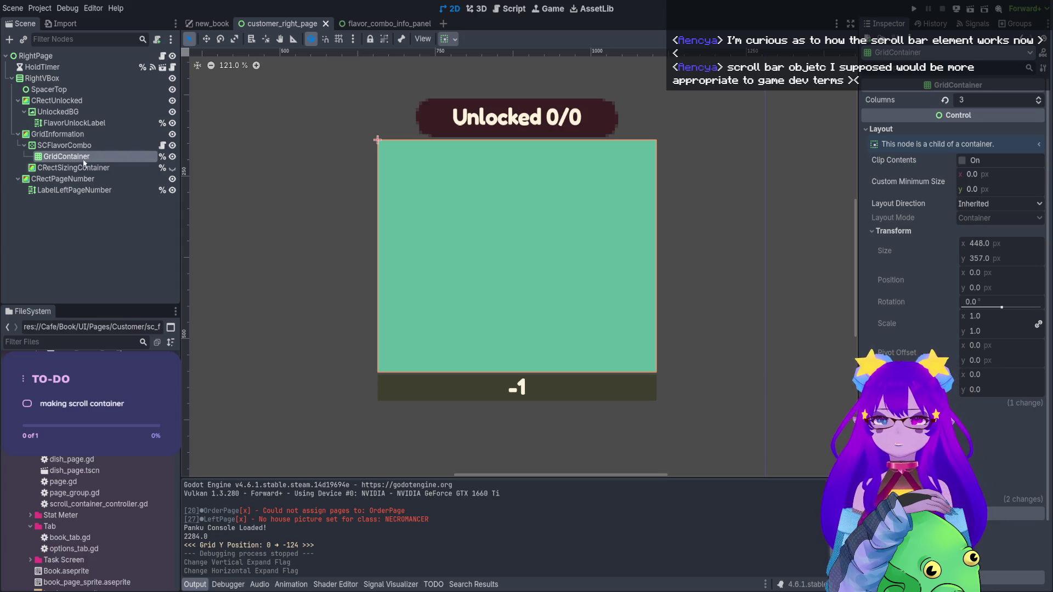
left_click(81, 147)
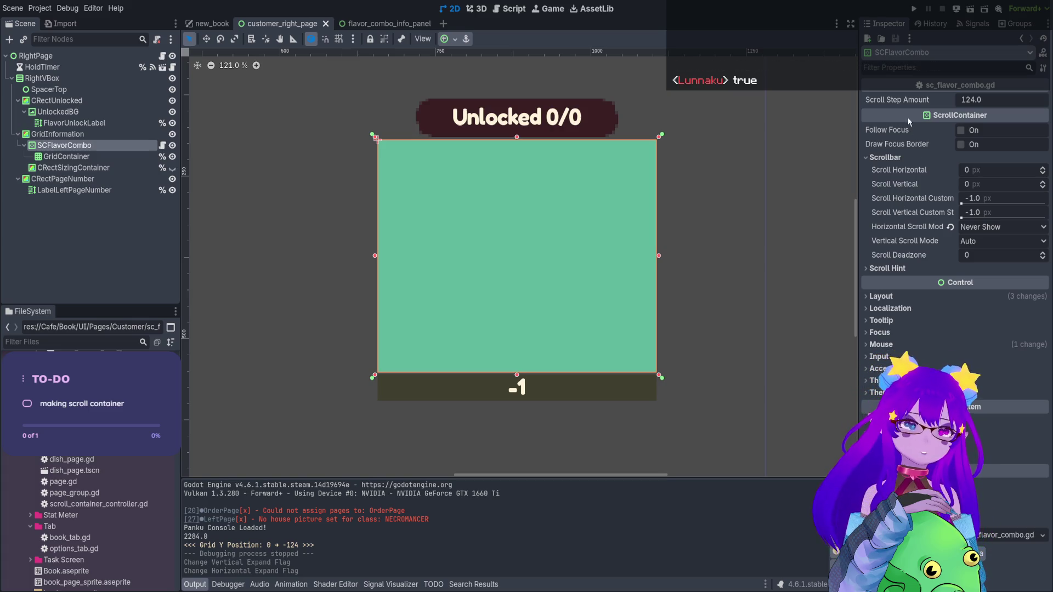
After checking Scroll Hint and the flavor_combo_info_panel scene, open sc_flavor_combo.gd from SCFlavorCombo's script icon
left_click(877, 271)
left_click(877, 272)
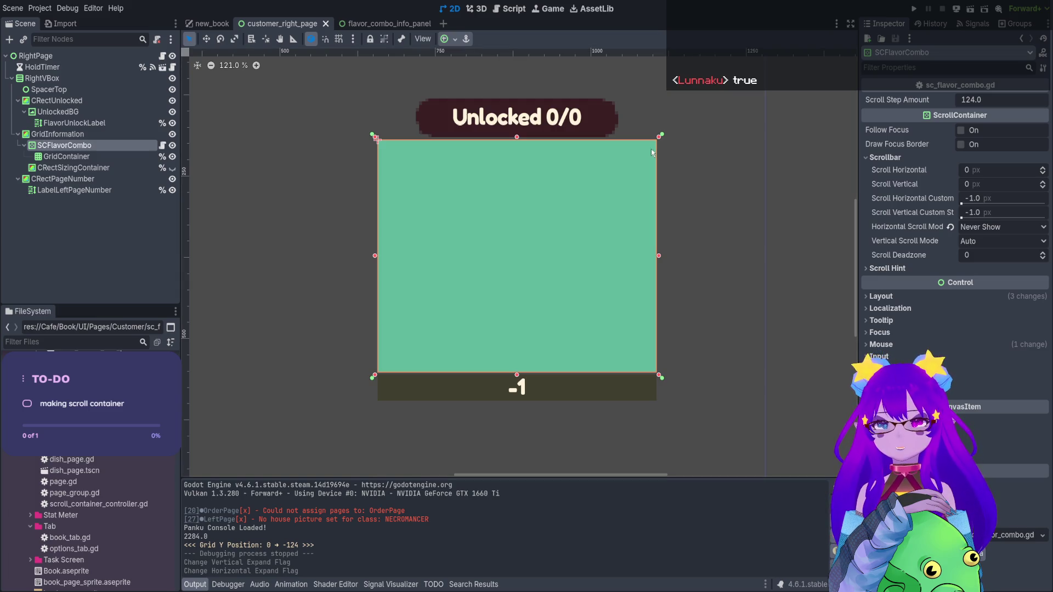
left_click(353, 24)
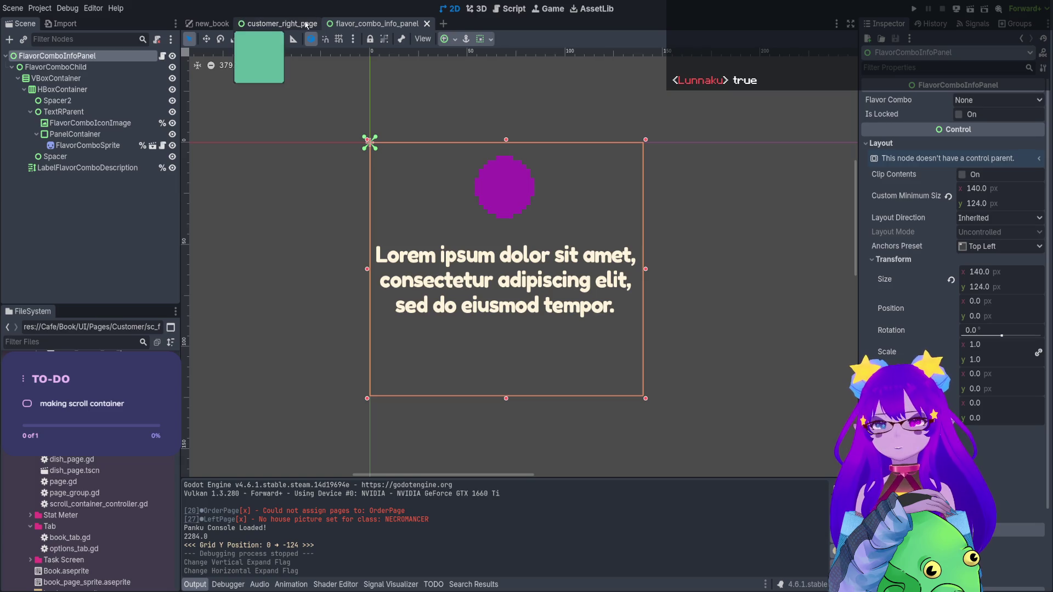
left_click(277, 24)
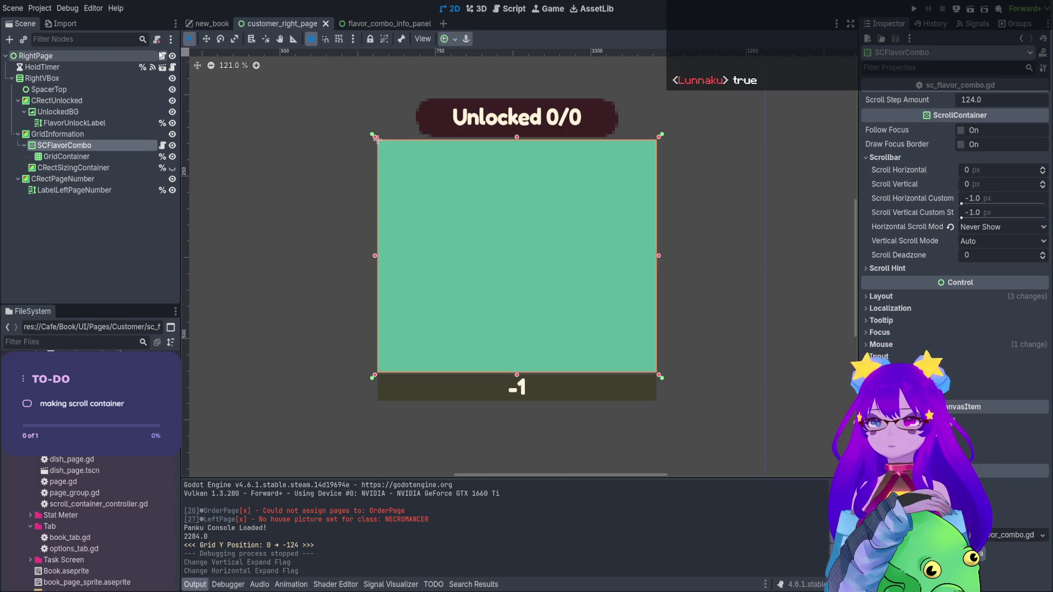
left_click(161, 144)
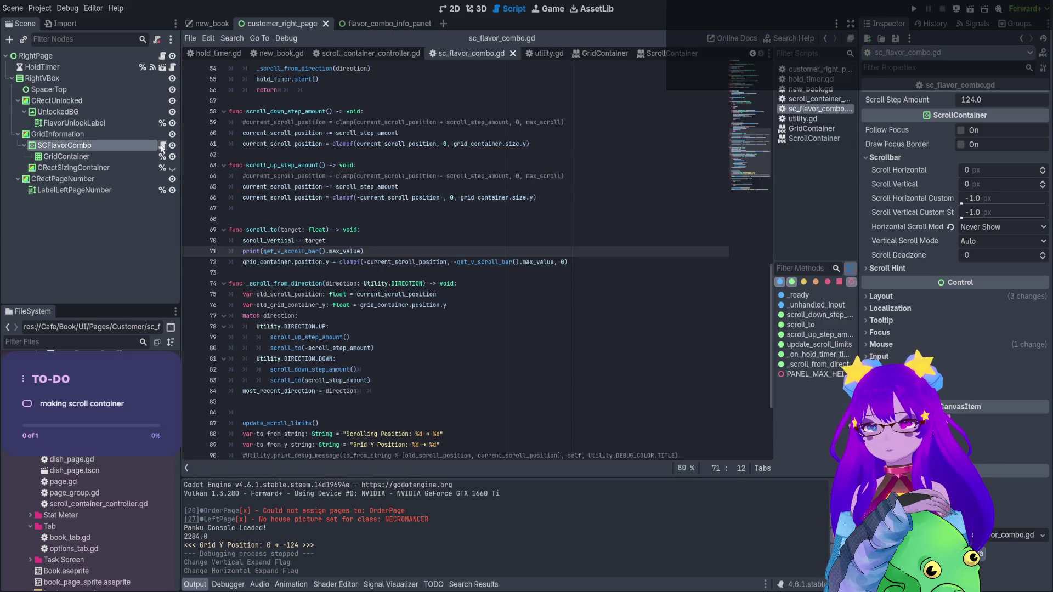
Insert a new empty line 72 below the max_value print statement in scroll_to
left_click(382, 251)
left_click_drag(383, 251, 242, 252)
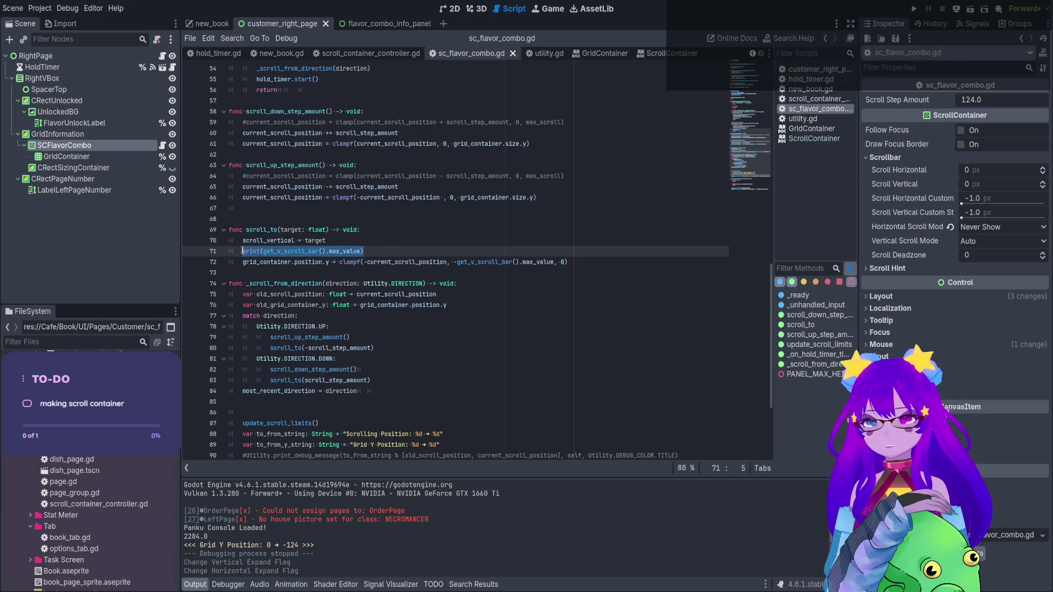
key("ctrl+c")
key("End")
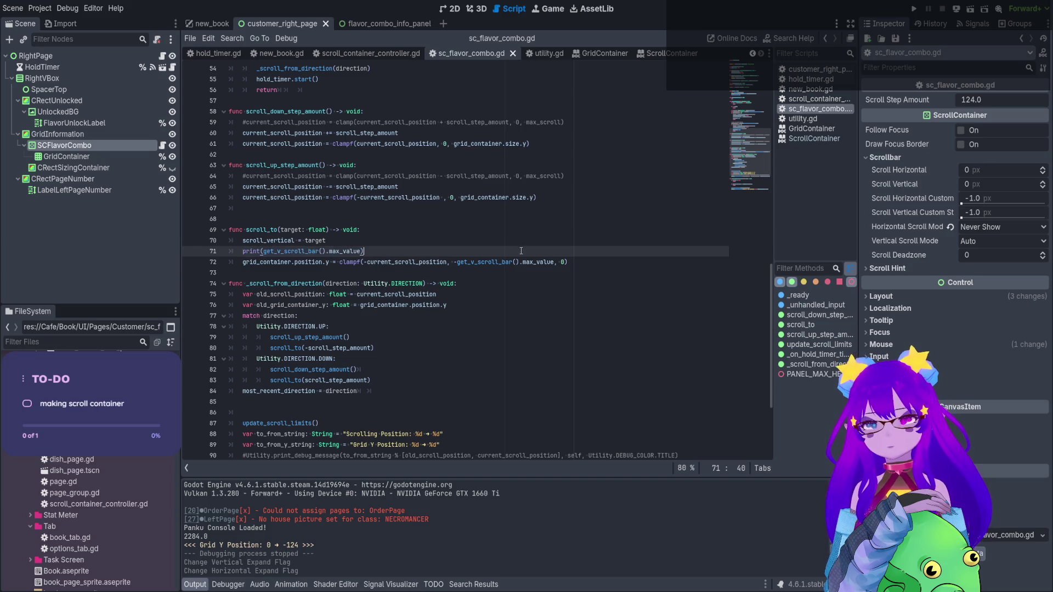
key("Return")
key("ctrl+v")
key("shift+Home")
key("BackSpace")
Write 'grid_container.position.y = -get_v_scroll_bar().max_value' on line 72
left_click_drag(329, 272, 243, 273)
key("ctrl+c")
left_click(267, 263)
key("ctrl+v")
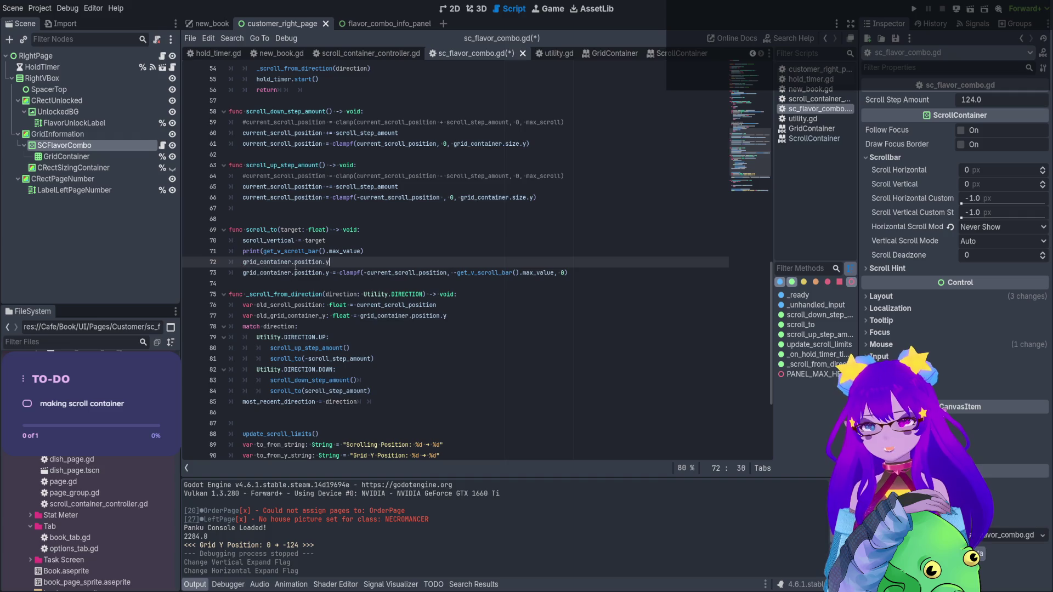
type("=")
left_click(472, 242)
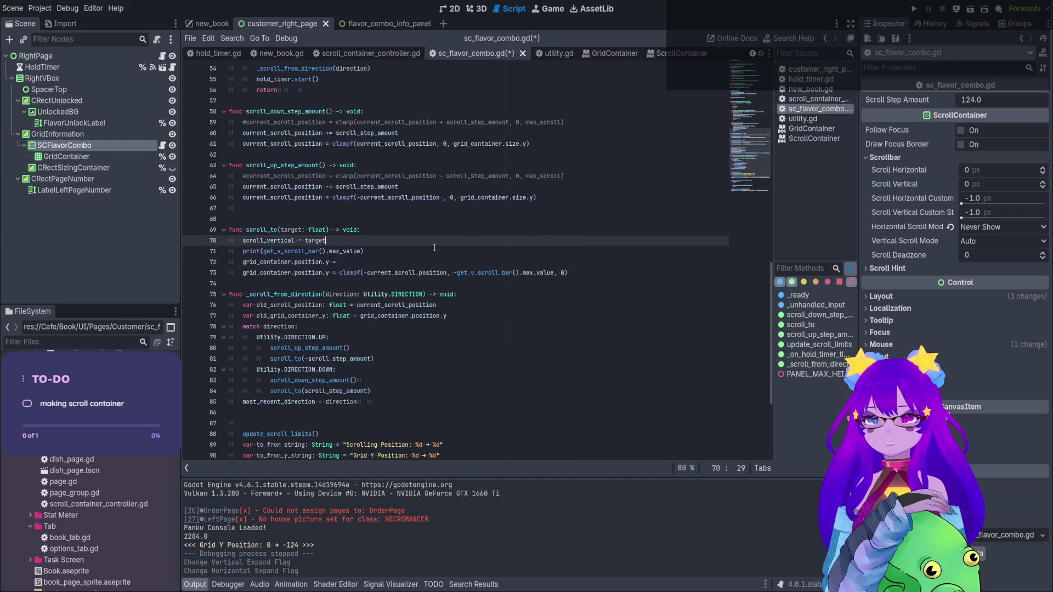
left_click(362, 256)
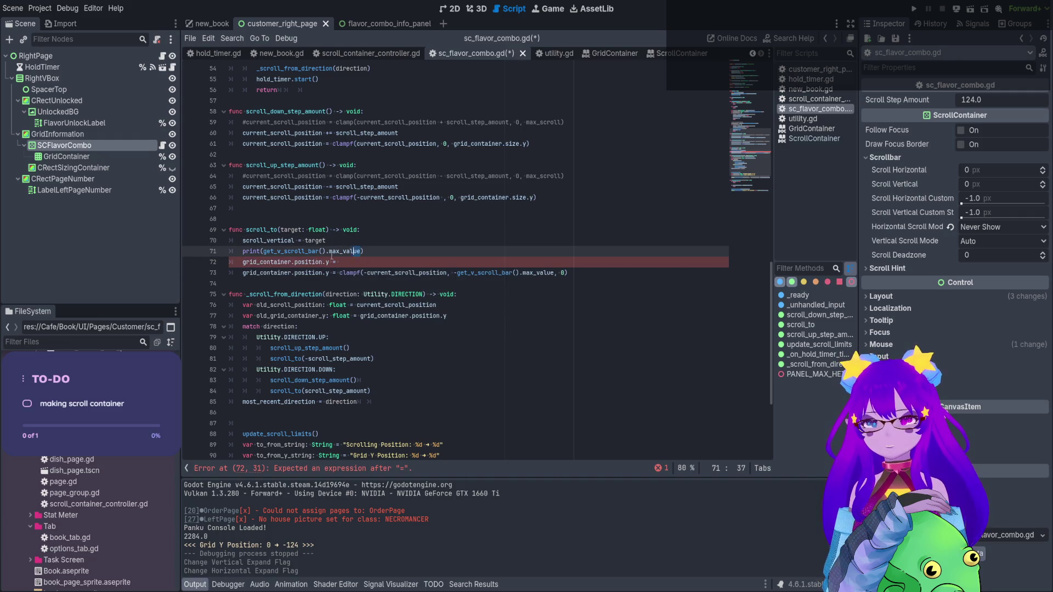
left_click(264, 252)
left_click_drag(265, 253, 359, 252)
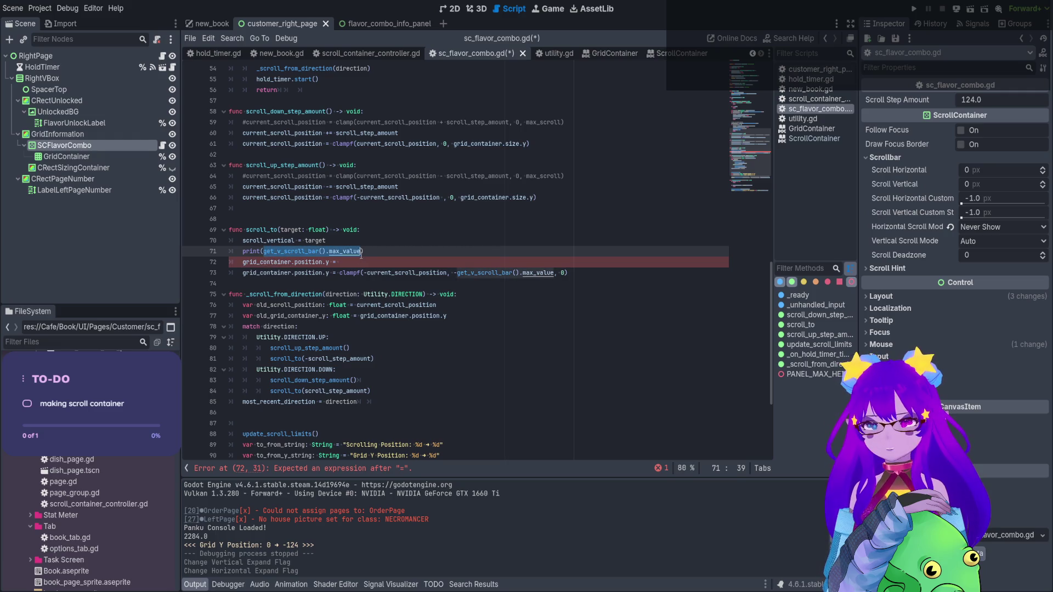
left_click(344, 267)
key("ctrl+v")
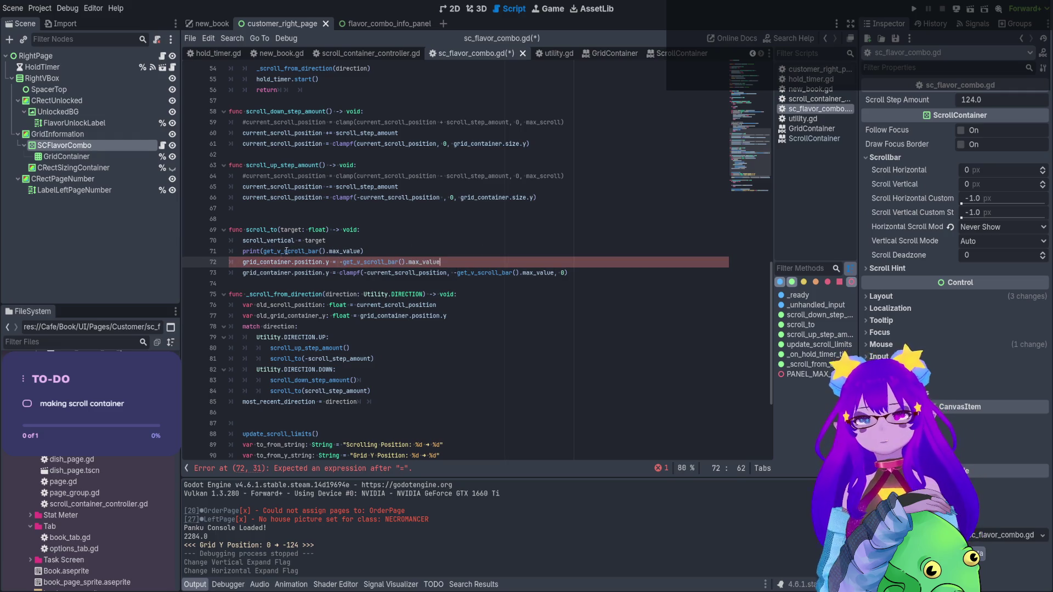
key("Down")
Comment out the old clampf assignment with Ctrl+K, then save and launch the game
key("ctrl+k")
left_click(381, 234)
key("F5")
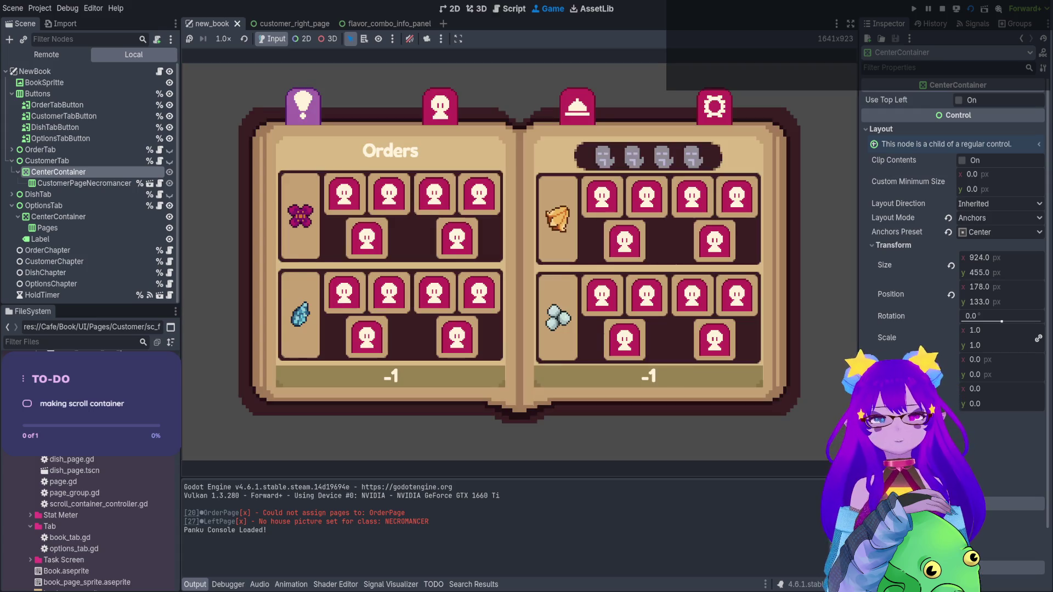
Open the Necromancer page, scroll its flavor grid to see Grid Y jump to -2284, then stop
left_click(440, 106)
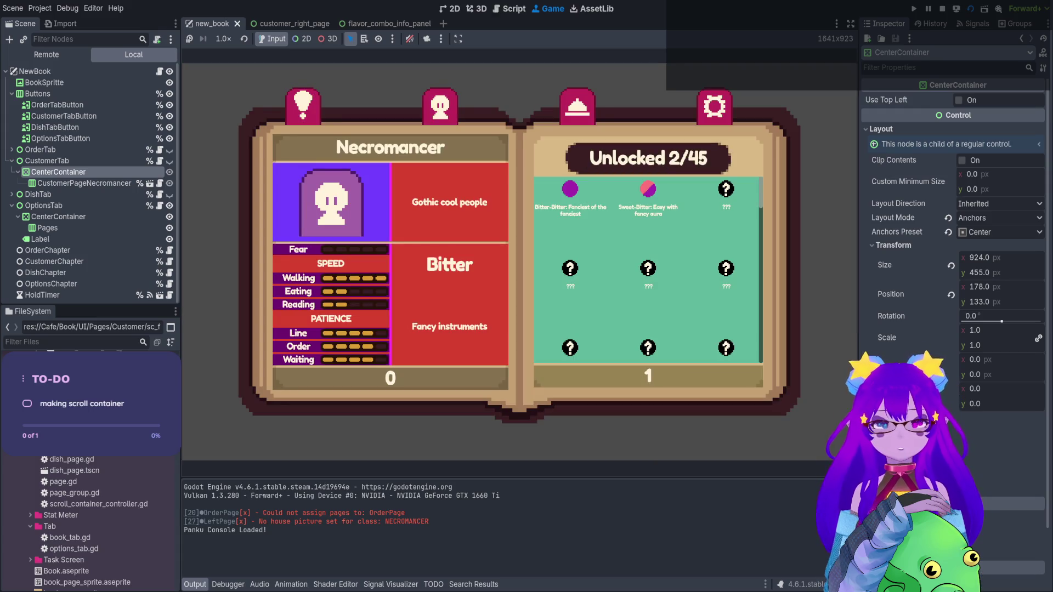
scroll(649, 269, "down", 1)
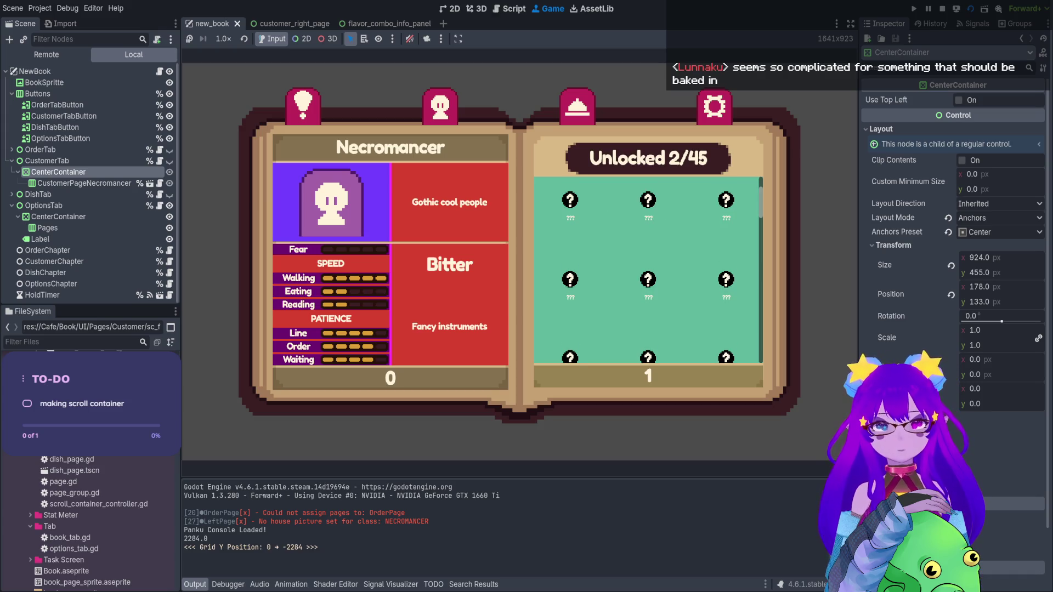
scroll(648, 269, "down", 1)
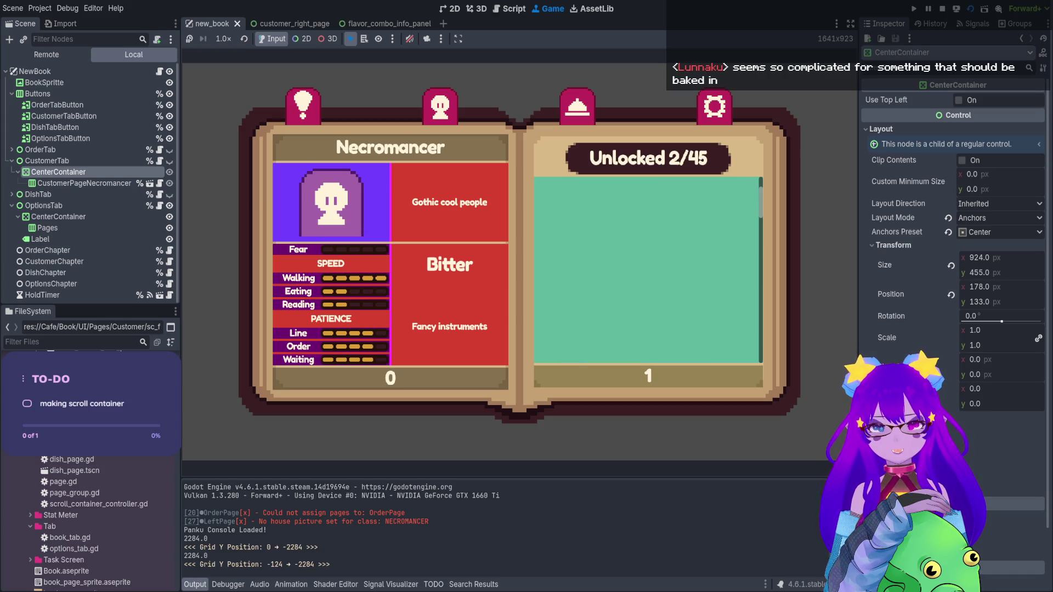
scroll(649, 270, "down", 1)
scroll(648, 270, "down", 1)
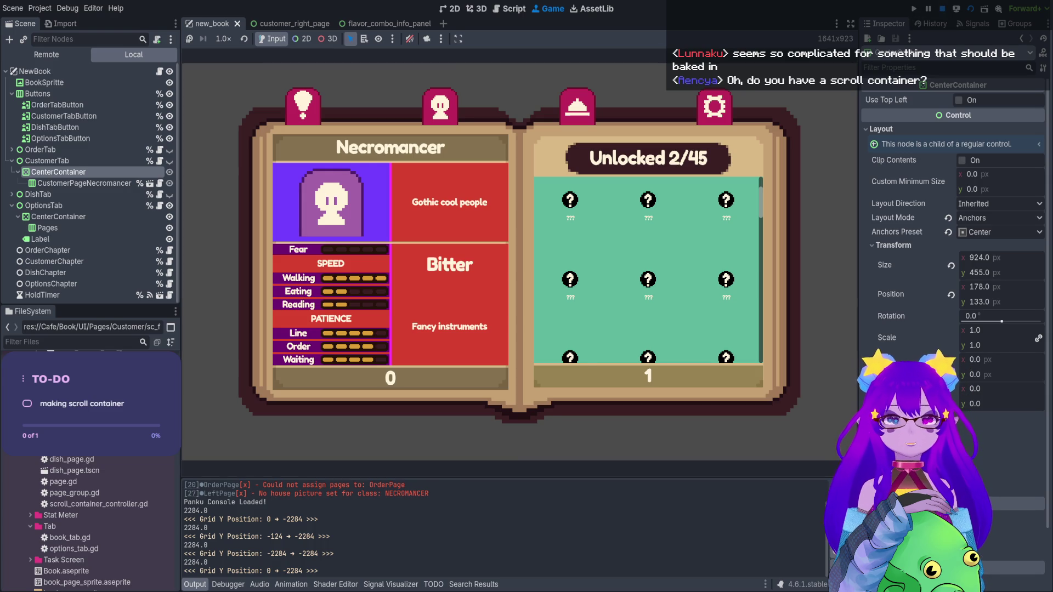
left_click(942, 9)
Return to the 2D view of customer_right_page and select the GridContainer node
left_click(452, 9)
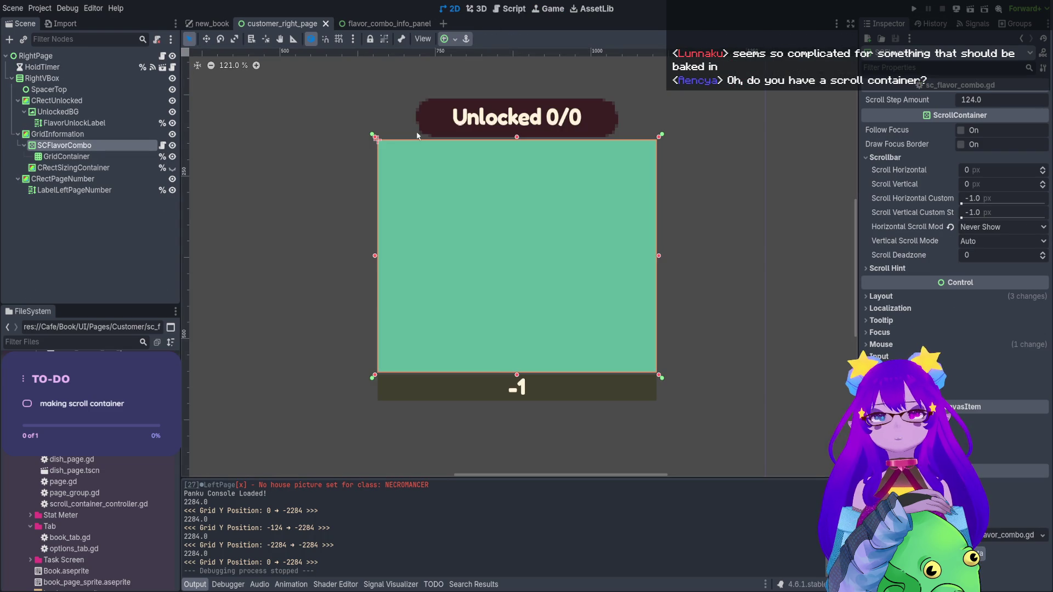
scroll(503, 292, "up", 2)
scroll(503, 291, "right", 1)
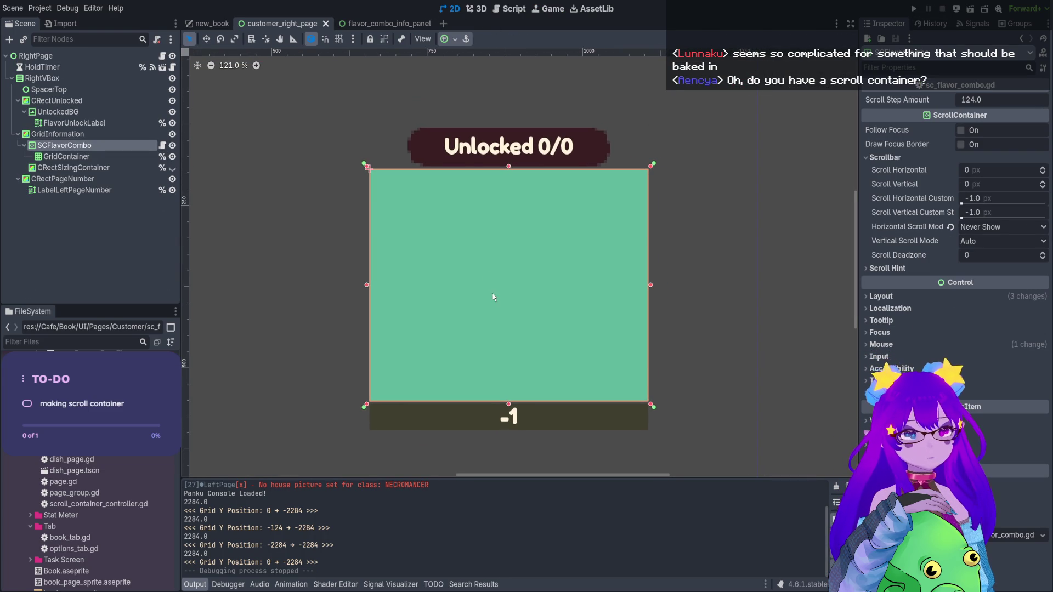
left_click(93, 156)
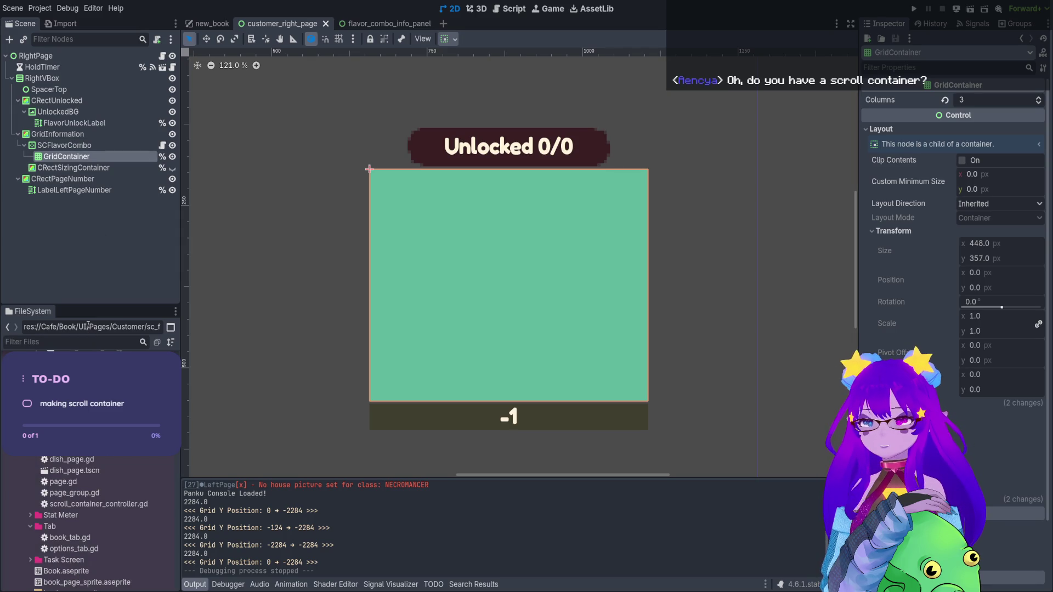
Filter the FileSystem dock by 'flavor_combo' and select sc_flavor_combo.gd
type("grid")
key("ctrl+a")
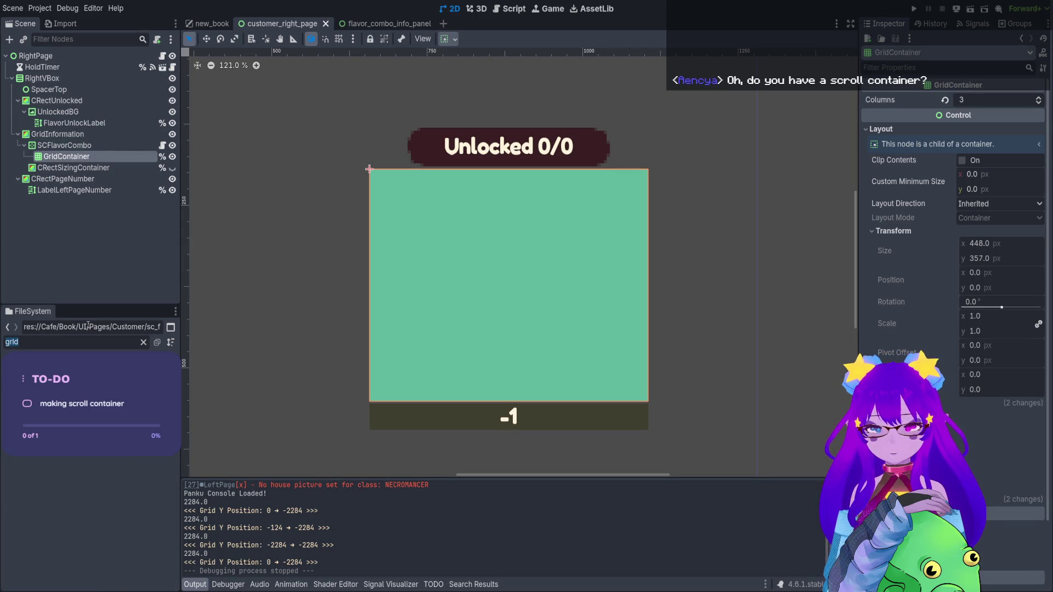
type("fla")
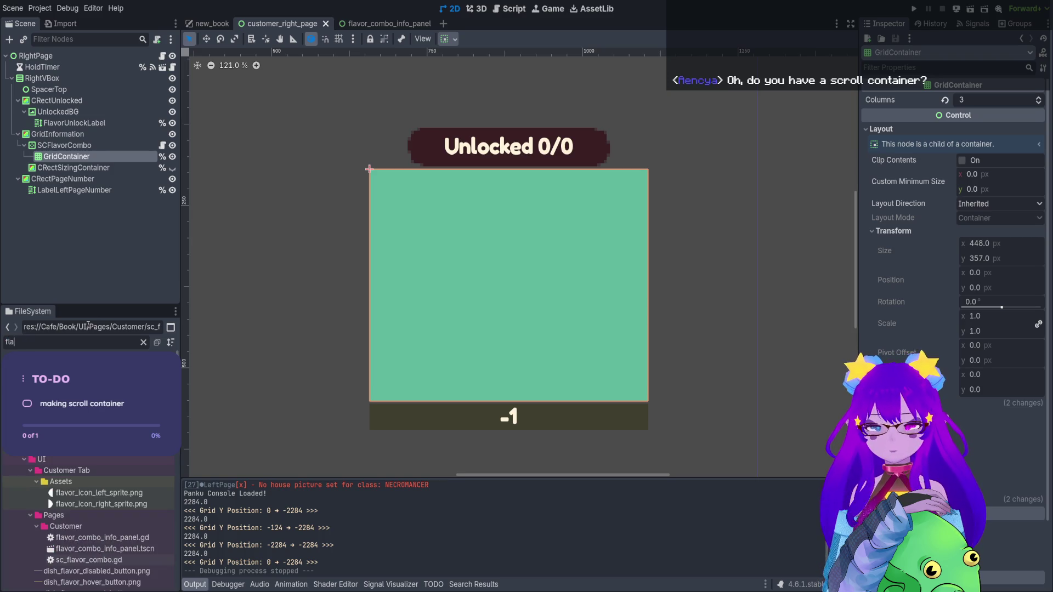
type("vor_combo")
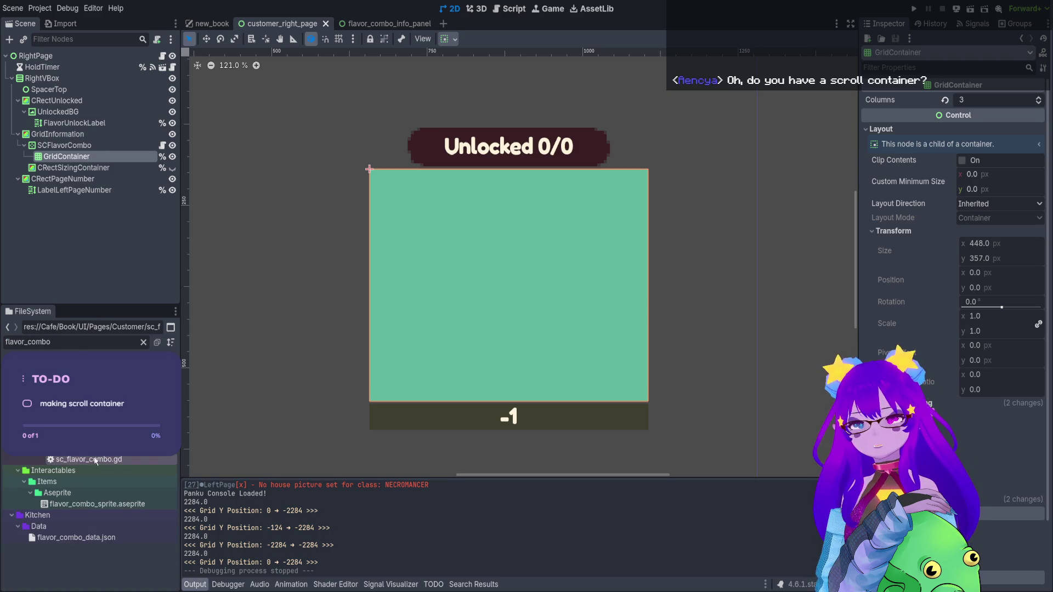
left_click(115, 460)
Instance FlavorComboInfoPanel under GridContainer, duplicate it to 17 panels, and run the scene
left_click_drag(109, 450, 116, 168)
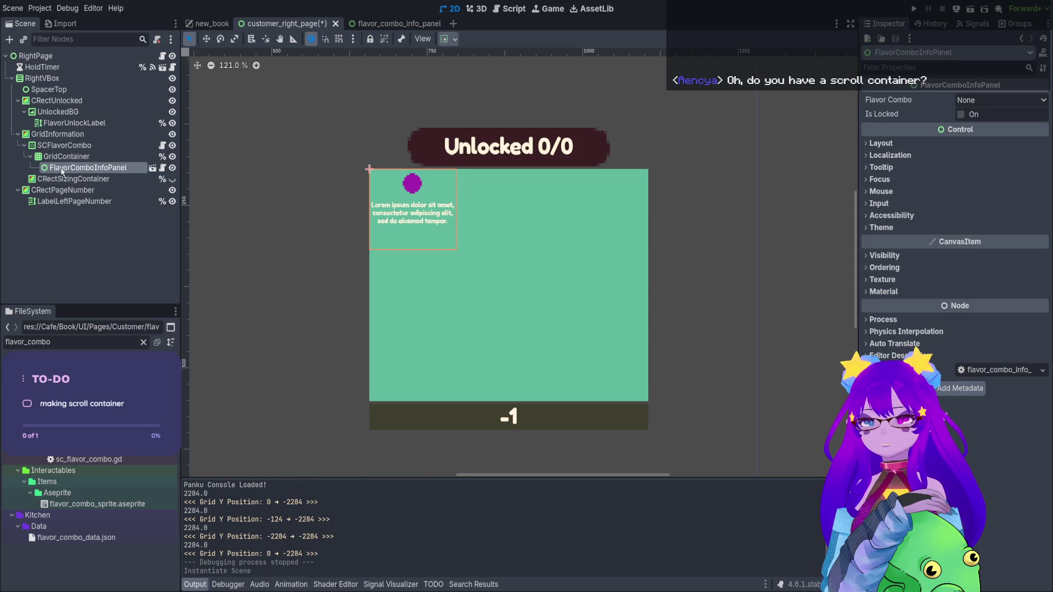
key("ctrl+d")
key("ctrl+d")
key("ctrl+d")
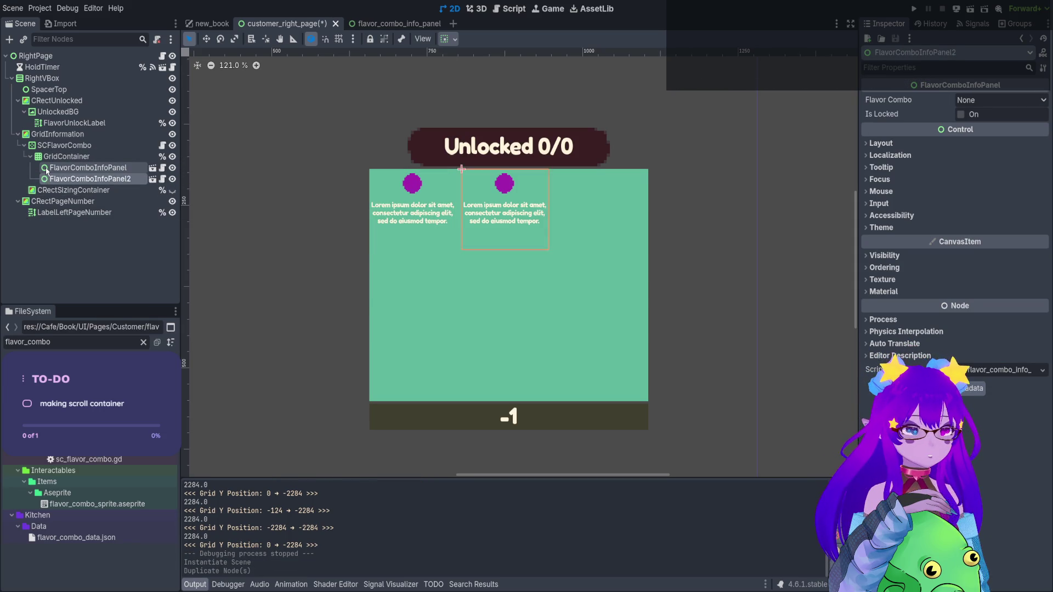
key("ctrl+d")
key("ctrl+d")
key("ctrl+d")
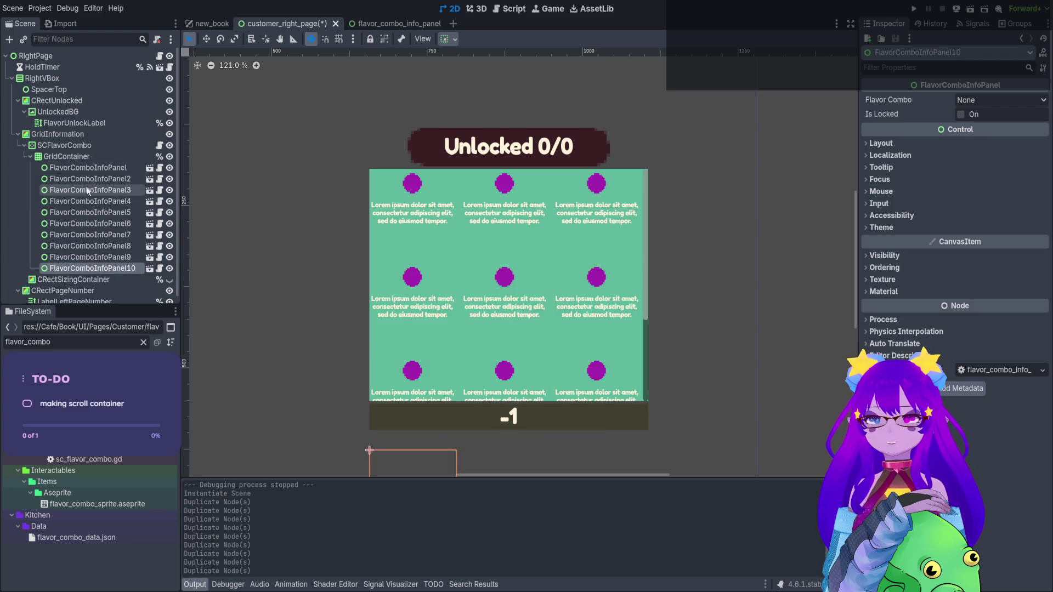
key("ctrl+d")
key("ctrl+d")
key("ctrl+z")
key("ctrl+z")
key("ctrl+z")
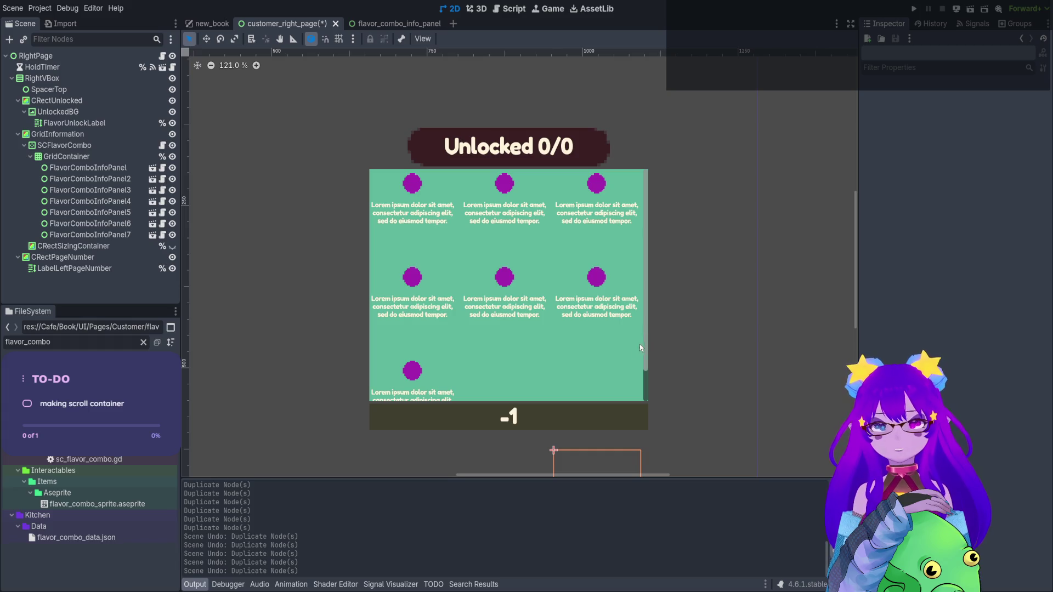
left_click(70, 236)
key("ctrl+d")
key("ctrl+d")
key("ctrl+d")
key("ctrl+d")
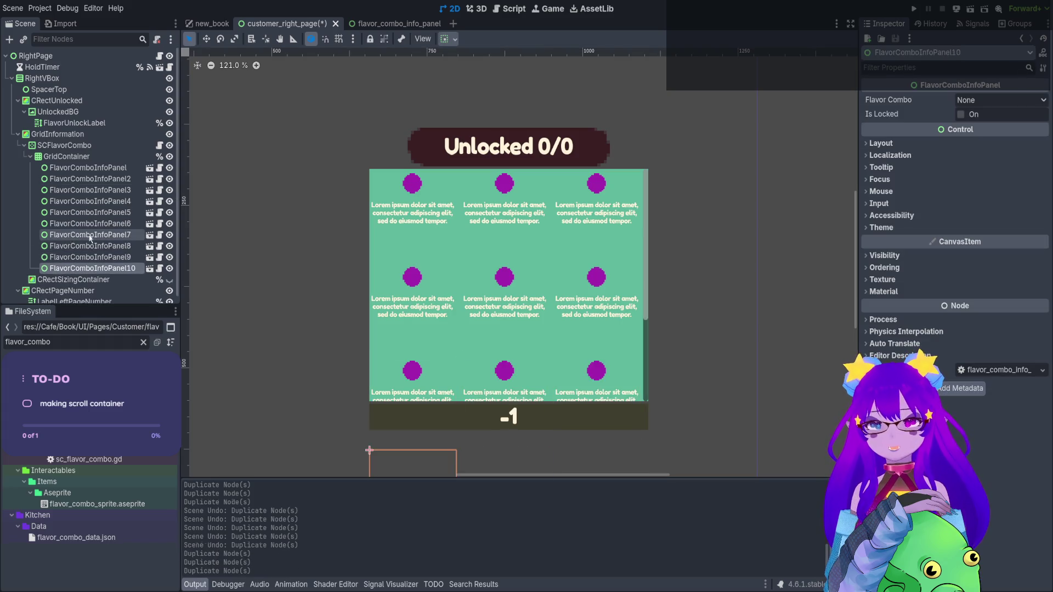
key("ctrl+d")
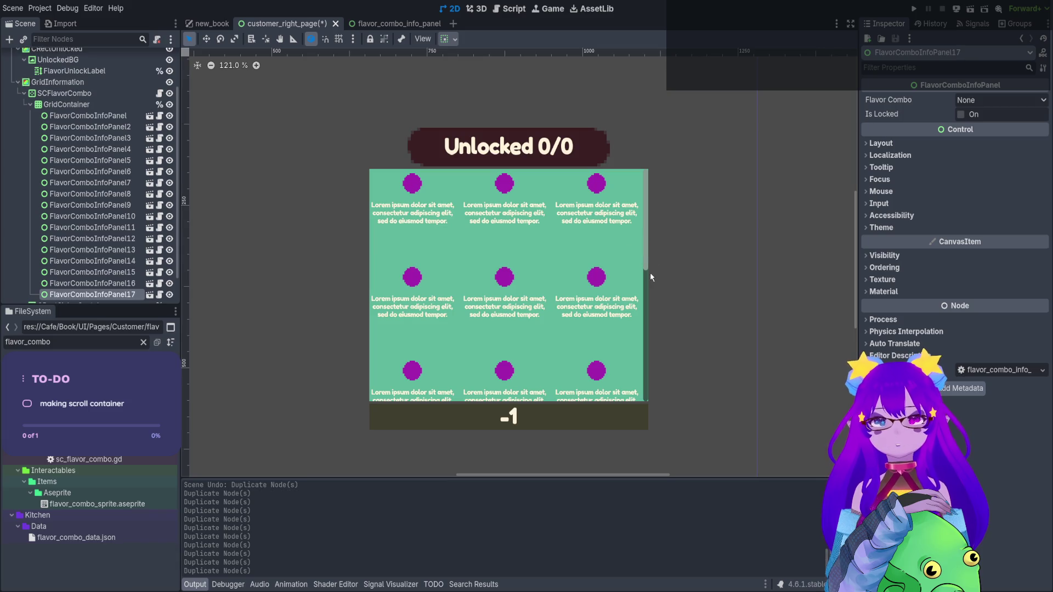
left_click(970, 9)
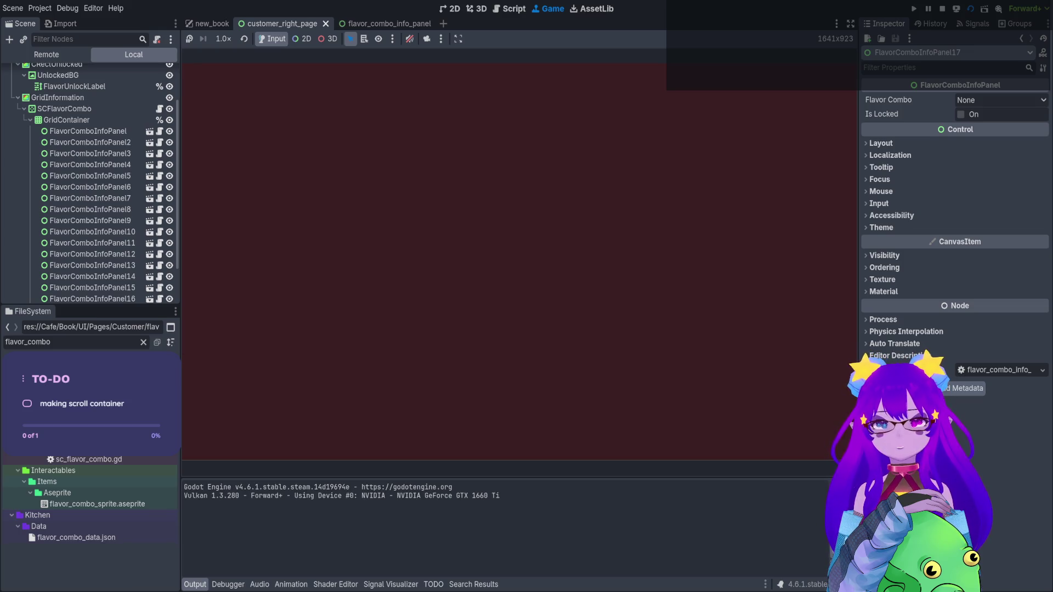
Scroll the panel grid up and down in the running game to confirm it scrolls, then stop it
scroll(647, 269, "down", 3)
scroll(647, 268, "up", 3)
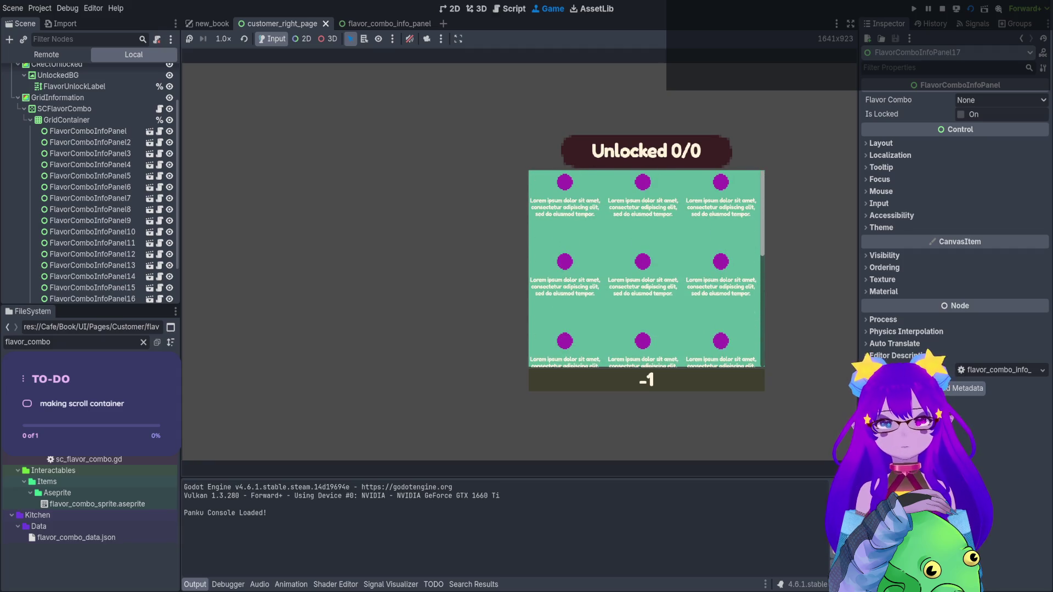
scroll(647, 268, "down", 3)
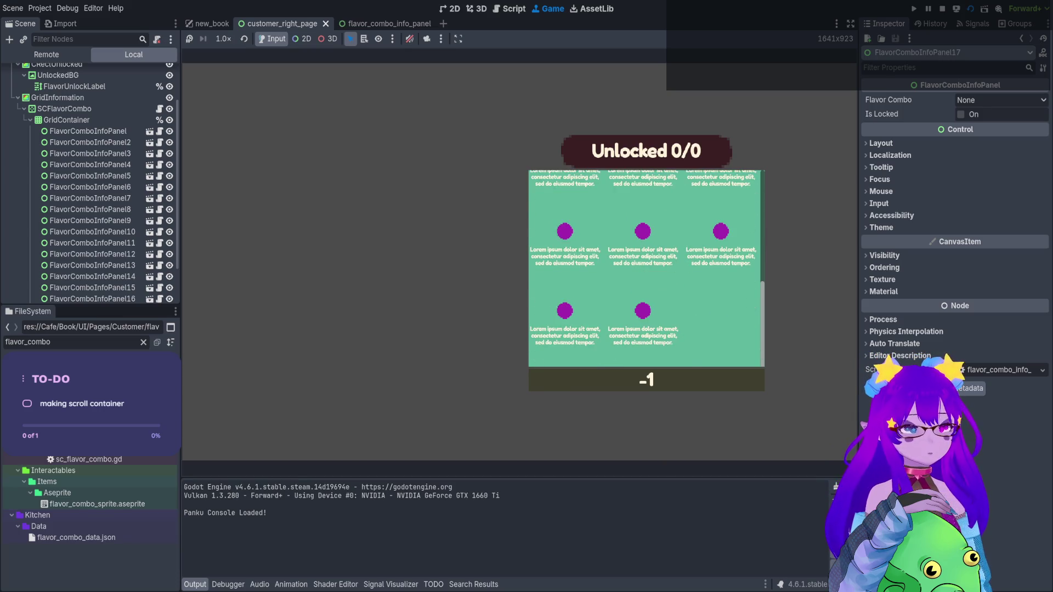
scroll(646, 269, "up", 3)
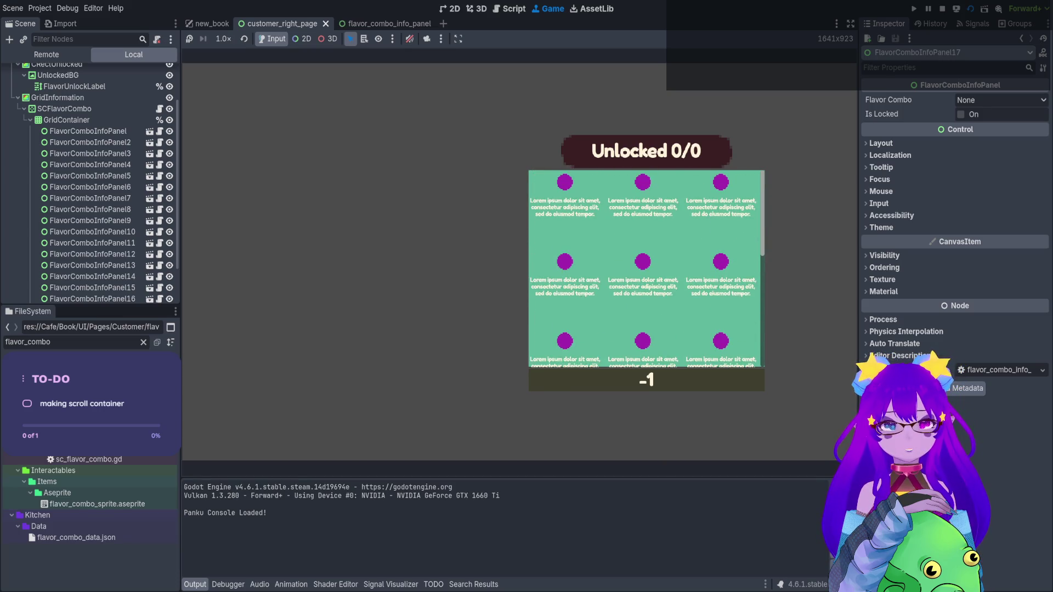
scroll(646, 269, "down", 2)
scroll(647, 268, "up", 2)
scroll(646, 268, "down", 3)
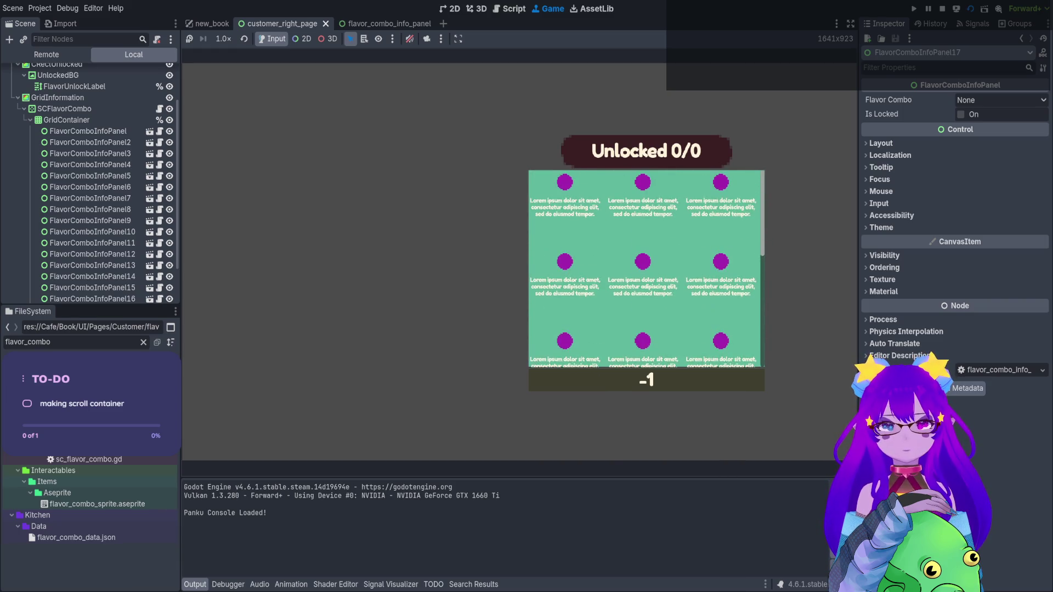
scroll(647, 269, "up", 2)
scroll(647, 269, "down", 2)
scroll(647, 268, "up", 2)
scroll(647, 268, "down", 2)
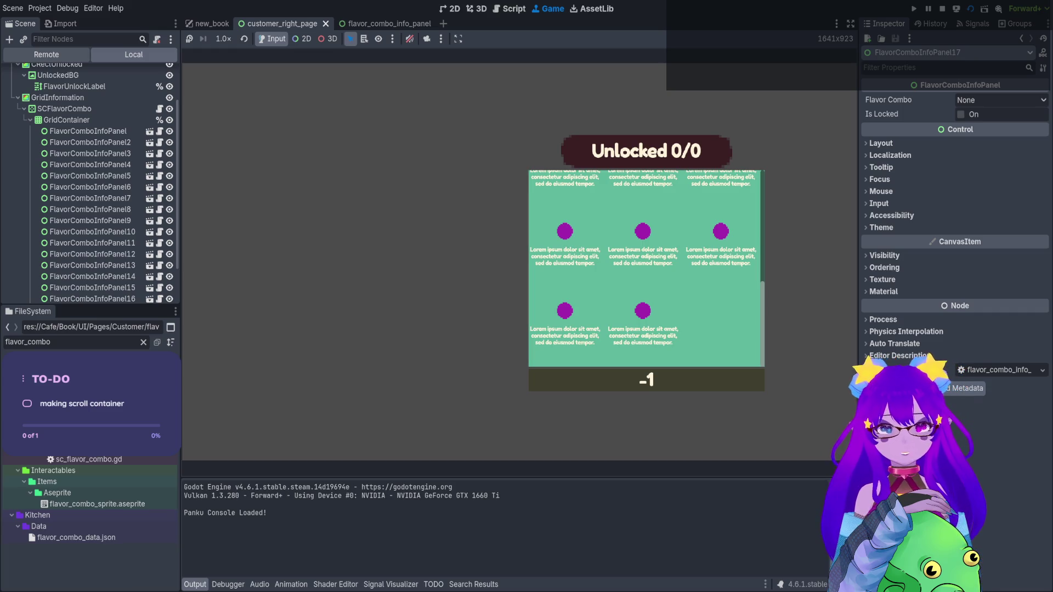
key("F8")
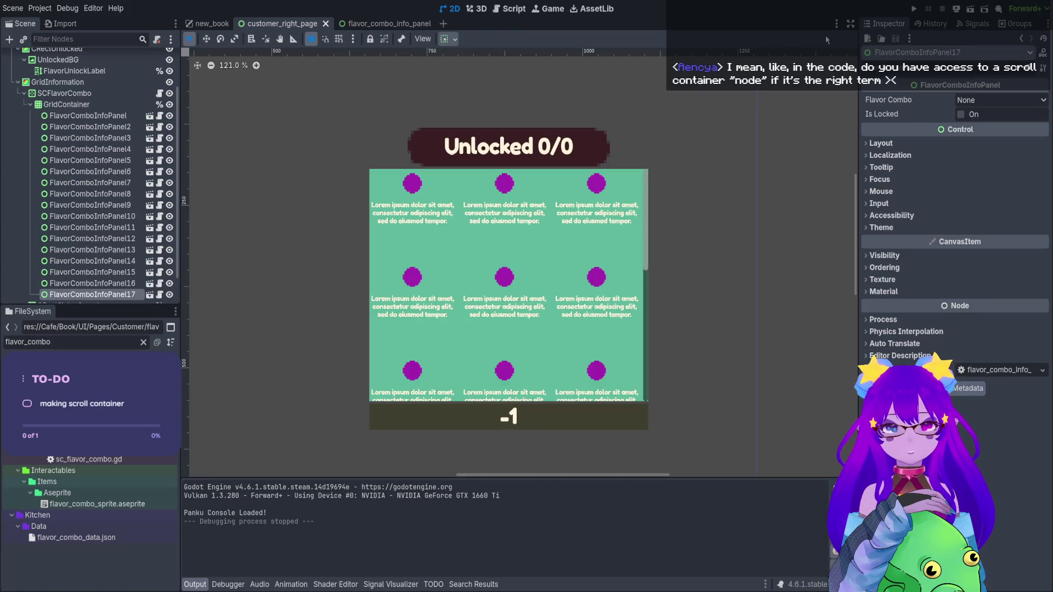
Delete all seventeen FlavorComboInfoPanel copies from GridContainer and return to sc_flavor_combo.gd
left_click(87, 116)
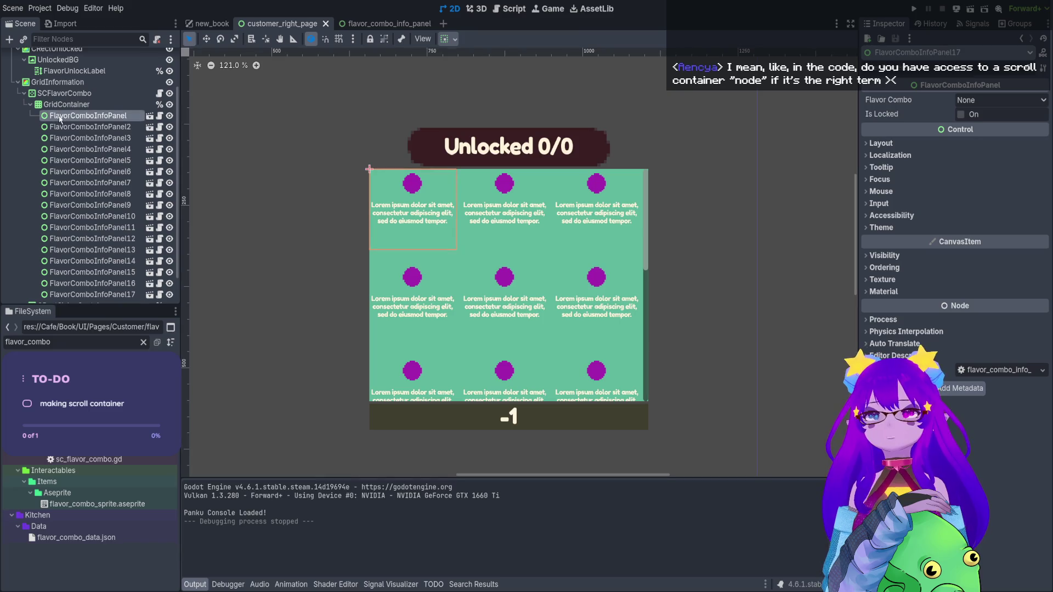
left_click(106, 295, "shift")
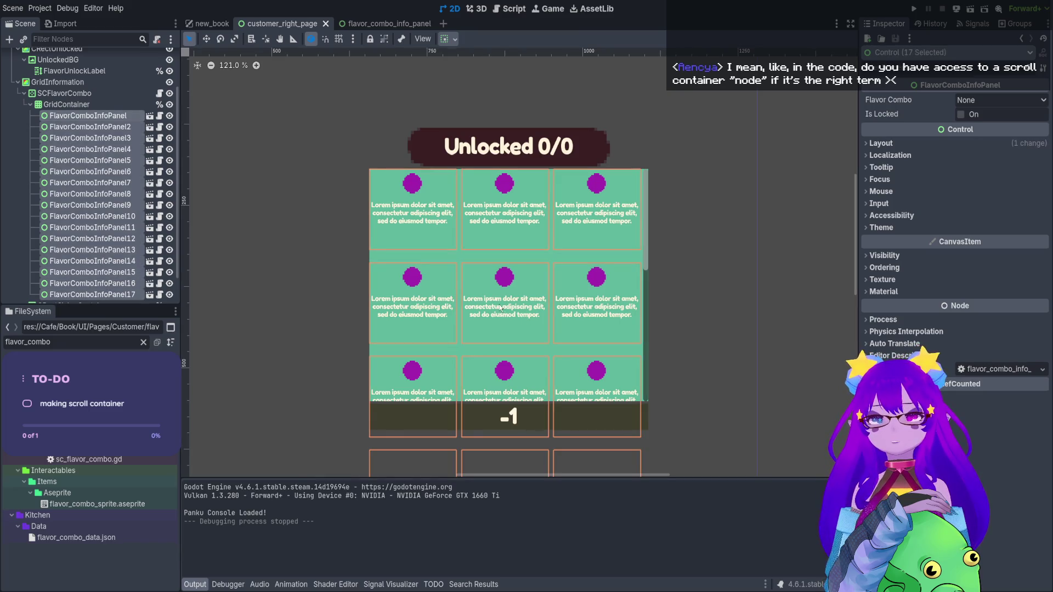
key("Delete")
left_click(510, 9)
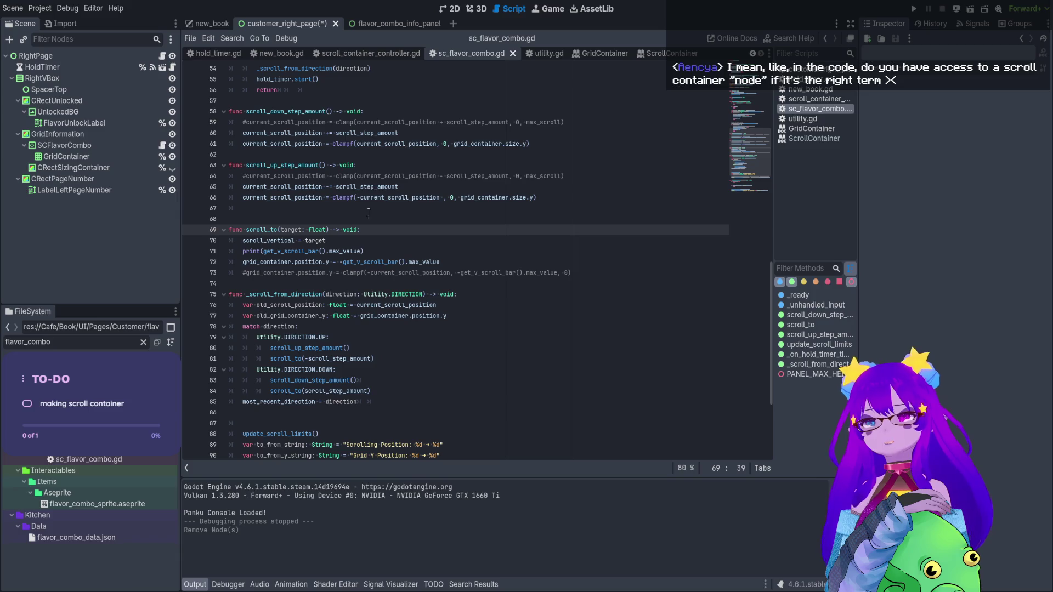
Highlight scroll_vertical and get_v_scroll_bar() in scroll_to of SCFlavorCombo's script
left_click(163, 146)
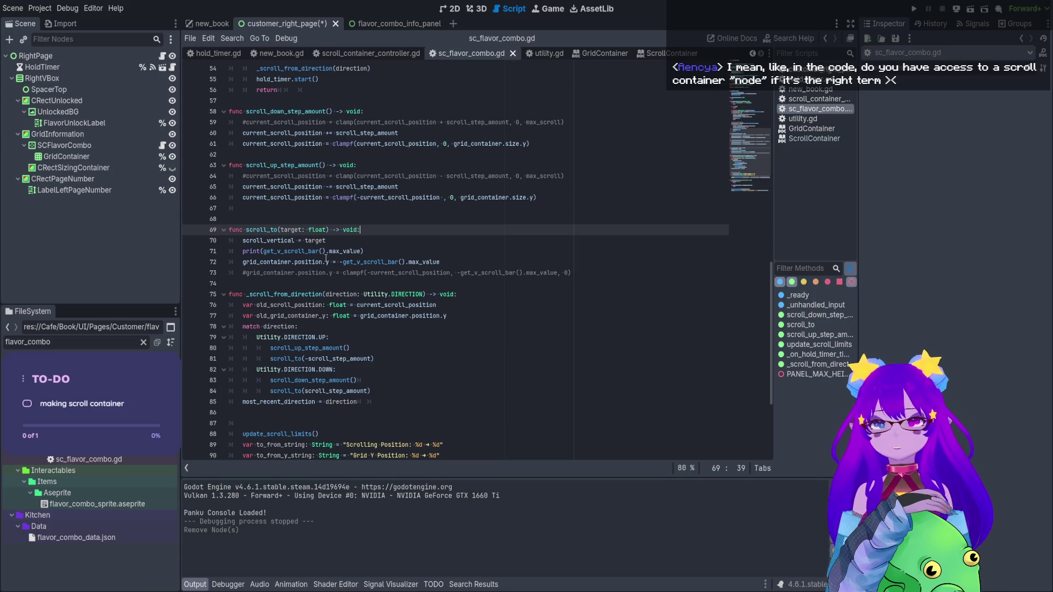
left_click(273, 241)
double_click(273, 242)
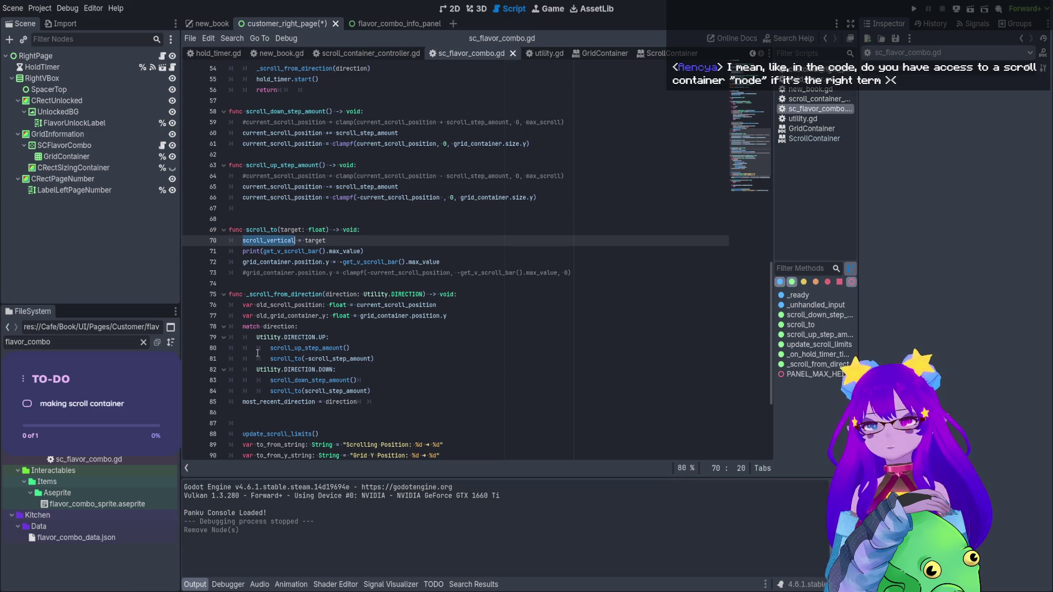
left_click_drag(326, 251, 263, 251)
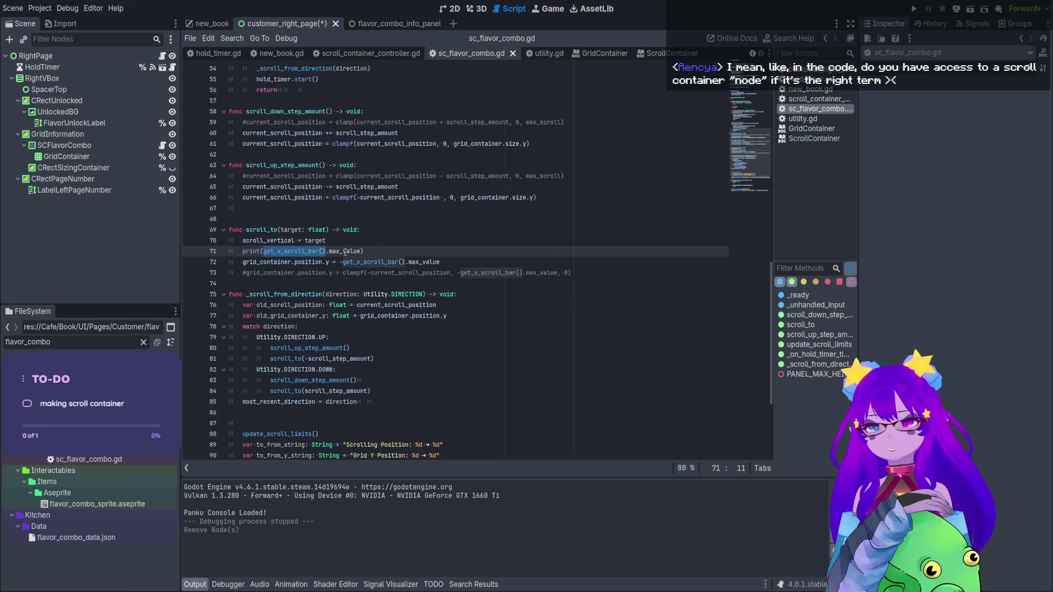
double_click(272, 241)
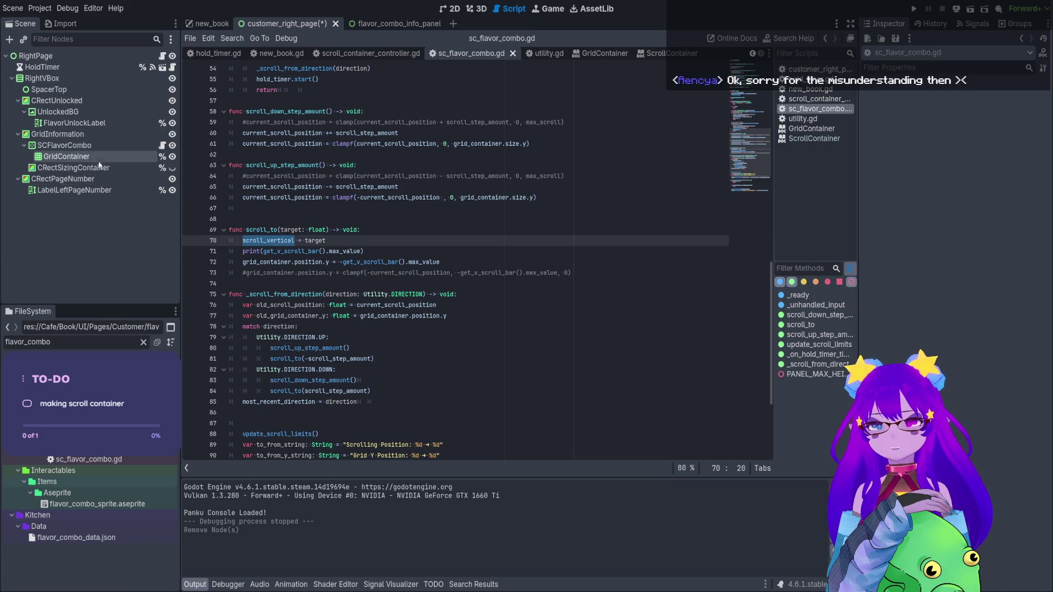
Show SCFlavorCombo's ScrollContainer properties and place the caret before '=' in line 72's position assignment
left_click(64, 146)
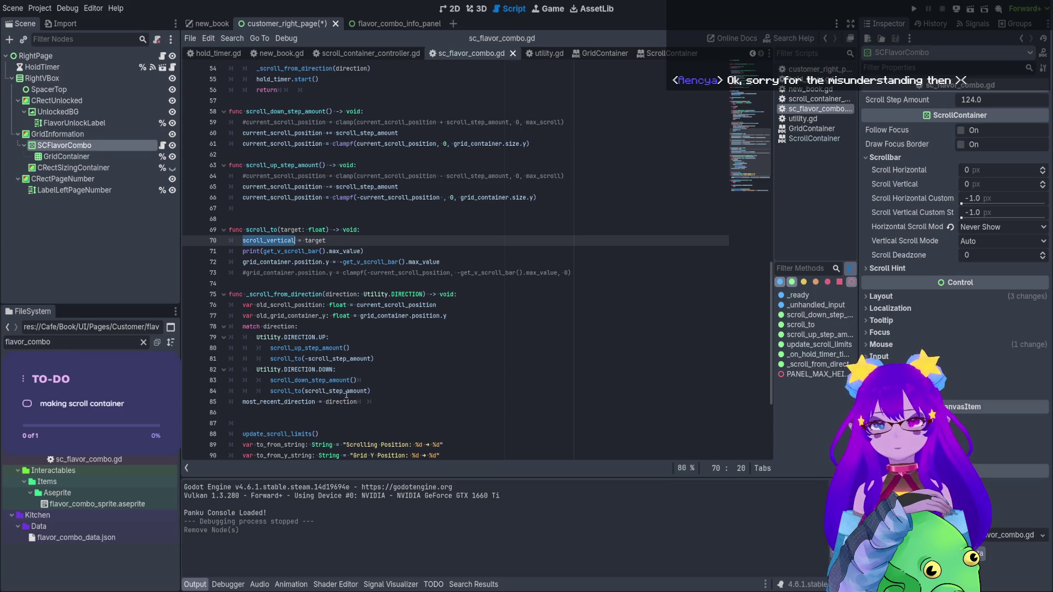
left_click(311, 256)
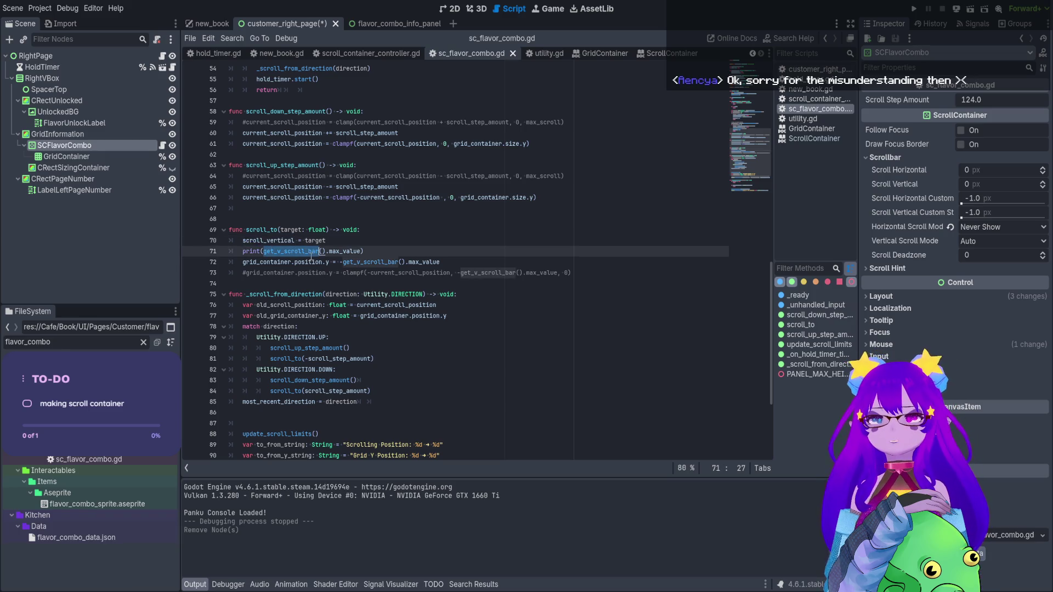
double_click(309, 262)
left_click(332, 262)
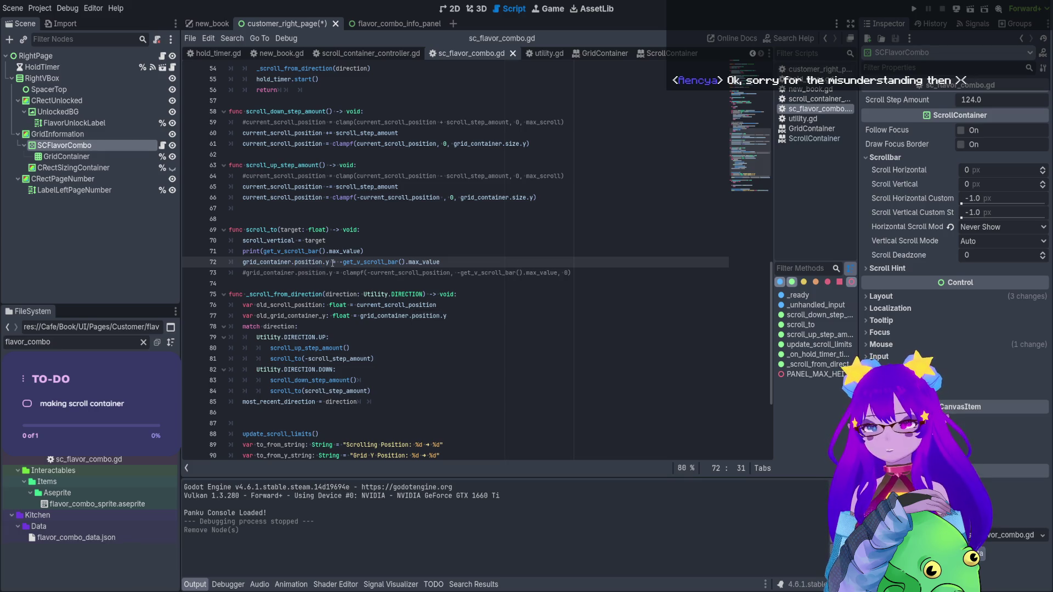
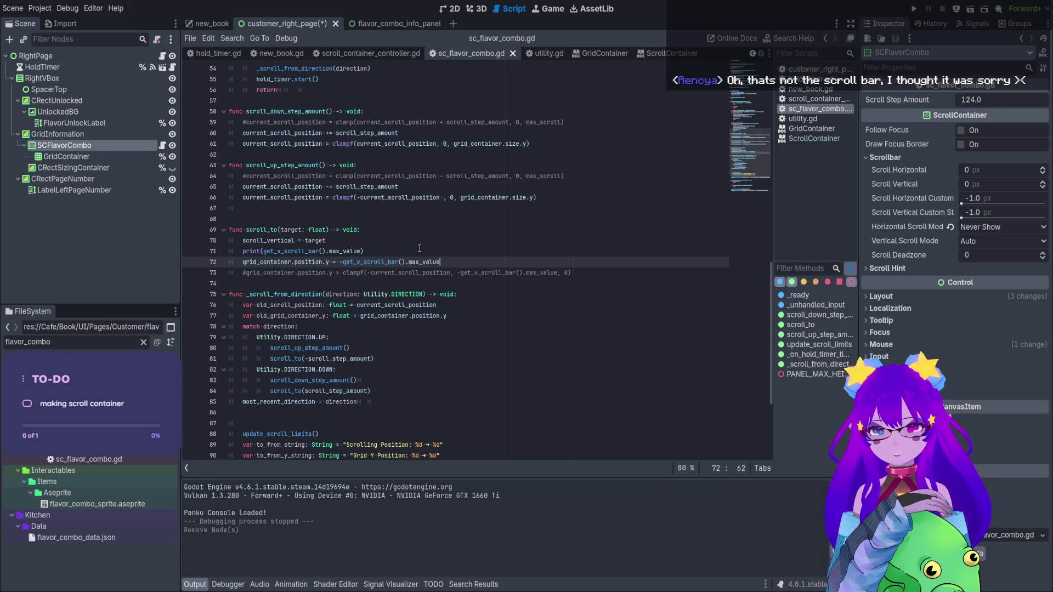
Try adding scroll_vertical = 5000 below the max_value print, save, then remove it again
left_click(398, 251)
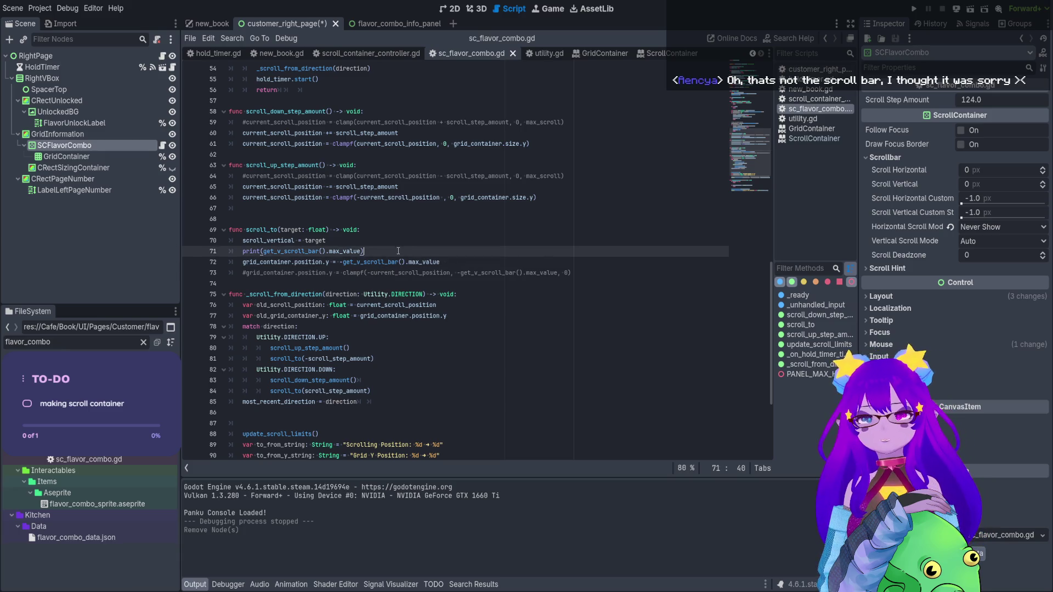
key("Return")
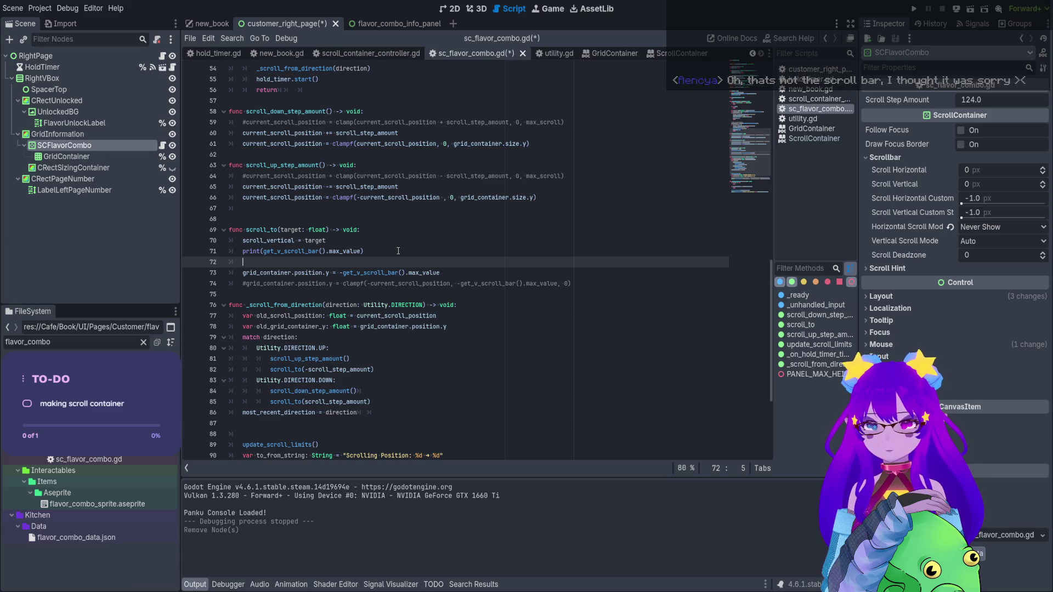
type("s")
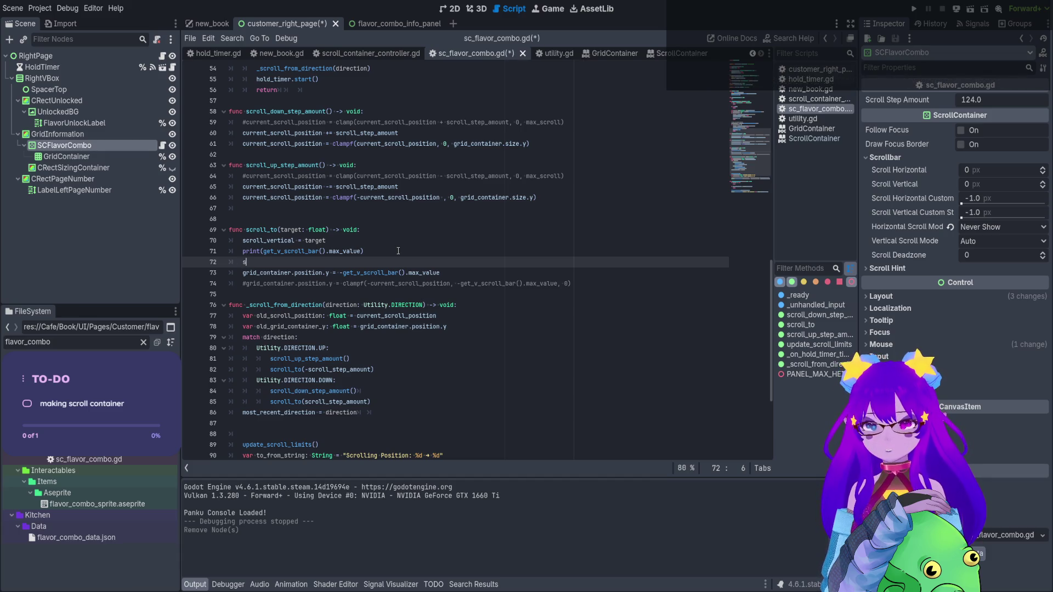
type("cr")
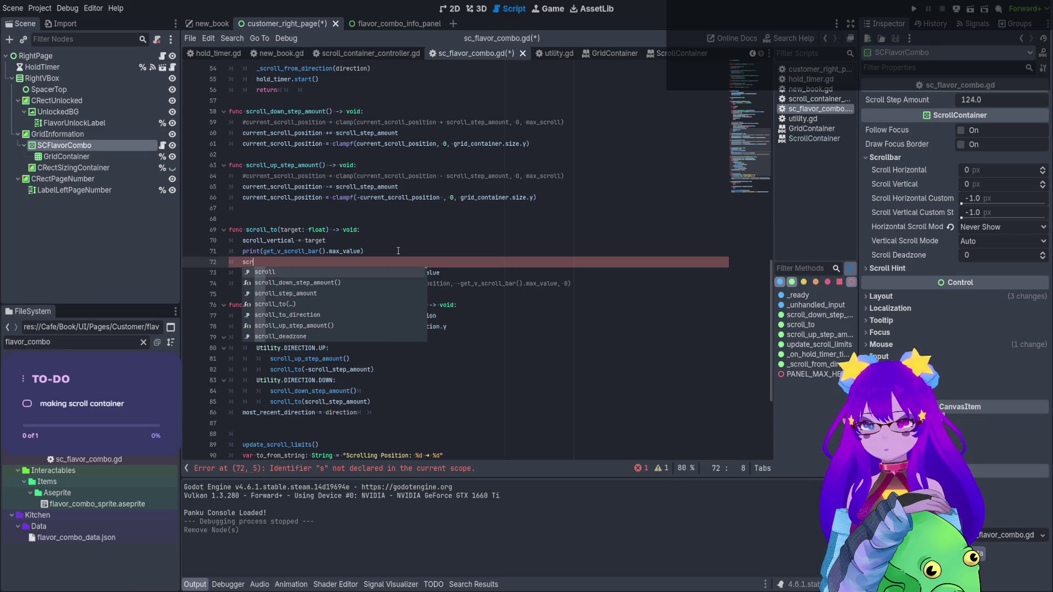
type("ool_")
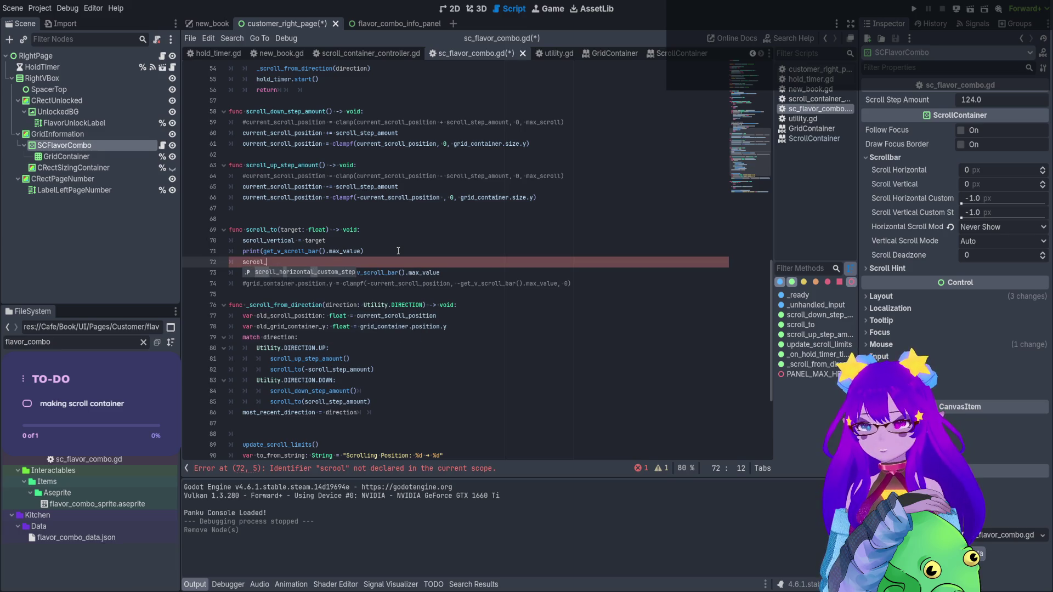
key("BackSpace")
key("BackSpace")
key("BackSpace")
key("BackSpace")
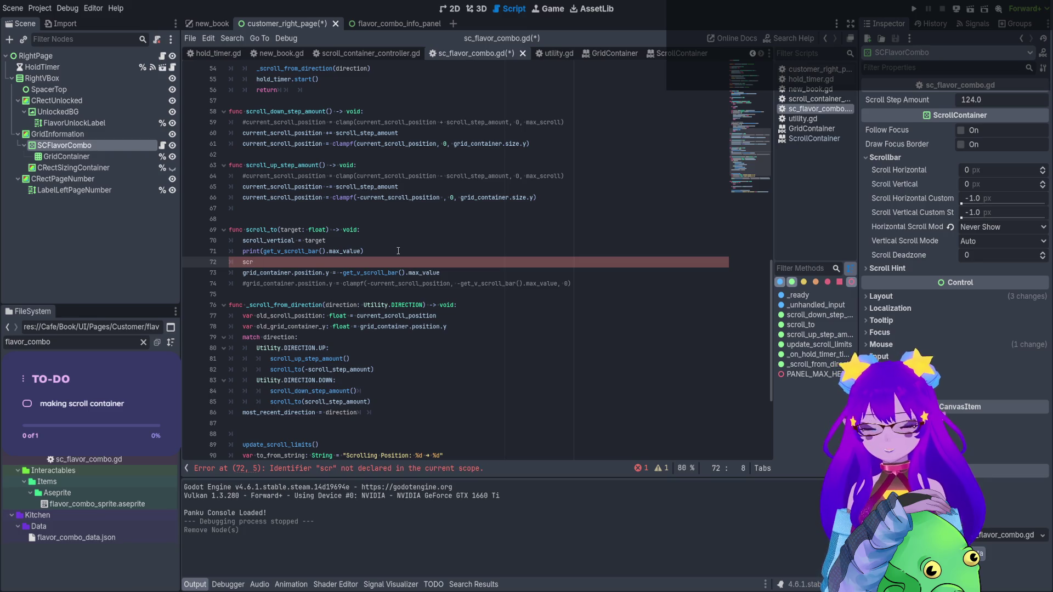
type("o")
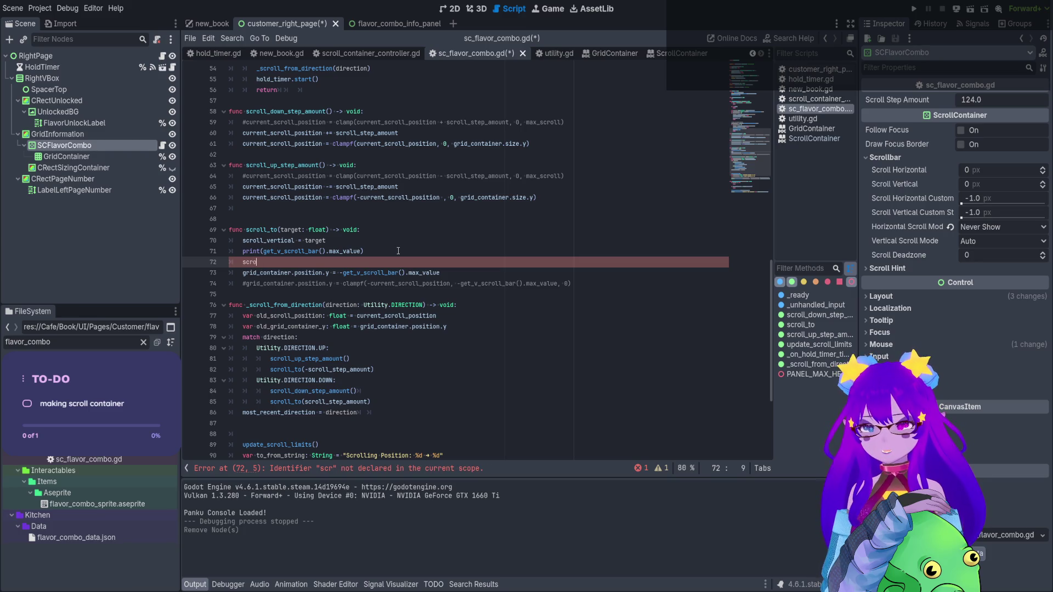
type("ll_ver")
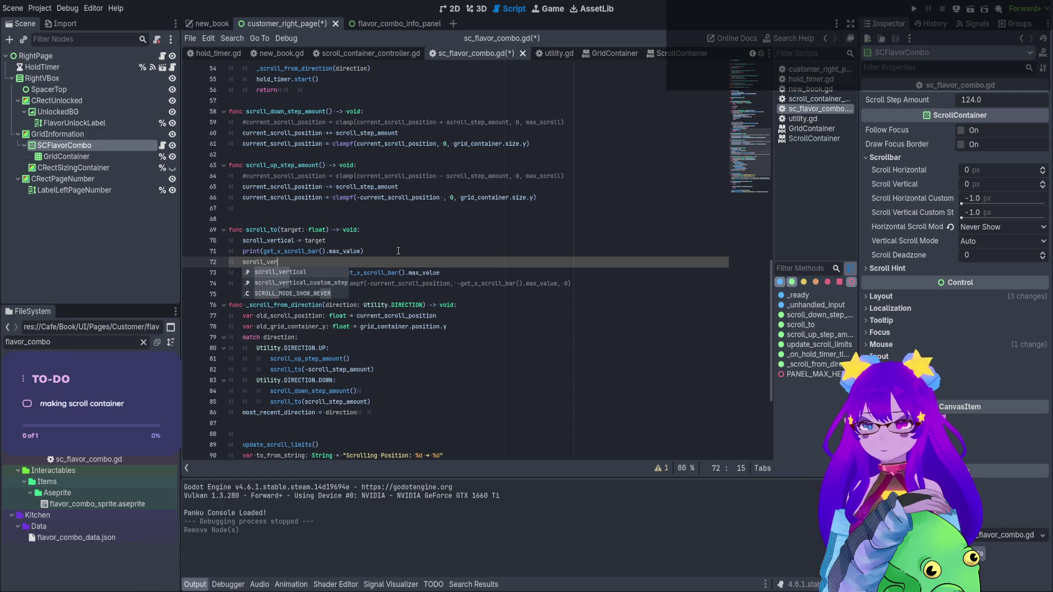
type("tical = ")
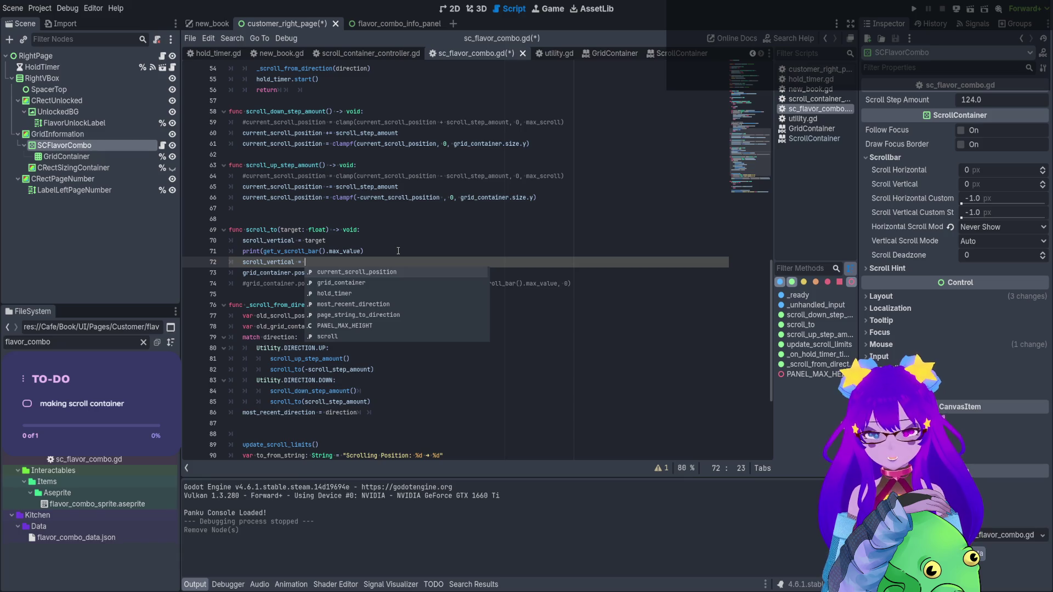
type("5000")
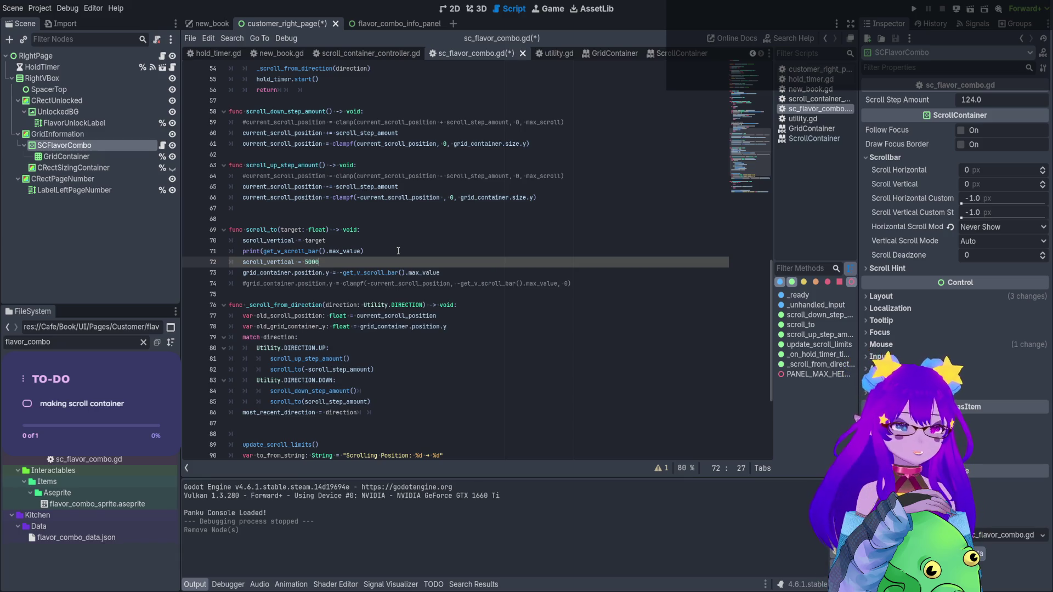
key("ctrl+s")
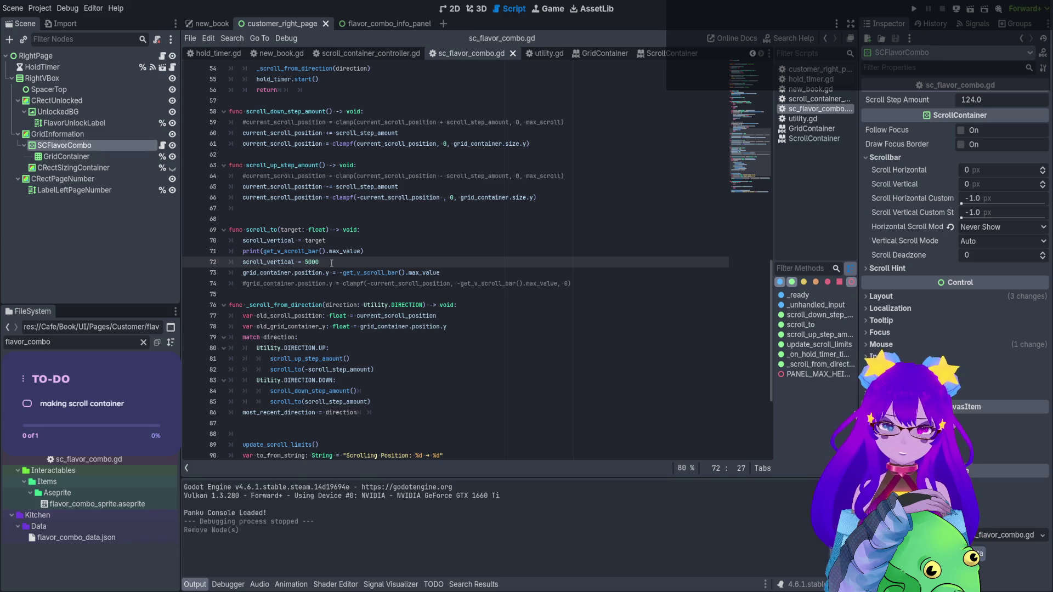
key("shift+Home")
key("BackSpace")
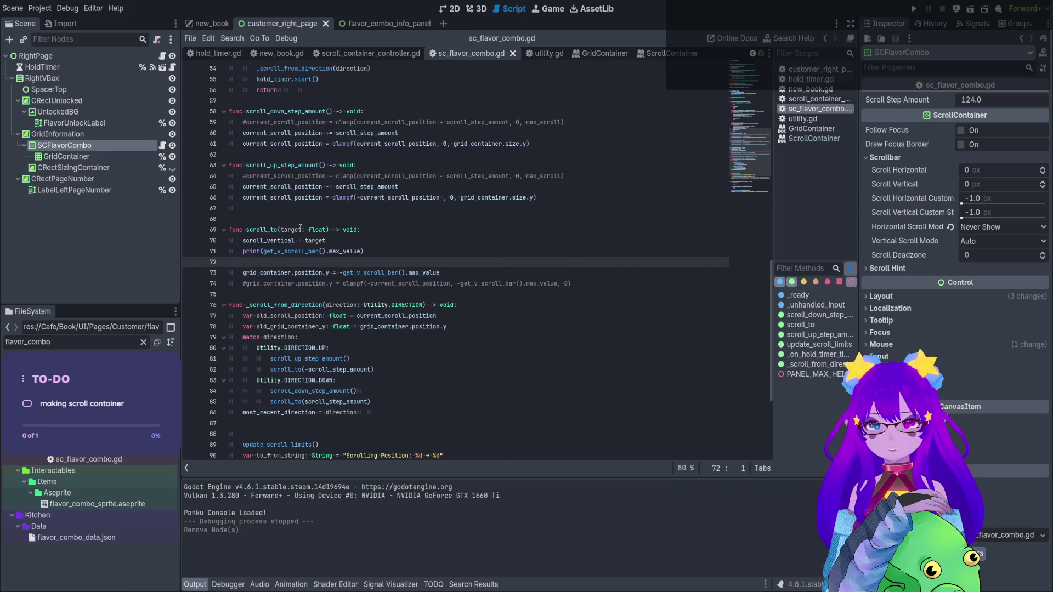
key("BackSpace")
Comment out scroll_vertical = target and put scroll_vertical = 5000 at the top of scroll_to
left_click(245, 242)
key("ctrl+k")
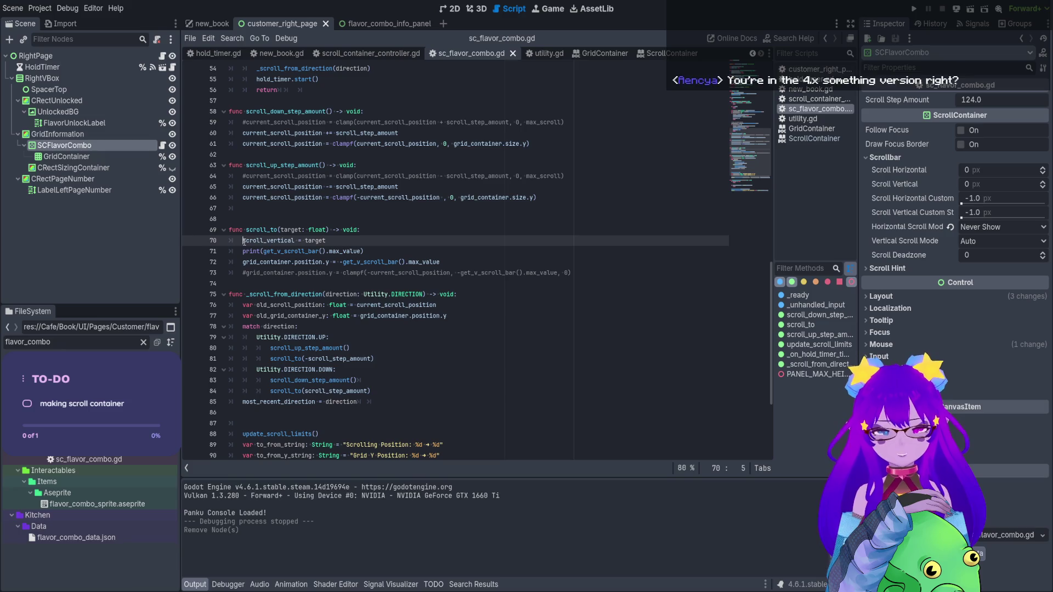
left_click(388, 229)
key("Return")
key("Tab")
type("scroll_vertical = 5000")
key("Home")
key("BackSpace")
Comment out the grid_container position and max_value print lines, save, and switch to new_book
left_click(247, 268)
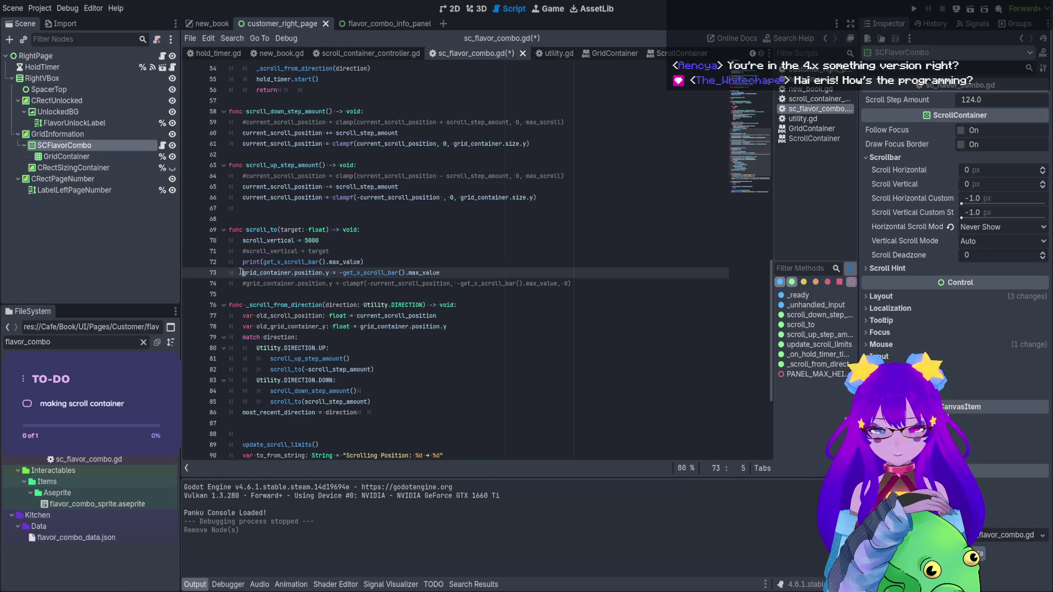
key("ctrl+k")
left_click(243, 263)
key("ctrl+k")
key("ctrl+s")
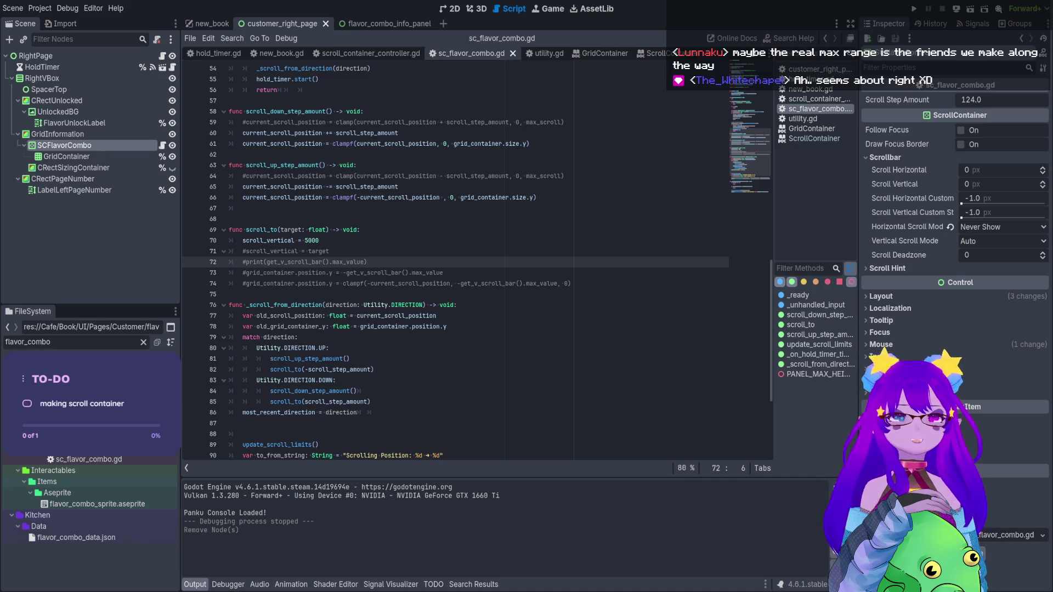
left_click(201, 24)
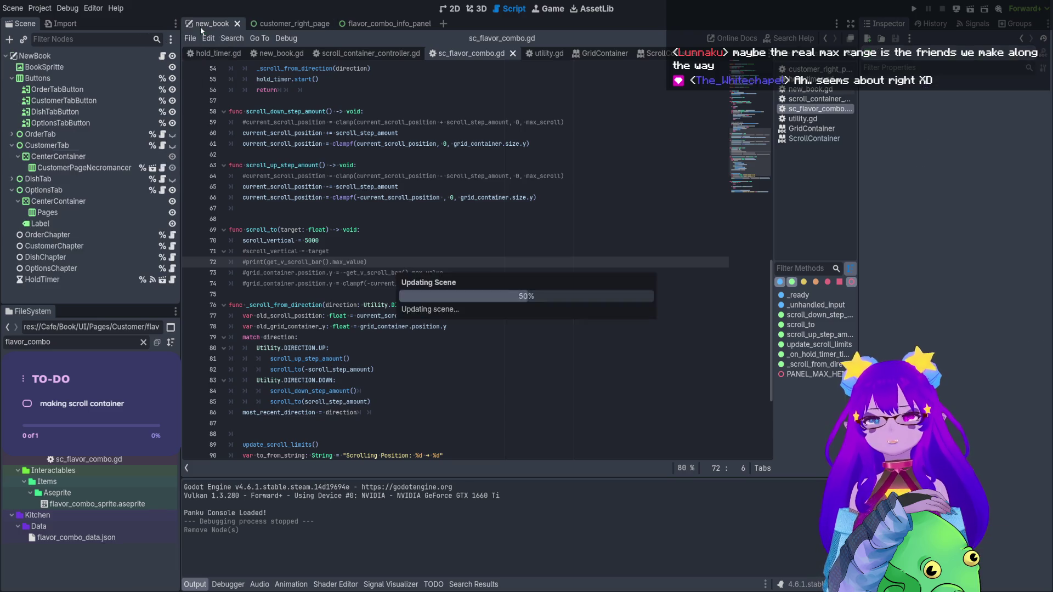
Run new_book, watch the remote SCFlavorCombo scroll values after one Down press, then stop with F8
left_click(389, 241)
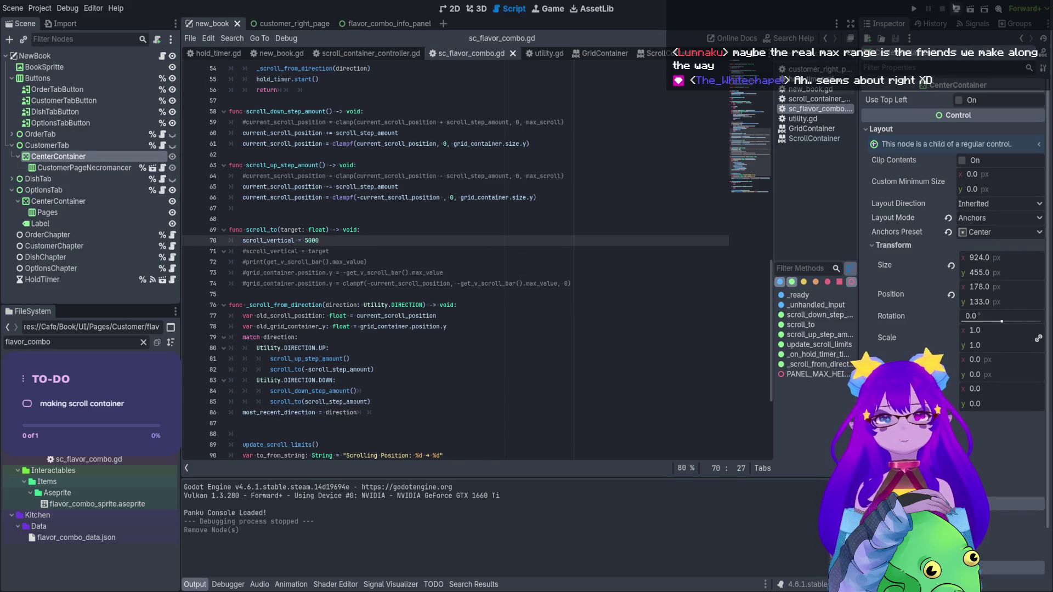
left_click(970, 10)
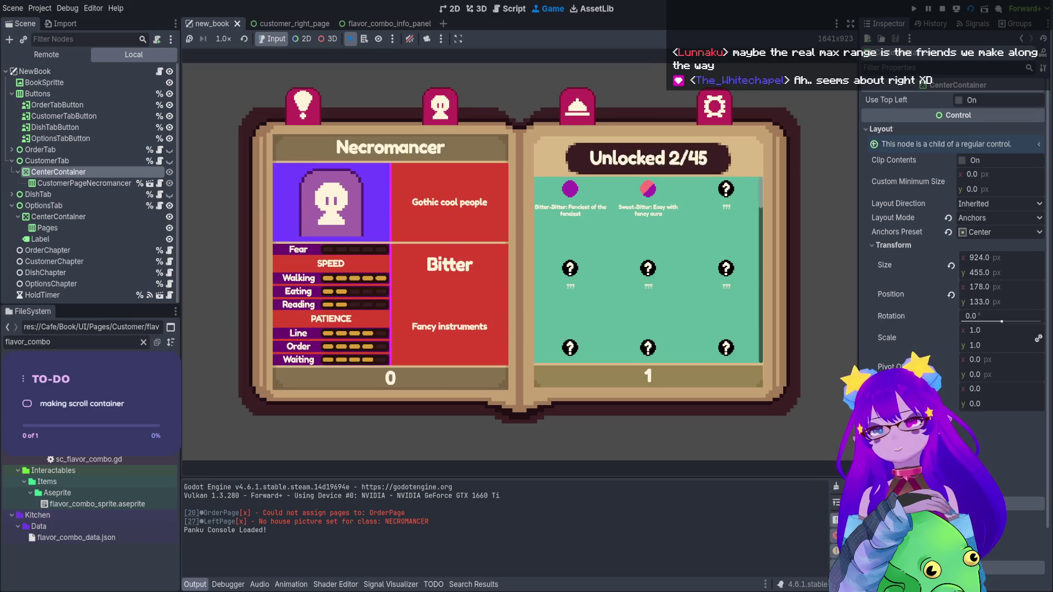
left_click(46, 55)
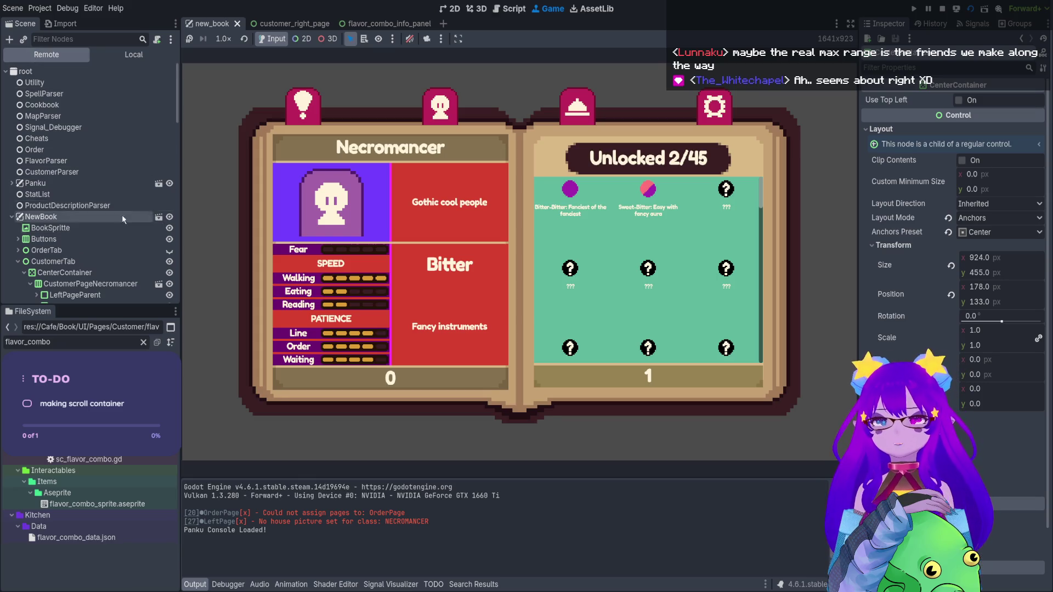
scroll(126, 227, "down", 3)
left_click(101, 297)
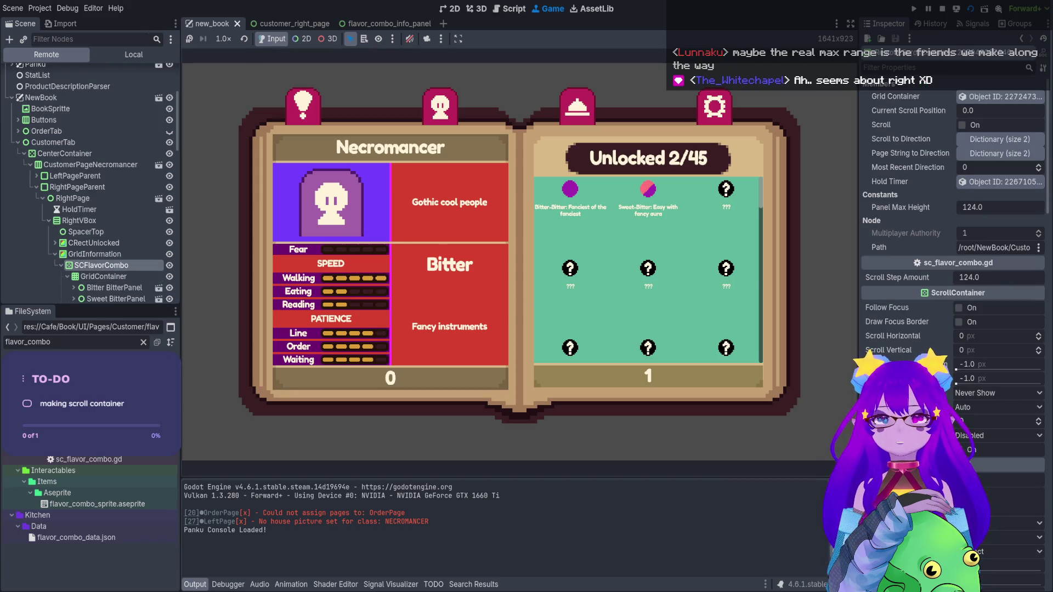
key("Down")
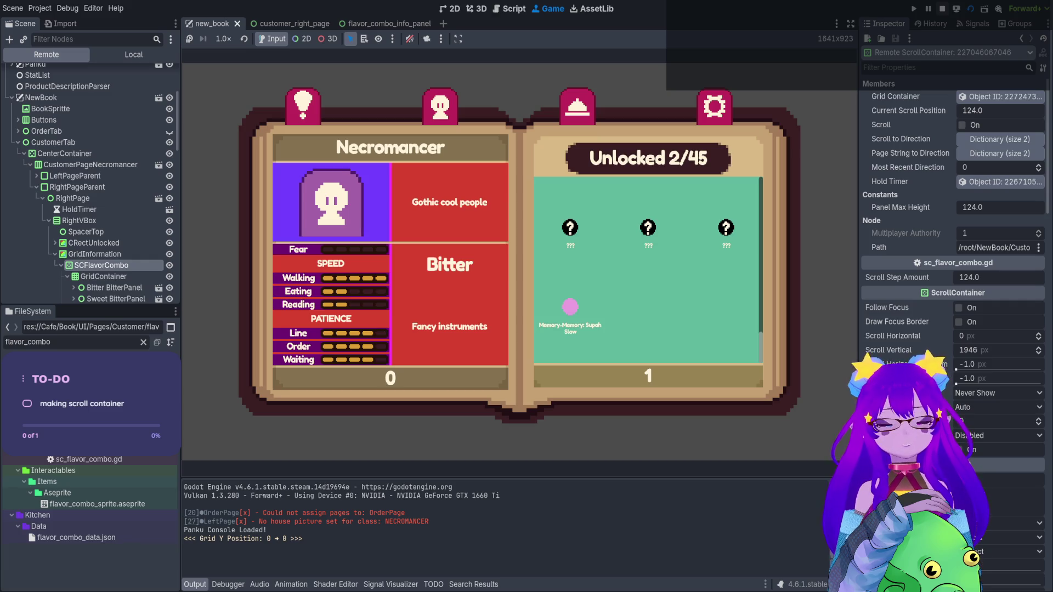
key("F8")
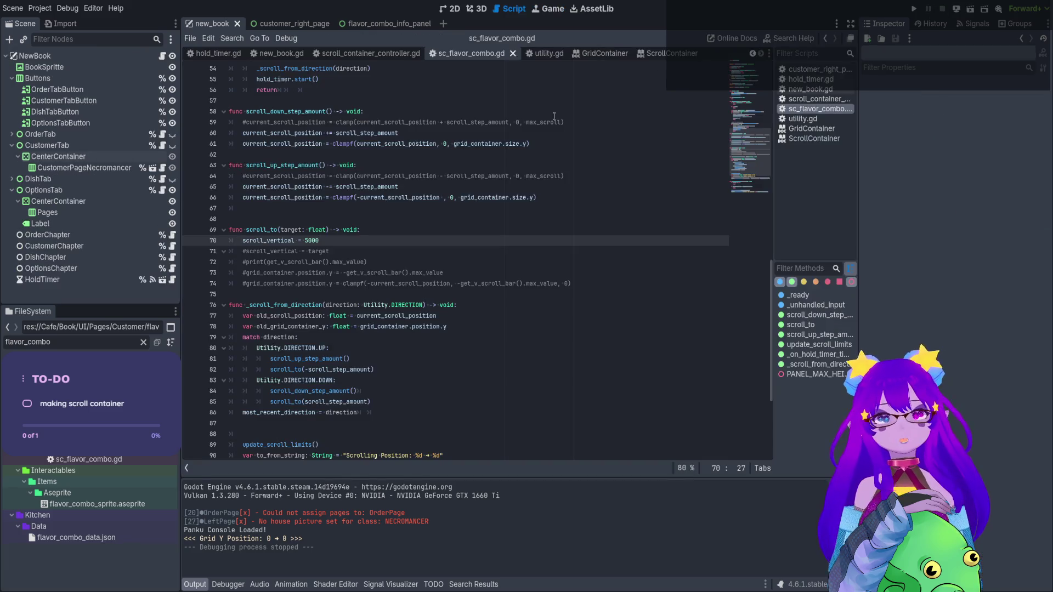
Highlight the ScrollContainer note on deferring scroll values in _ready, then return to sc_flavor_combo.gd
left_click(642, 54)
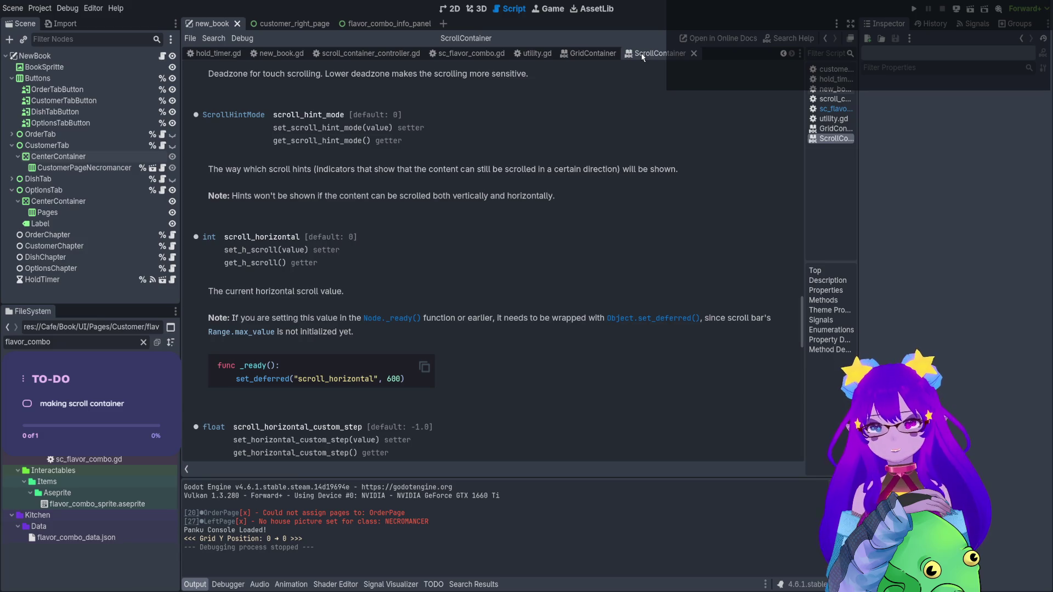
left_click_drag(272, 318, 355, 317)
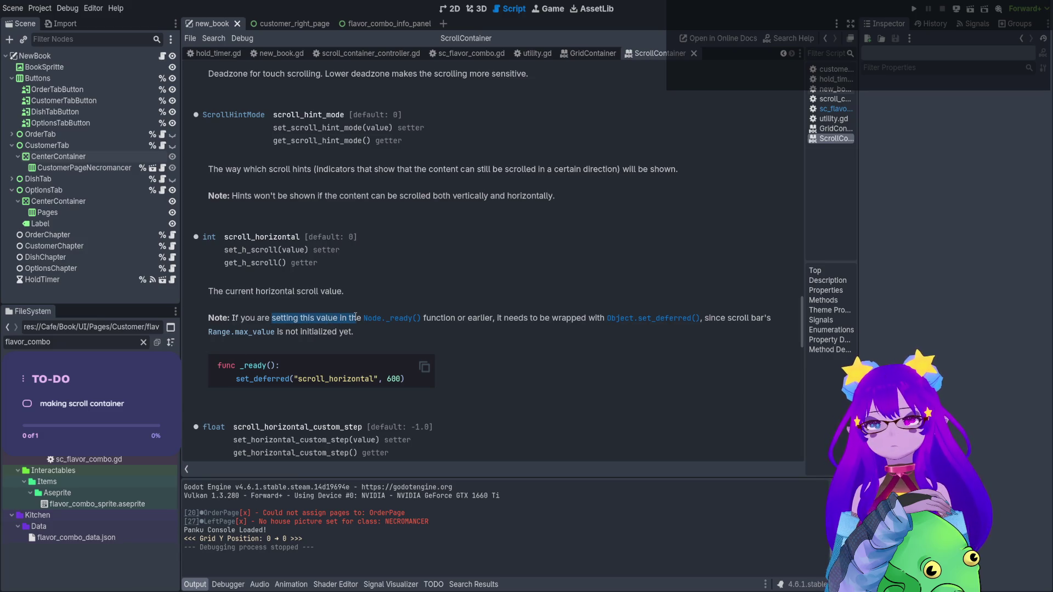
left_click(541, 318)
left_click_drag(571, 321, 583, 321)
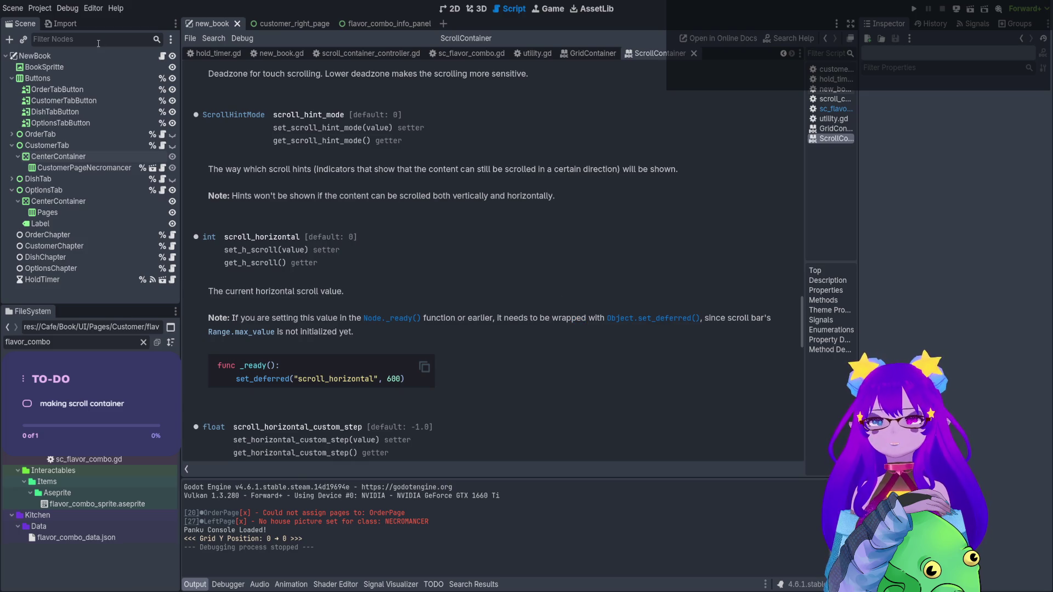
left_click(293, 25)
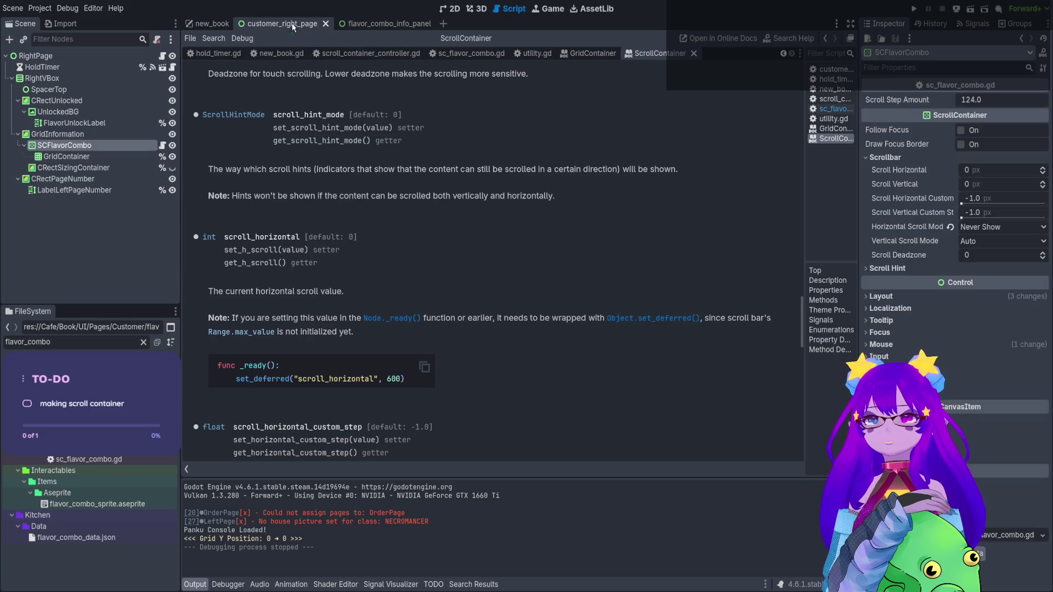
left_click(162, 145)
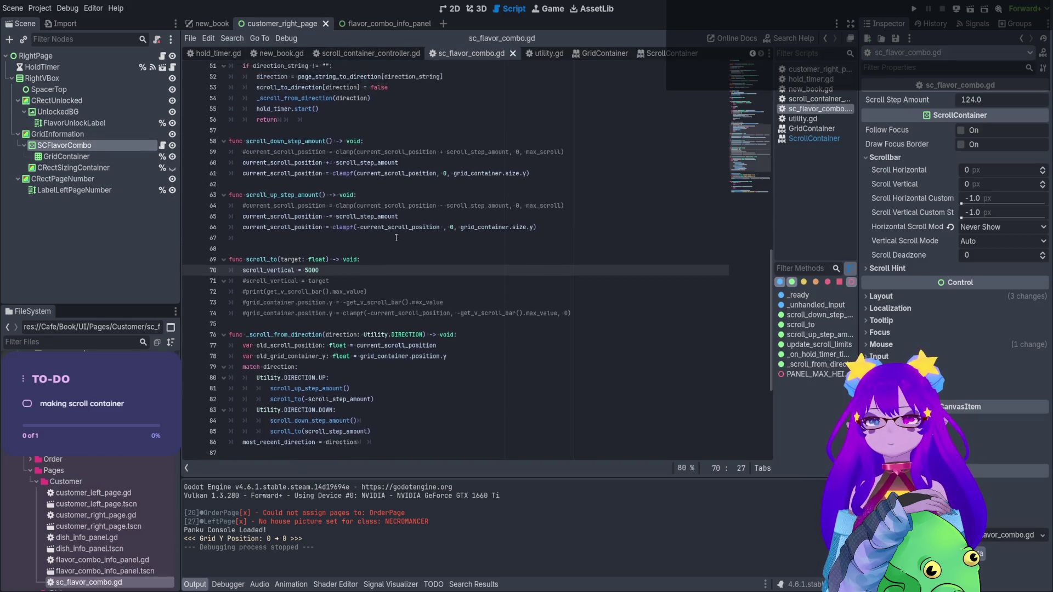
On line 28 of _ready, replace update_scroll_limits() with set_deferred(update_scroll_limits)
scroll(395, 237, "up", 10)
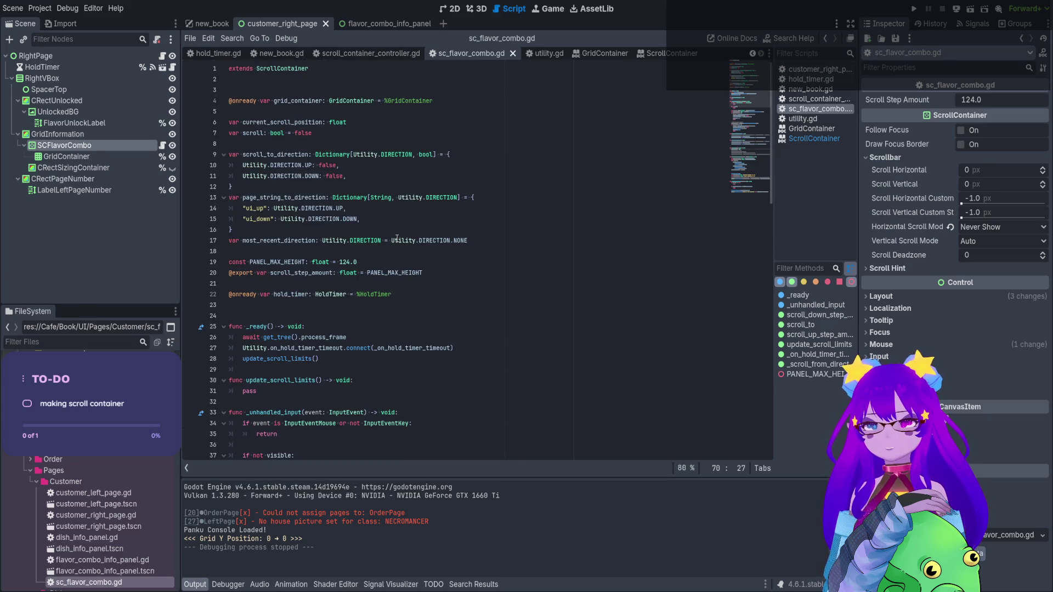
scroll(396, 239, "down", 1)
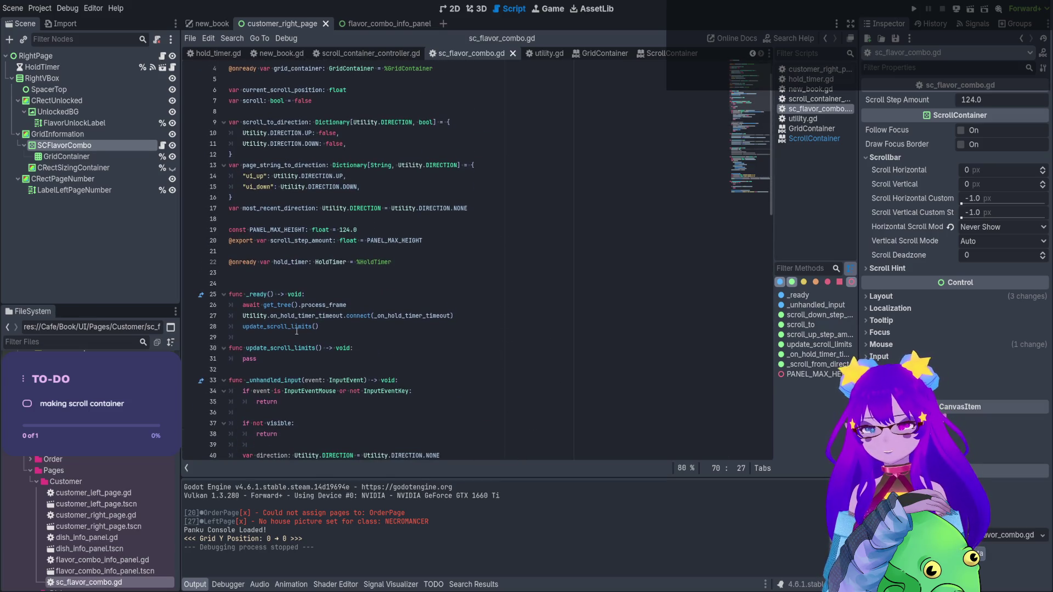
left_click(282, 338)
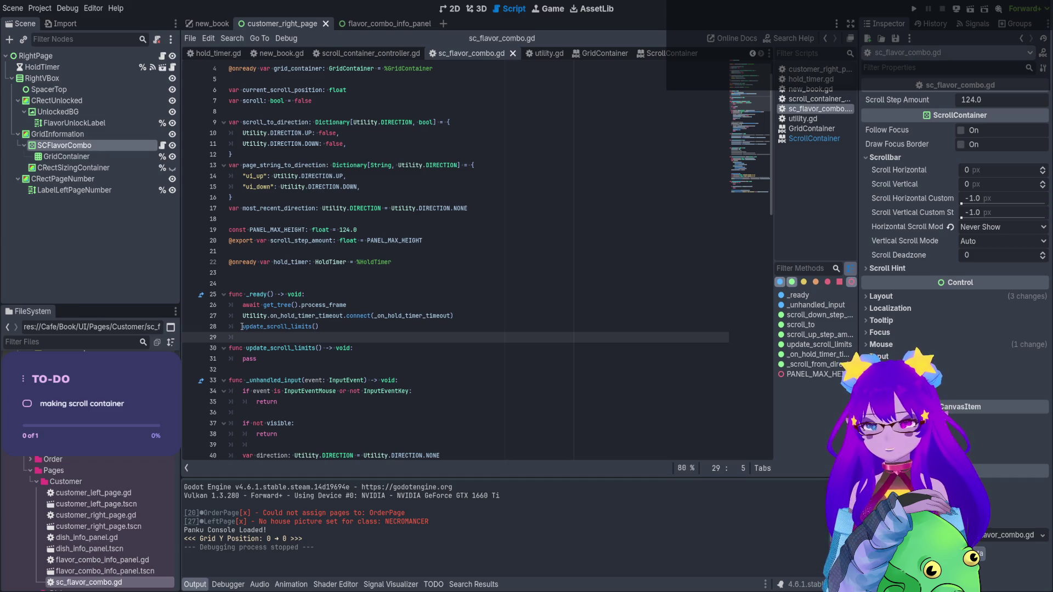
key("Up")
left_click_drag(323, 326, 243, 327)
key("BackSpace")
type("e")
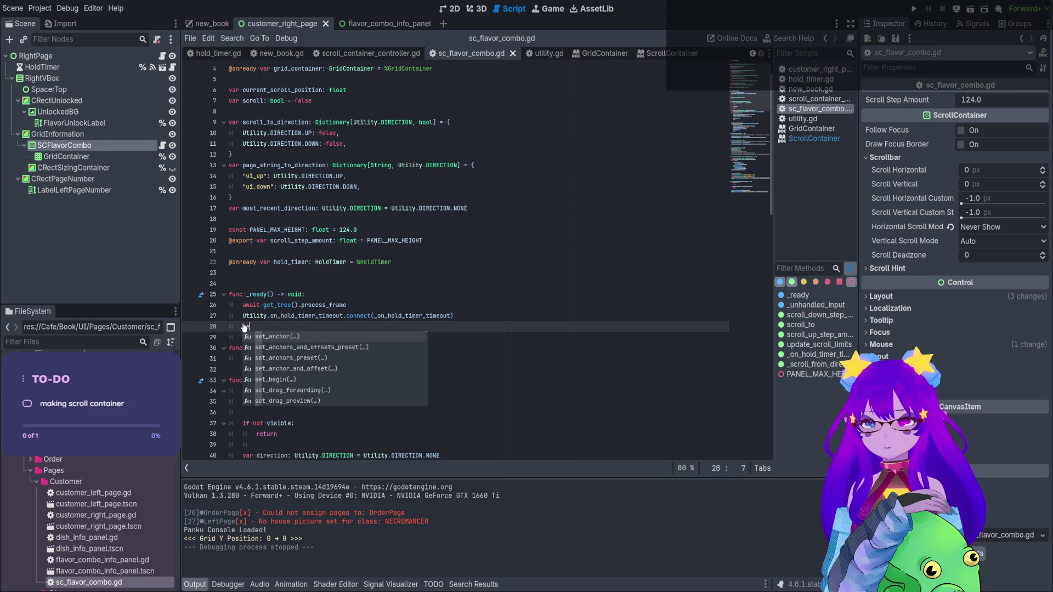
type("t_deff")
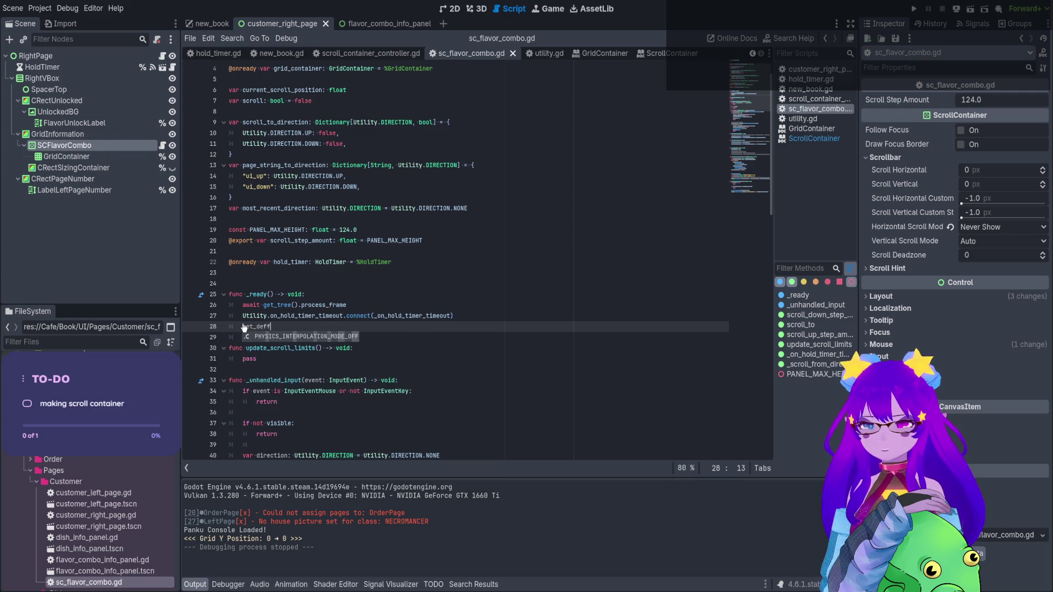
key("BackSpace")
key("BackSpace")
key("Return")
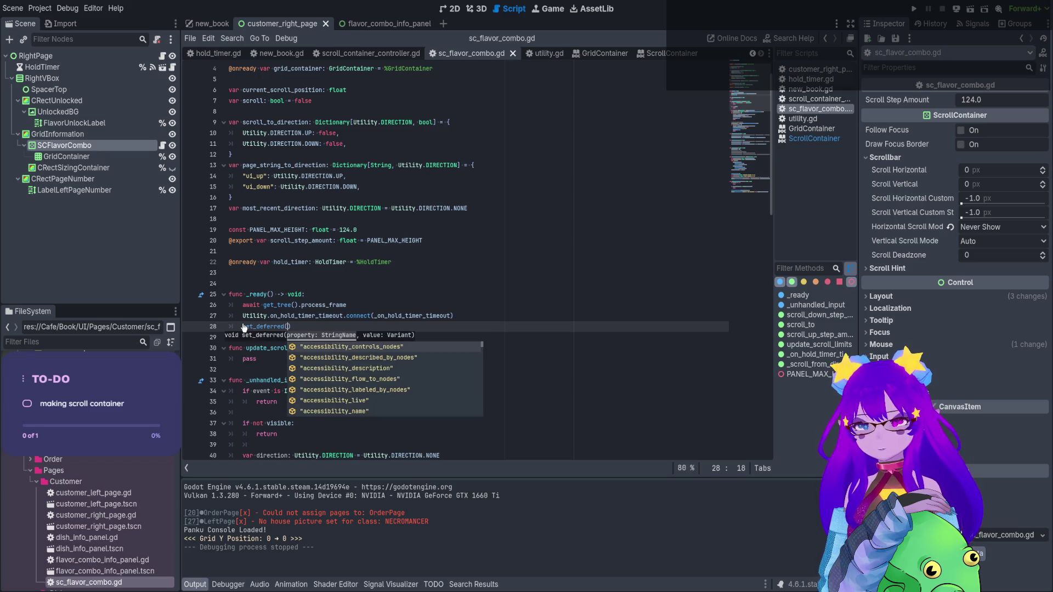
type("update_scroll_limits")
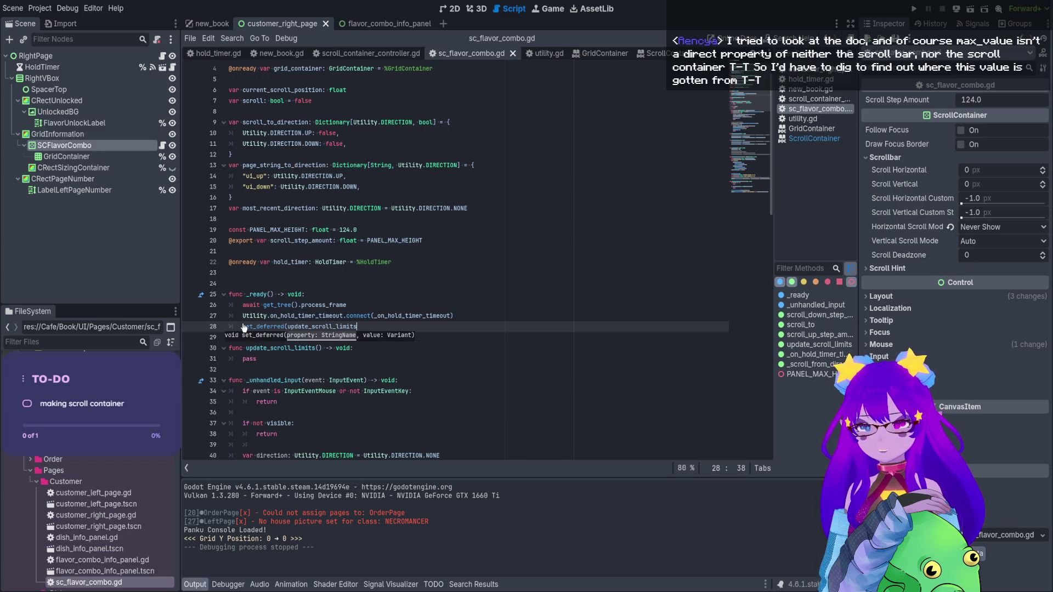
type(")")
Quote the argument as "update_scroll_limits" and bring up the ScrollContainer documentation
scroll(261, 310, "down", 2)
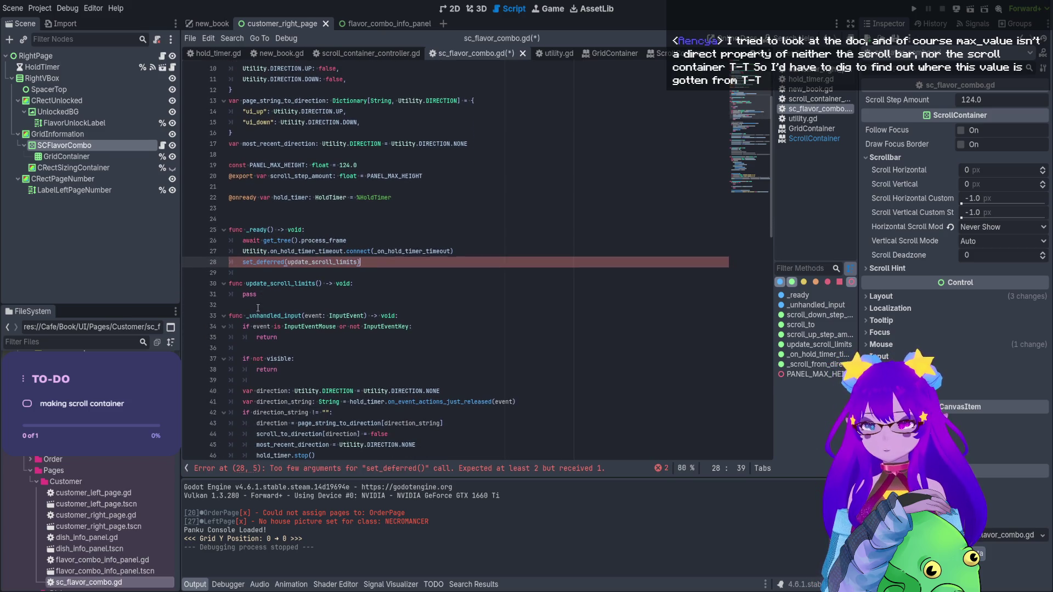
left_click(307, 262)
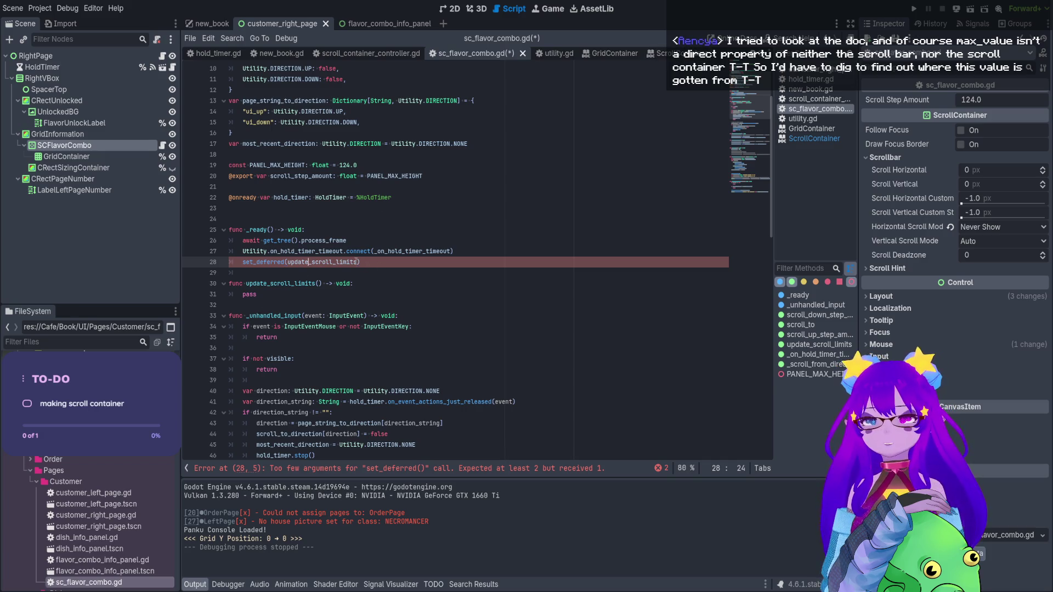
double_click(347, 261)
key("BackSpace")
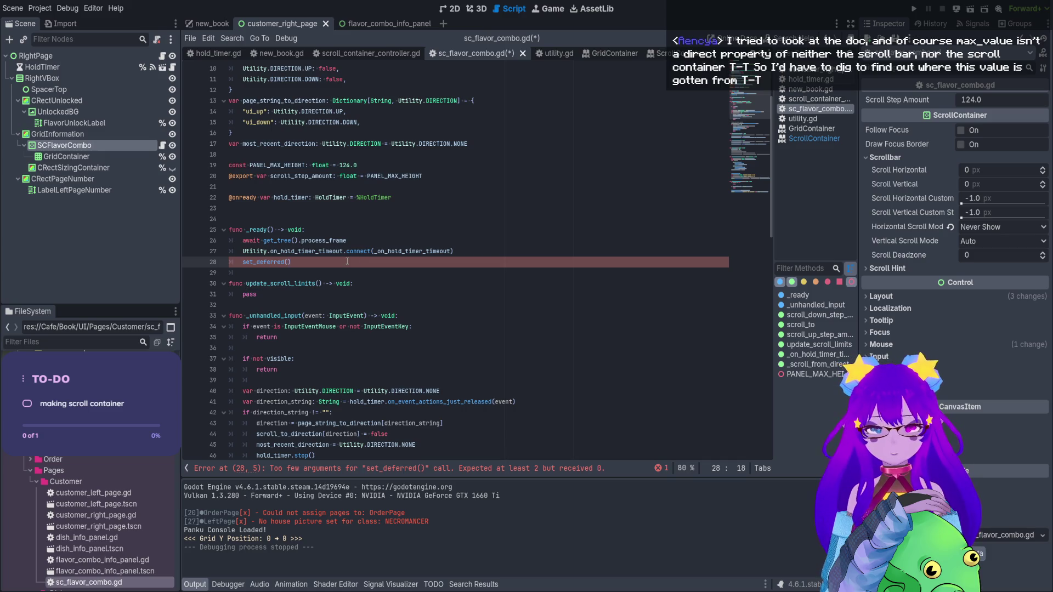
type("\"update_scroll_limits")
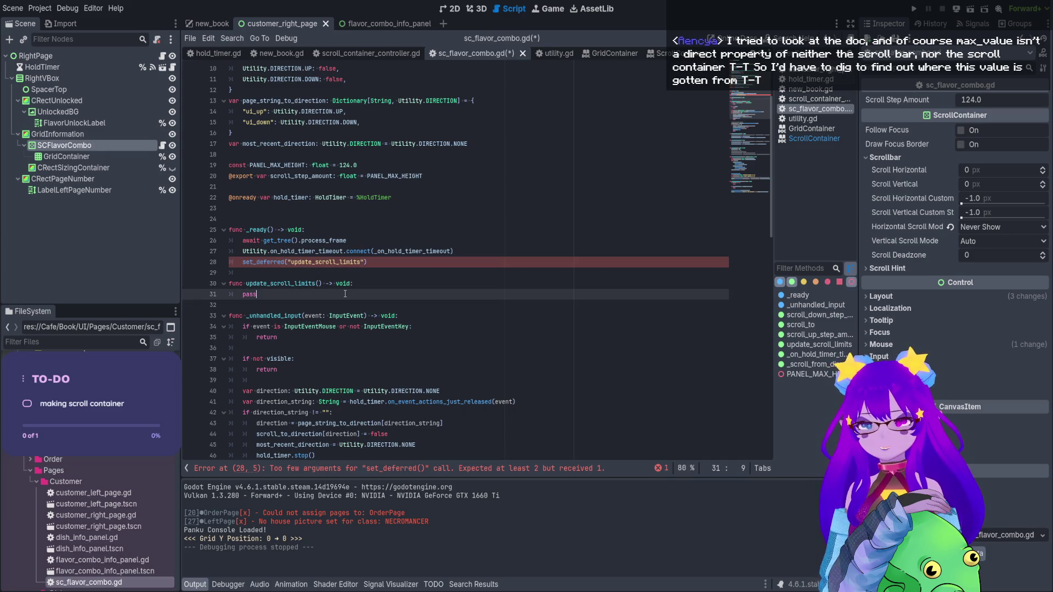
left_click(655, 53)
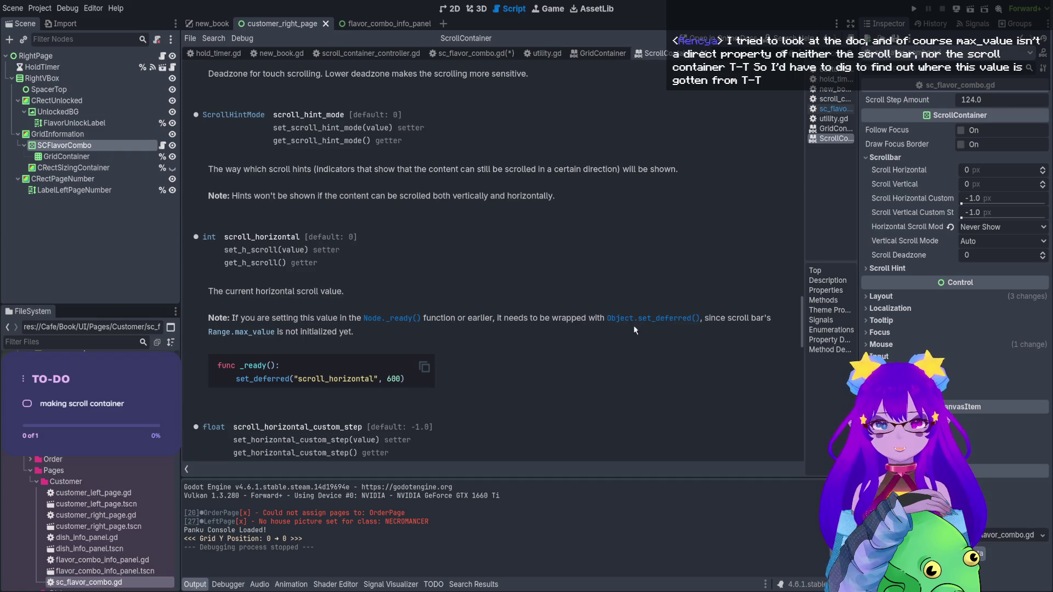
Look up set_deferred in the Object docs and open customer_right_page.gd
left_click(650, 320)
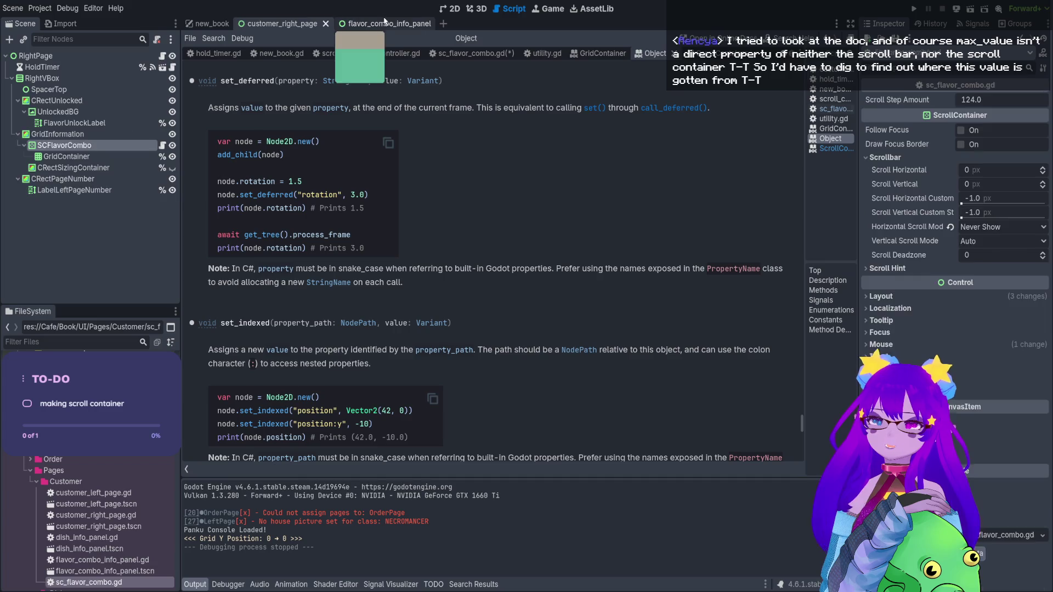
left_click(384, 23)
left_click(278, 24)
left_click(162, 56)
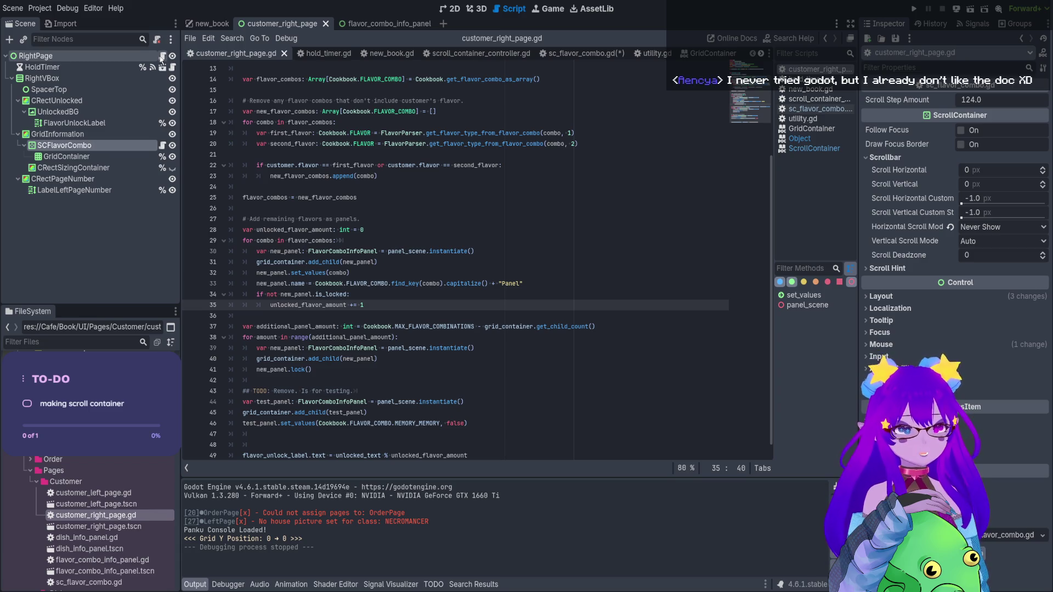
Browse the GridContainer class reference, then return to sc_flavor_combo.gd
left_click(707, 53)
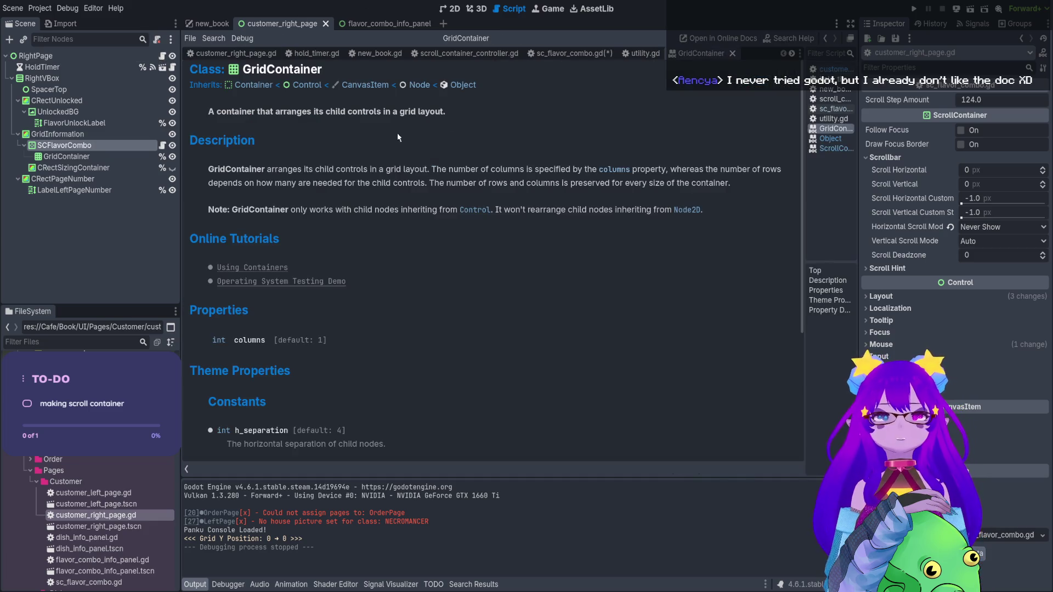
scroll(804, 219, "down", 1)
mouse_move(804, 215)
left_mouse_down()
mouse_move(814, 311)
mouse_move(807, 154)
left_mouse_up()
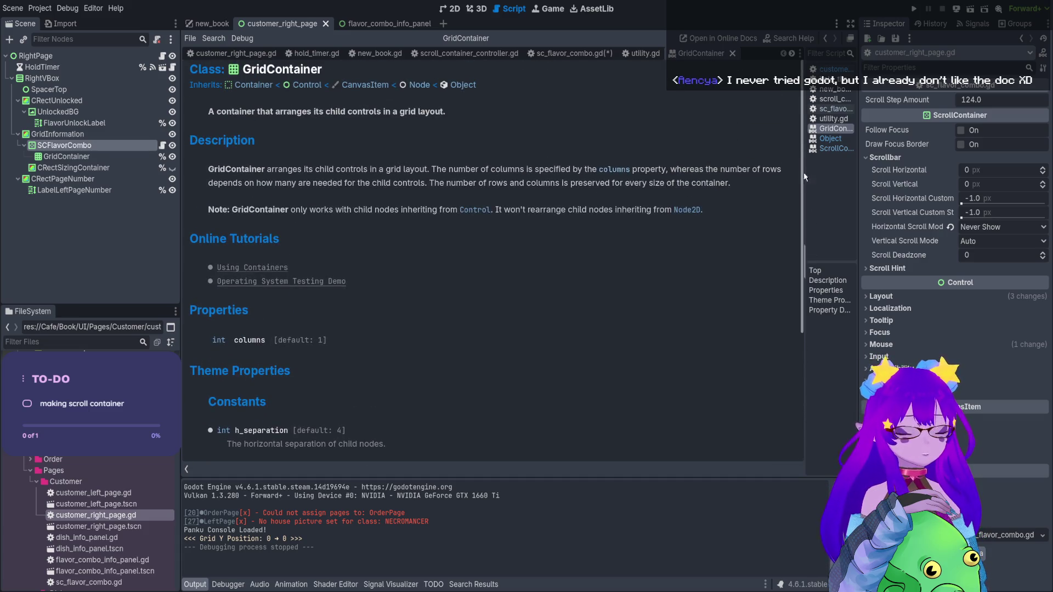
scroll(786, 162, "down", 4)
scroll(793, 124, "up", 4)
scroll(793, 122, "down", 5)
scroll(807, 311, "up", 4)
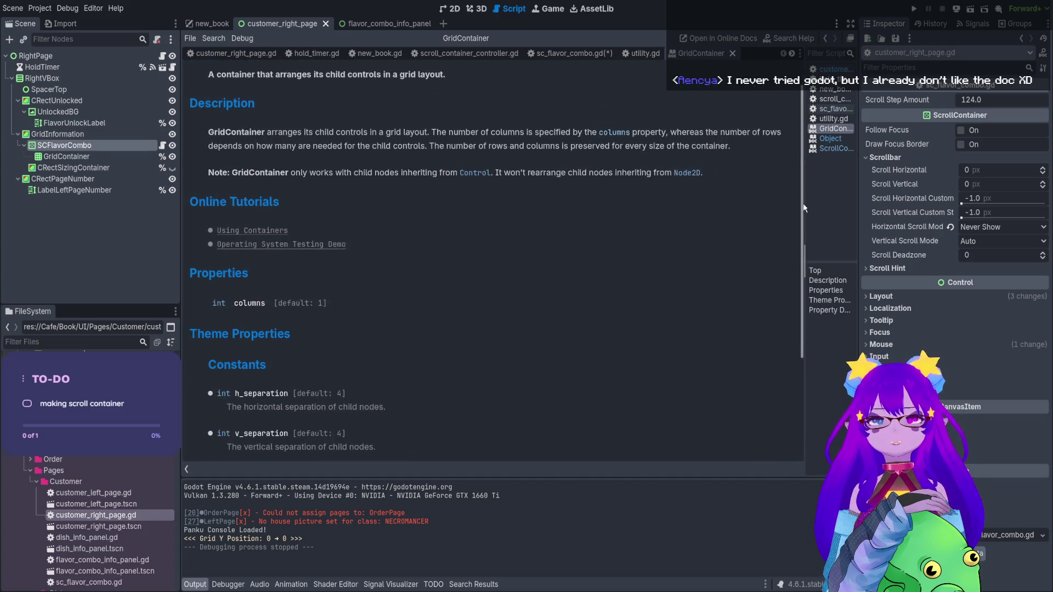
left_click(567, 58)
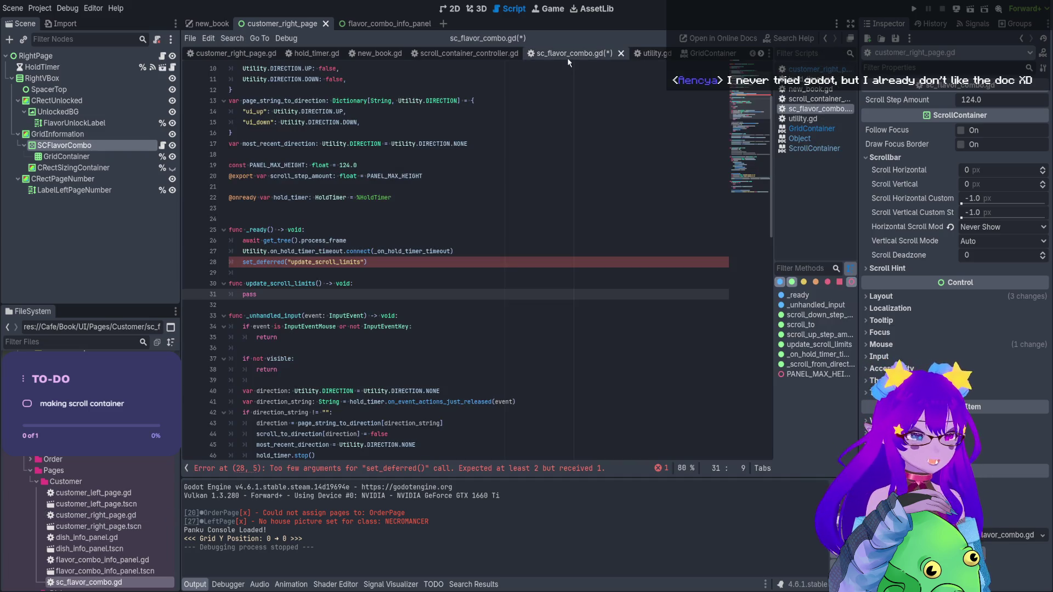
Copy the scroll_vertical name from the scroll_to function
left_click(365, 262)
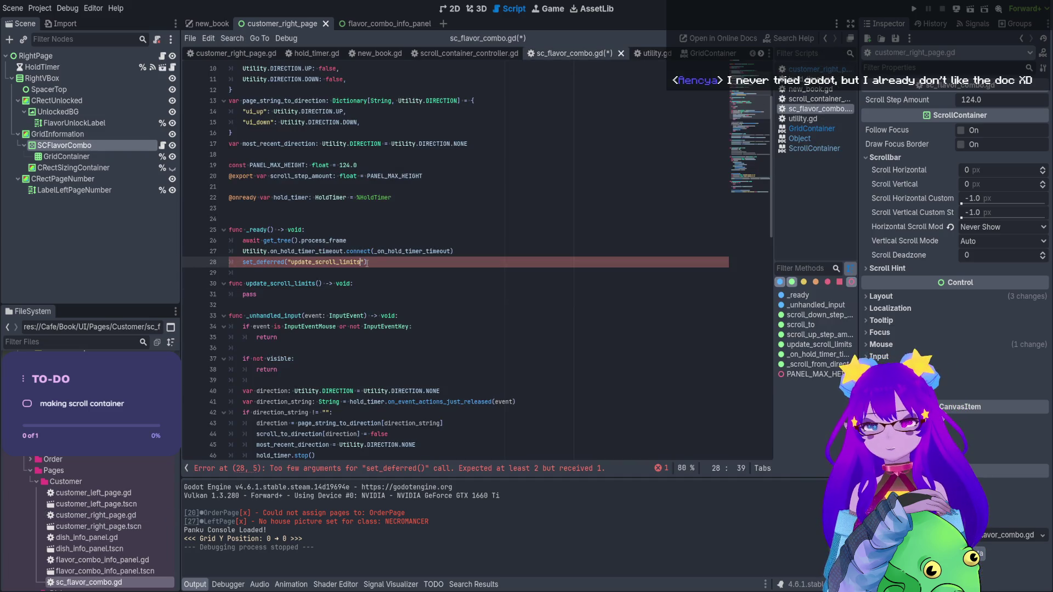
scroll(364, 262, "down", 1)
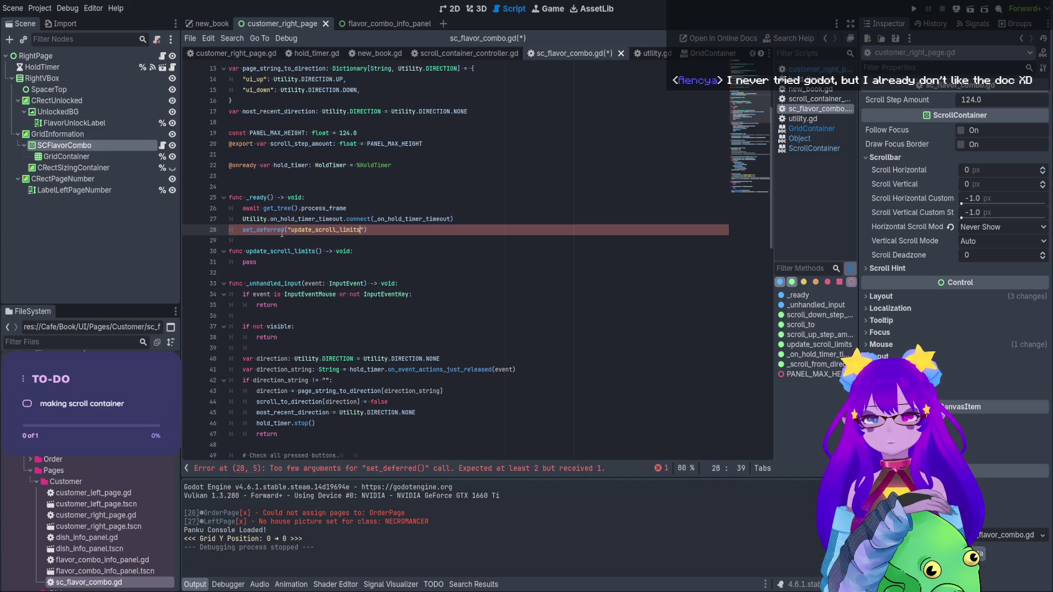
scroll(290, 235, "down", 8)
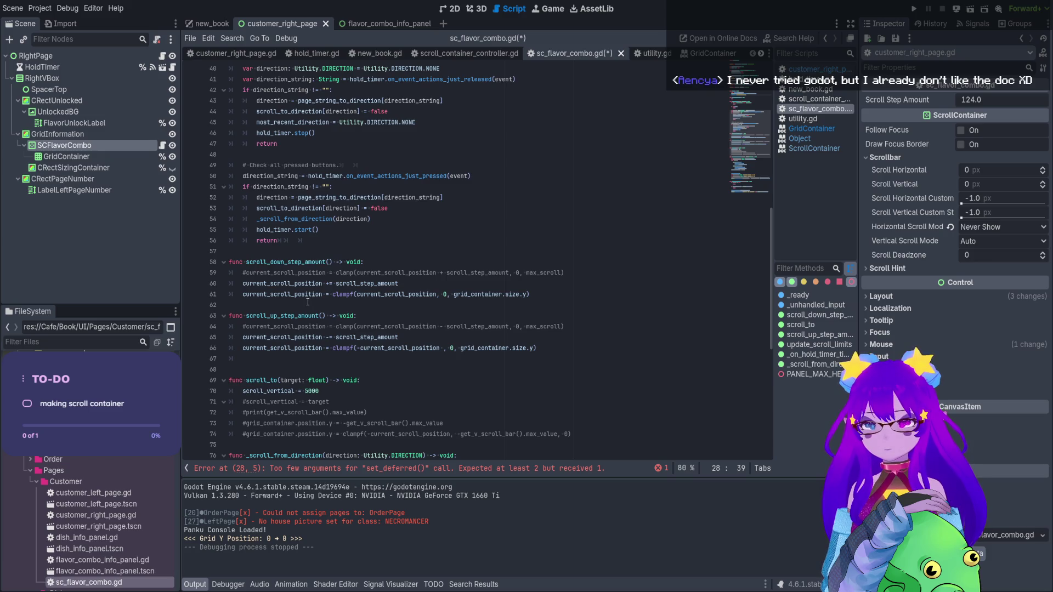
scroll(307, 301, "down", 9)
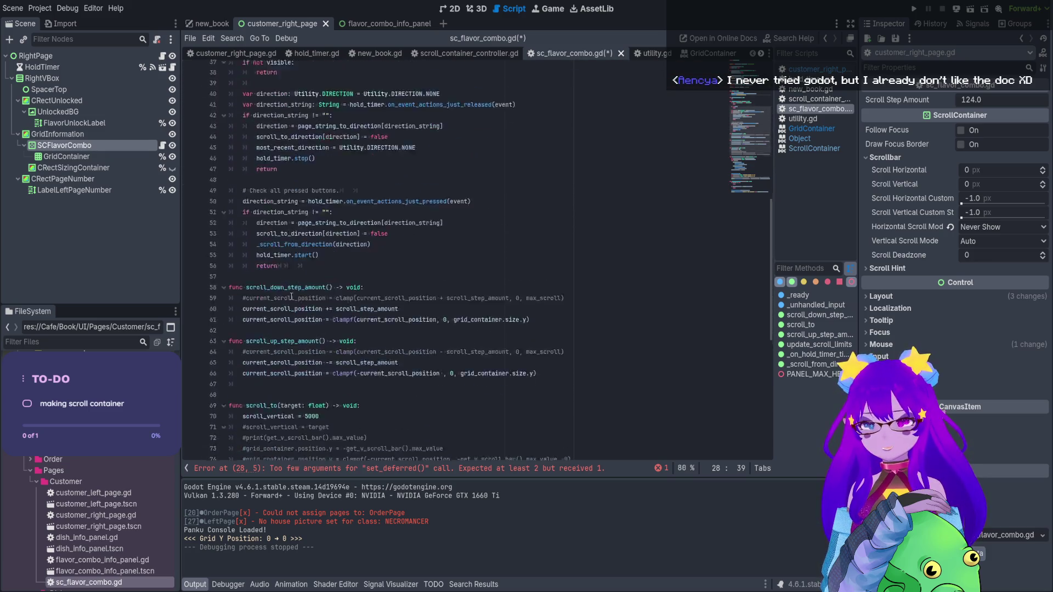
scroll(286, 296, "up", 4)
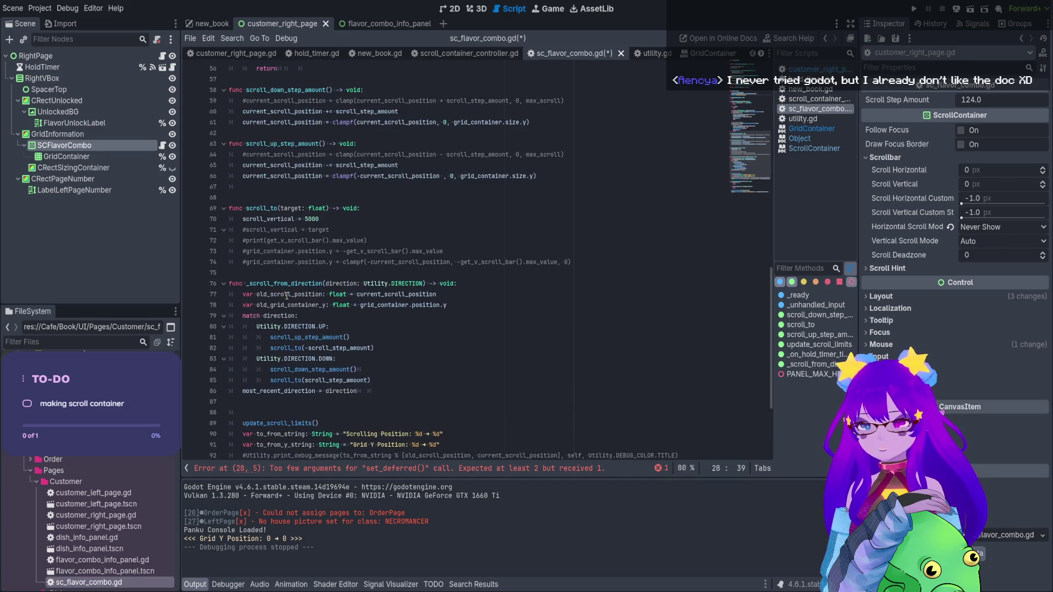
double_click(270, 218)
key("ctrl+c")
Replace line 28's argument so it reads set_deferred(scroll_vertical, 5000)
scroll(322, 215, "up", 10)
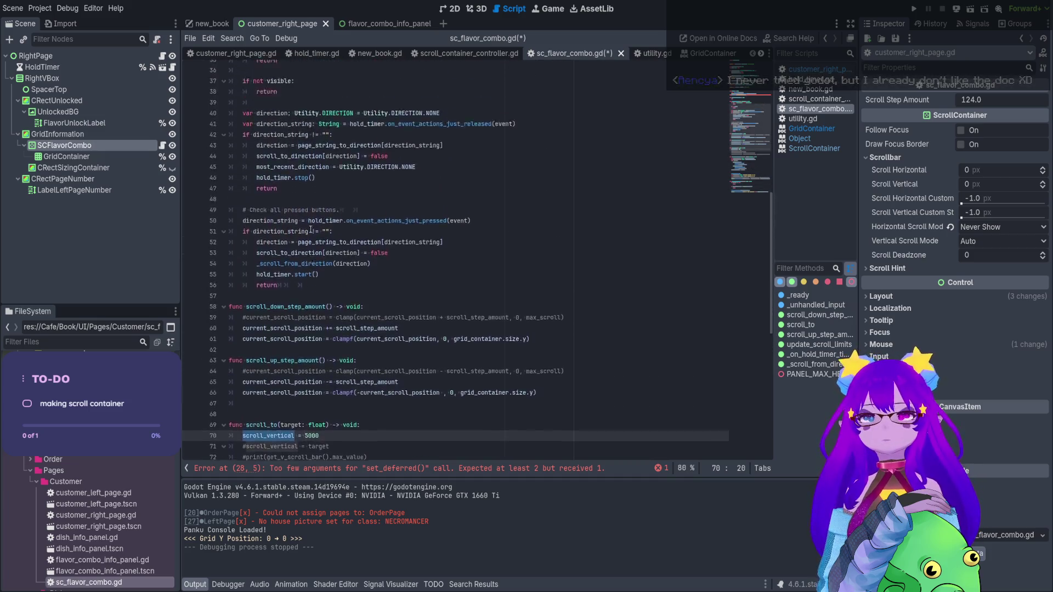
scroll(322, 215, "up", 2)
left_click(284, 154)
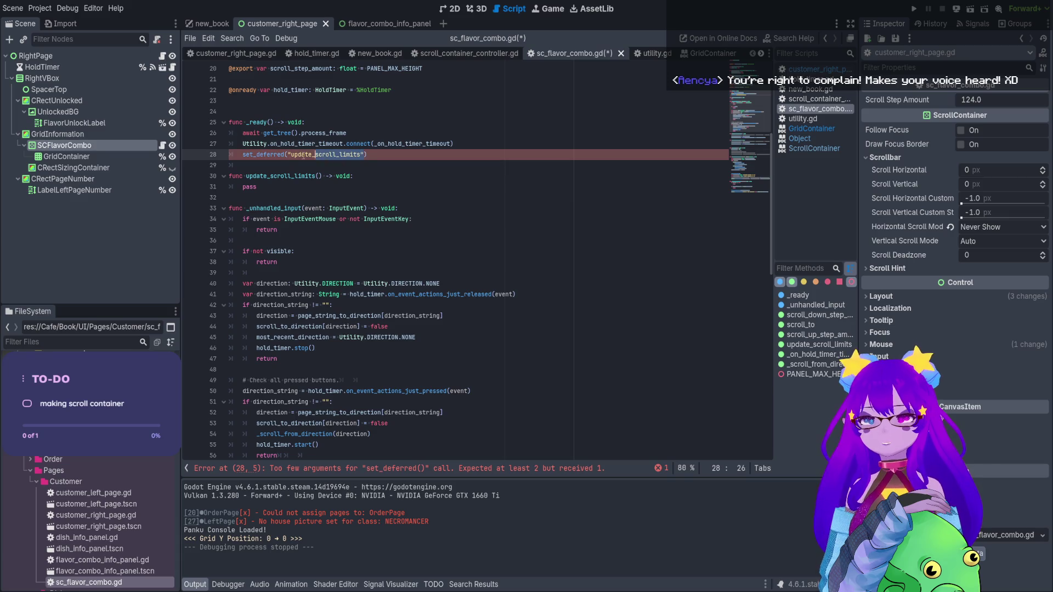
left_click_drag(287, 155, 365, 154)
key("ctrl+v")
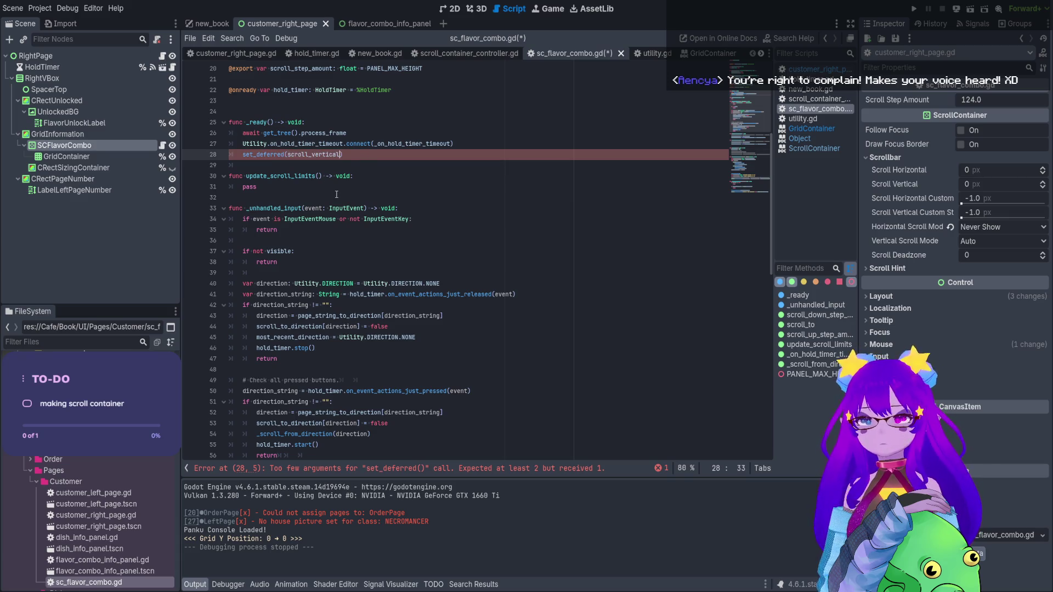
type(", 5000")
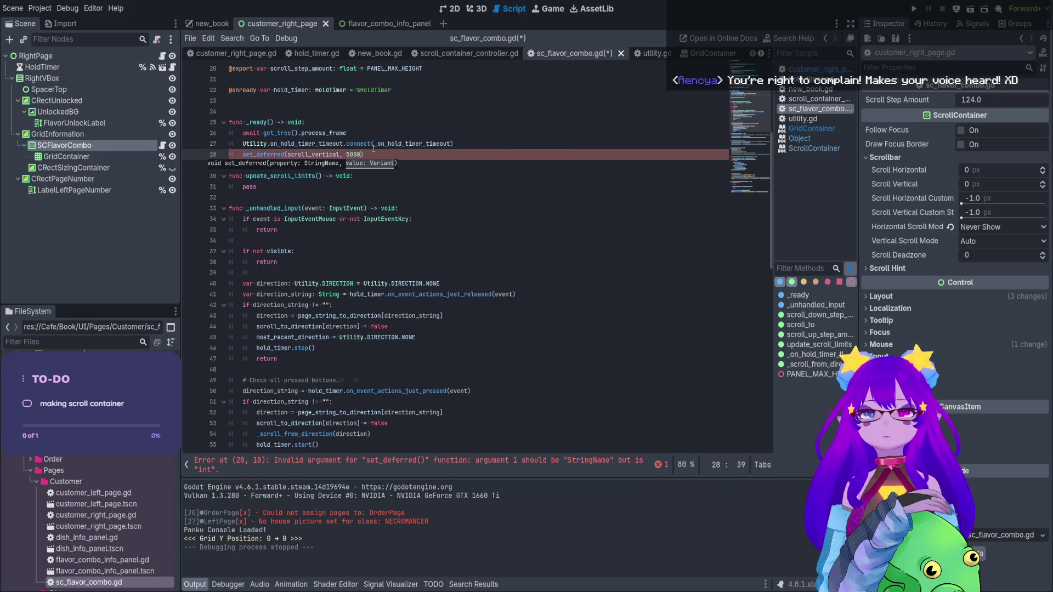
left_click(375, 143)
double_click(303, 176)
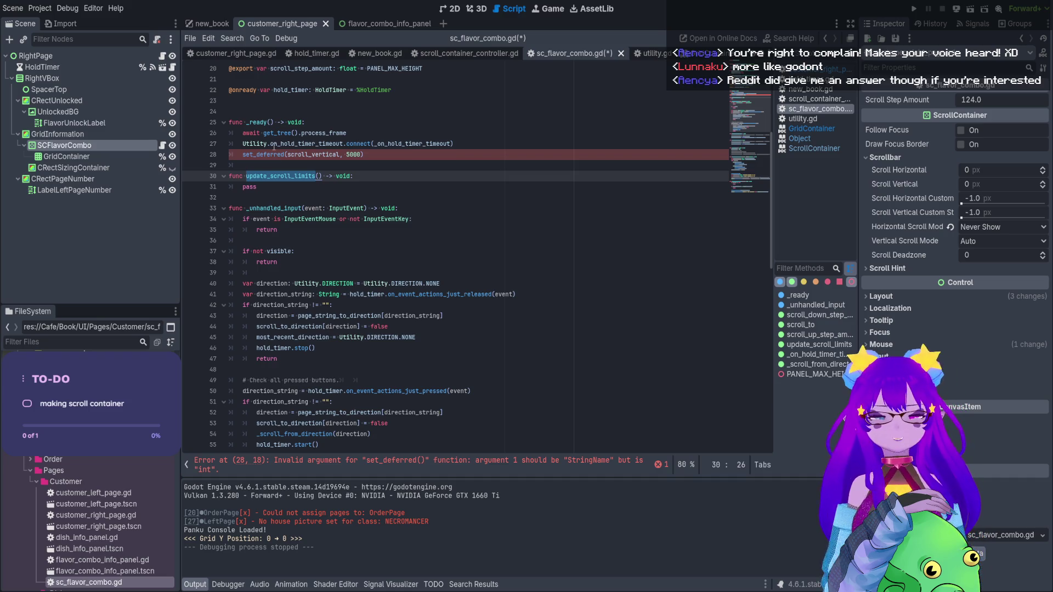
double_click(268, 155)
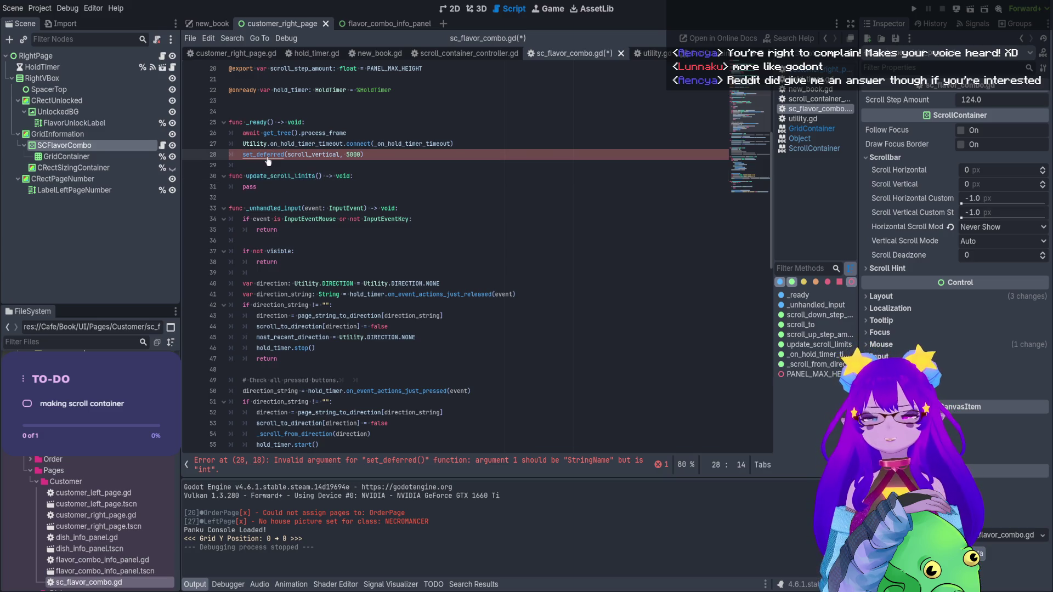
Read the set_deferred and call_deferred docs and the GridContainer help, then return to sc_flavor_combo.gd
left_click(268, 155, "ctrl")
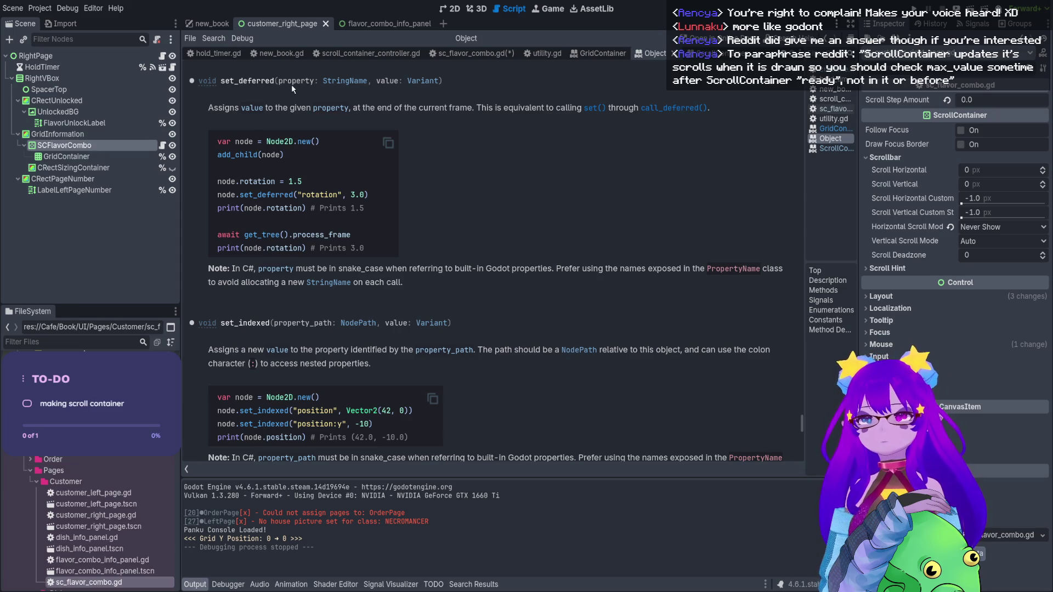
left_click_drag(288, 83, 314, 82)
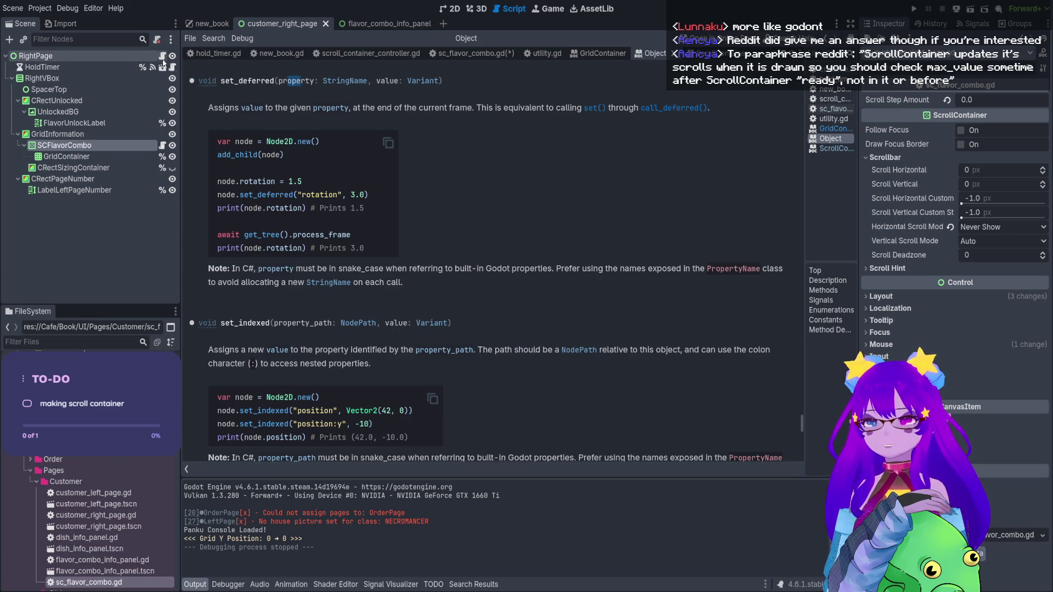
left_click(671, 110)
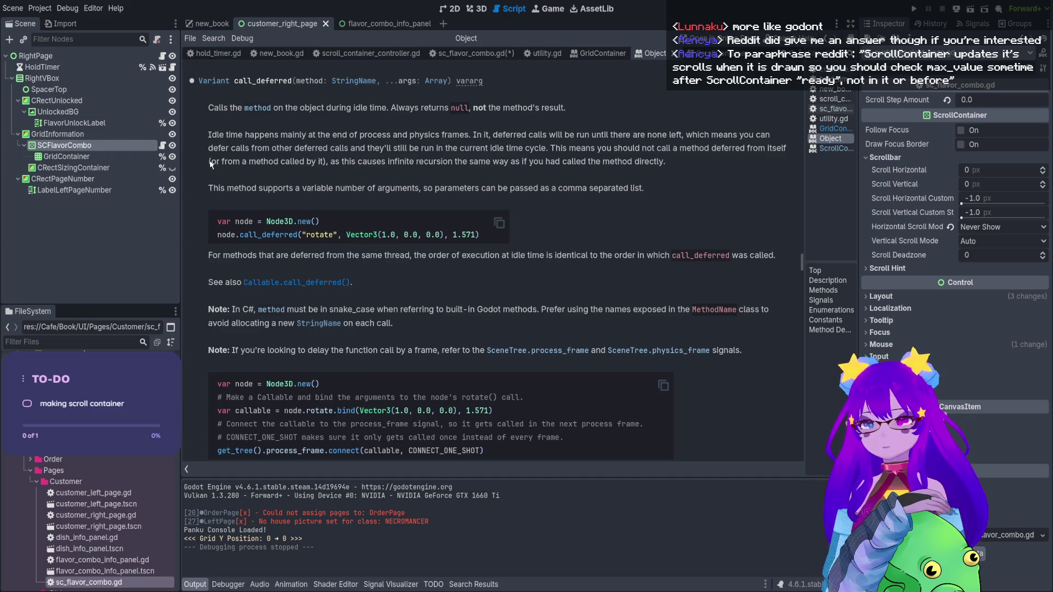
left_click(162, 56)
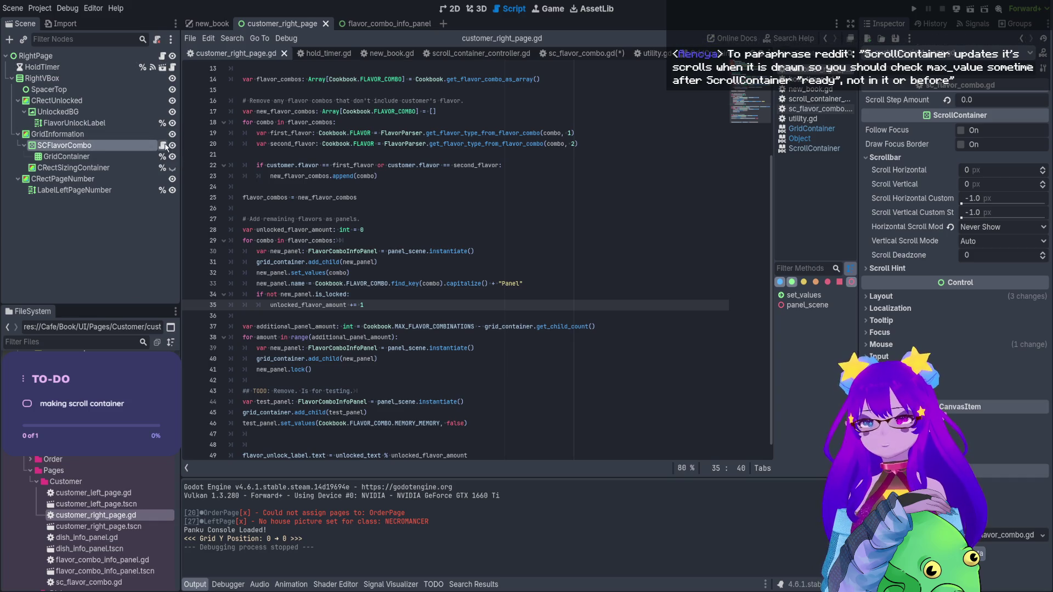
left_click(162, 145)
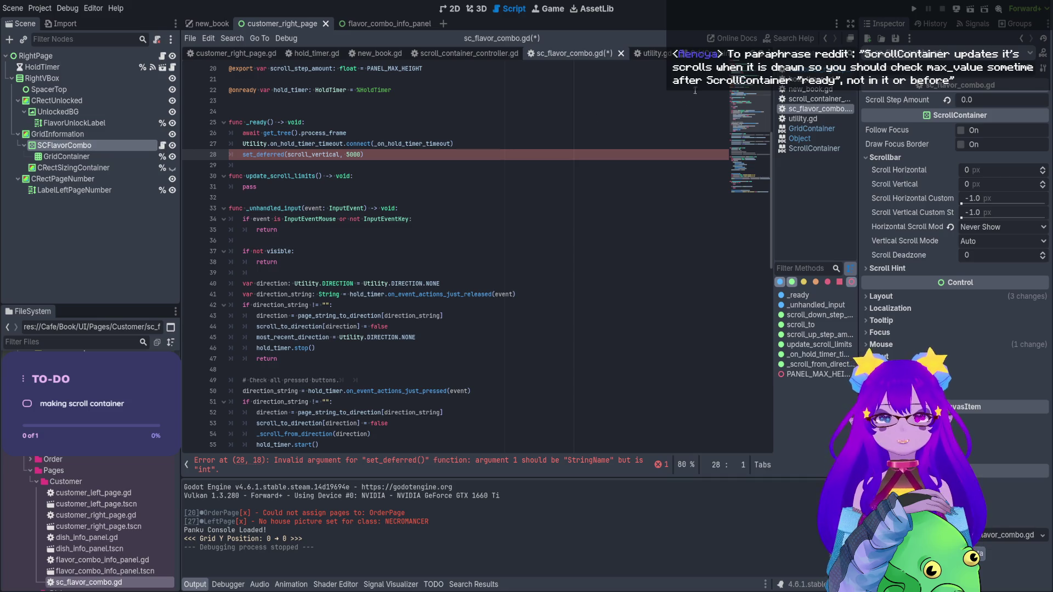
left_click(811, 128)
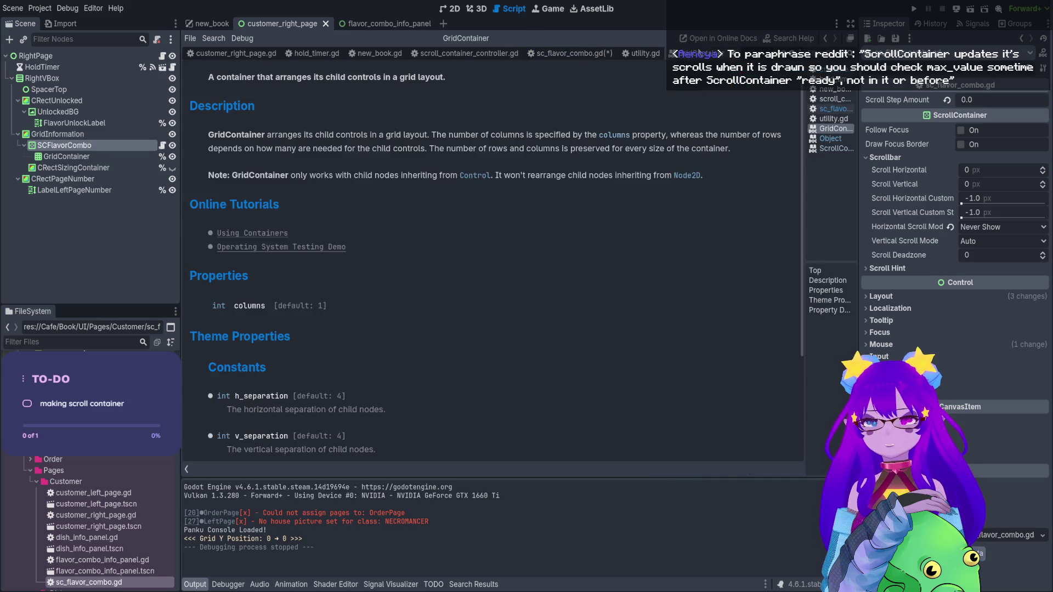
left_click(651, 52)
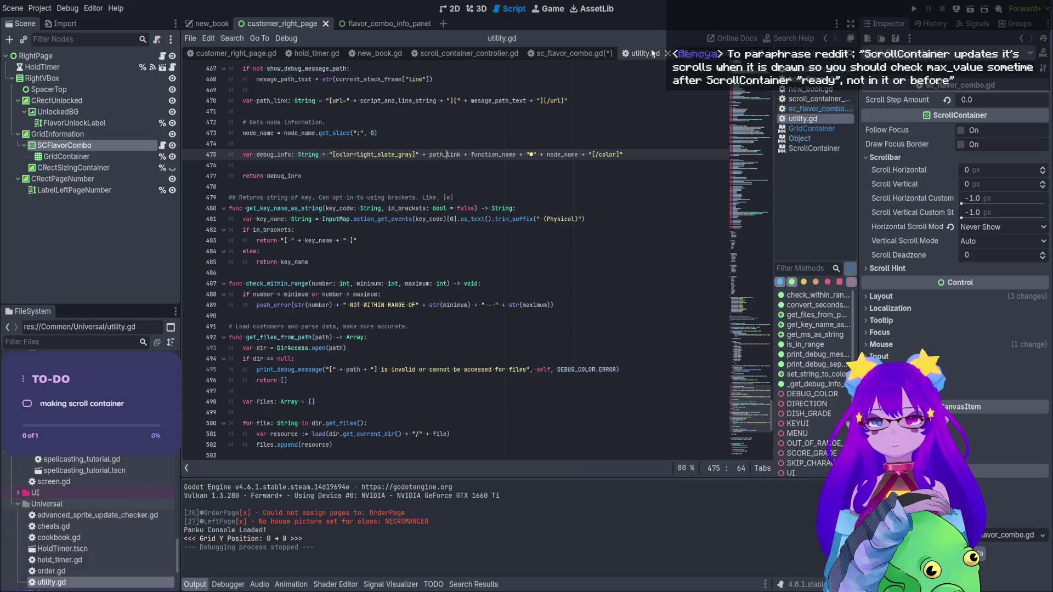
left_click(699, 53)
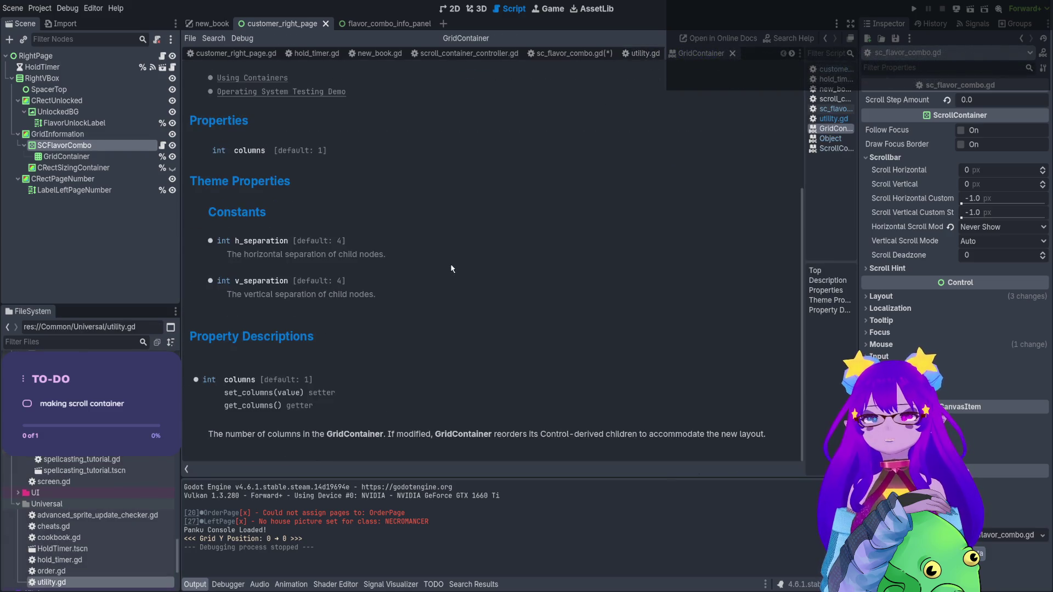
left_click(585, 53)
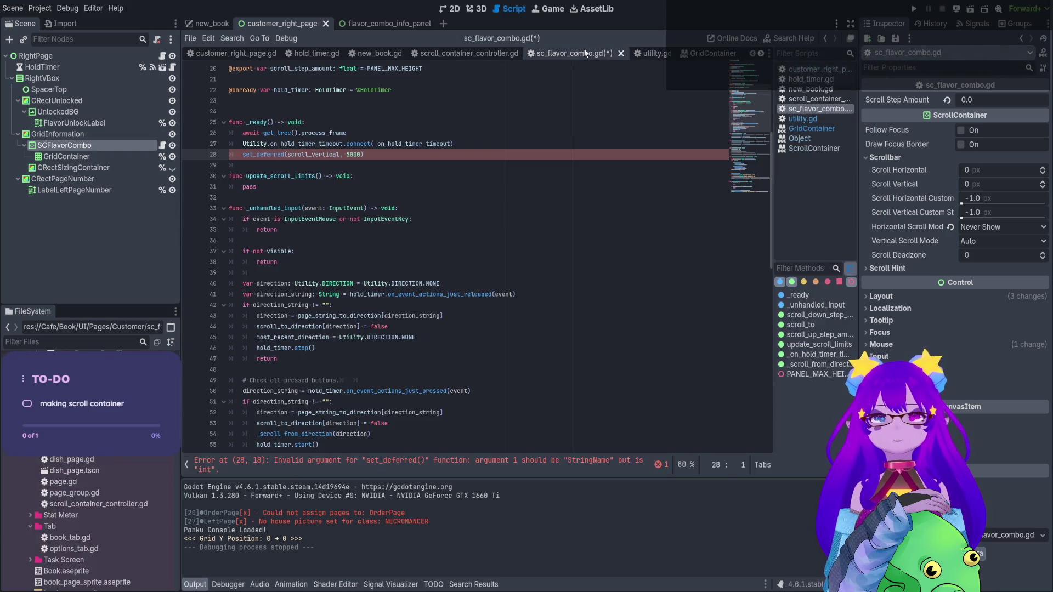
Copy the docs example set_deferred("scroll_vertical", 600) and go back to the script
left_click(329, 155, "ctrl")
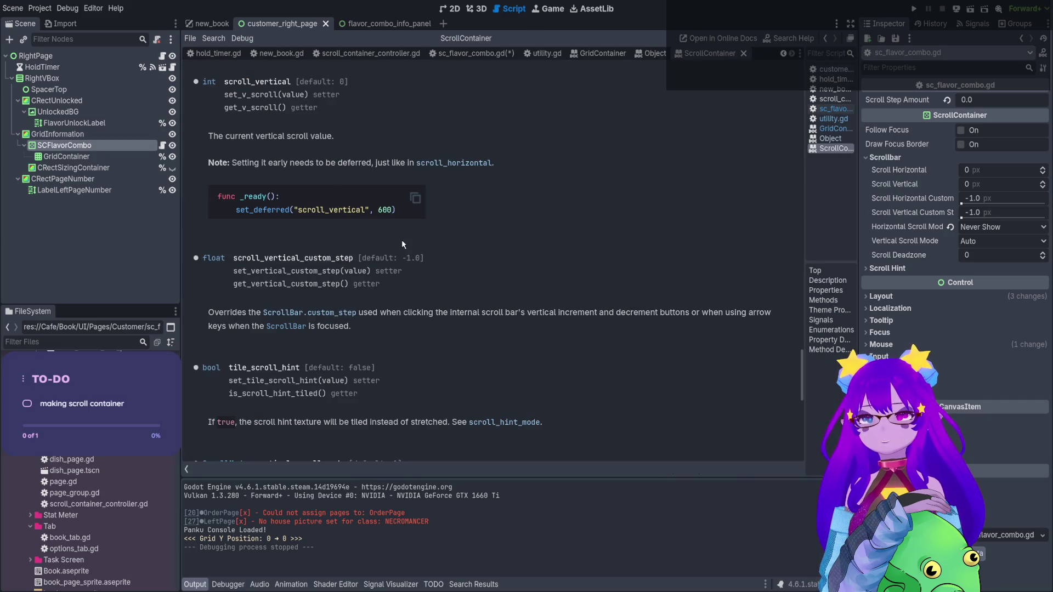
scroll(402, 241, "up", 4)
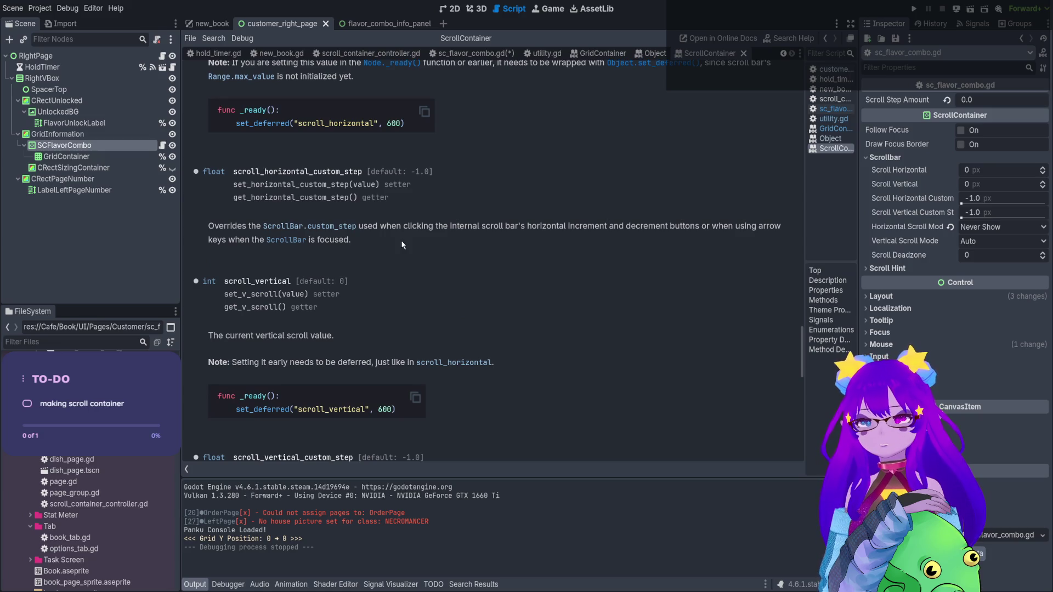
scroll(400, 242, "down", 1)
left_click_drag(284, 317, 392, 318)
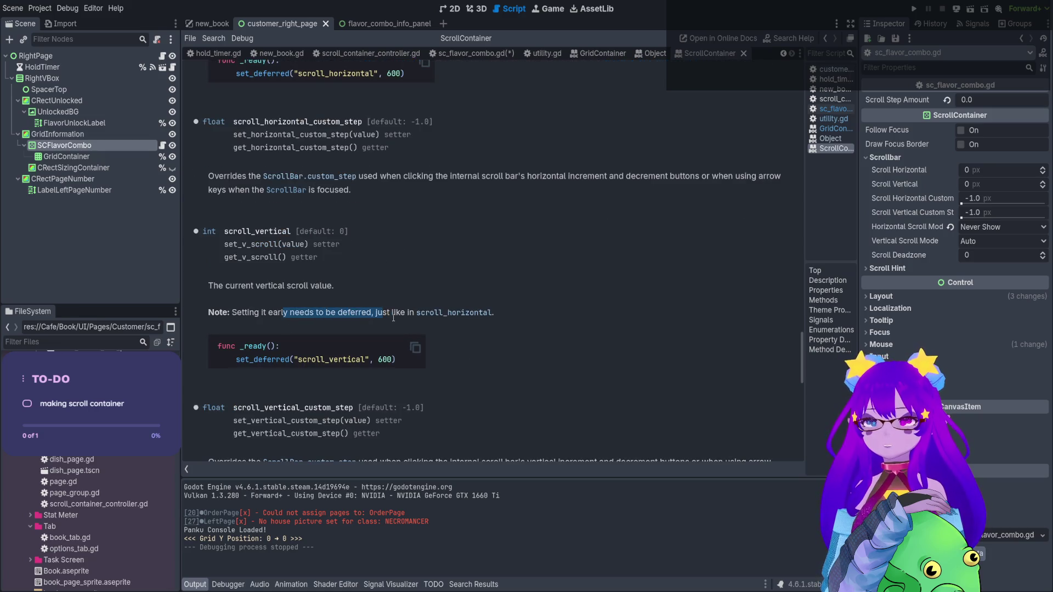
left_click(409, 314)
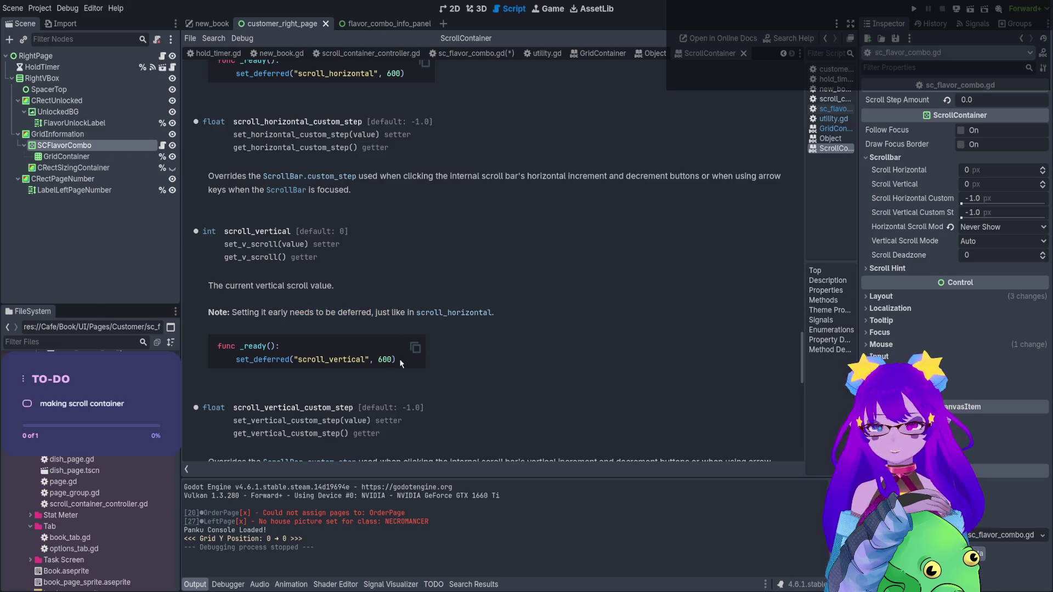
left_click_drag(399, 359, 235, 360)
key("ctrl+c")
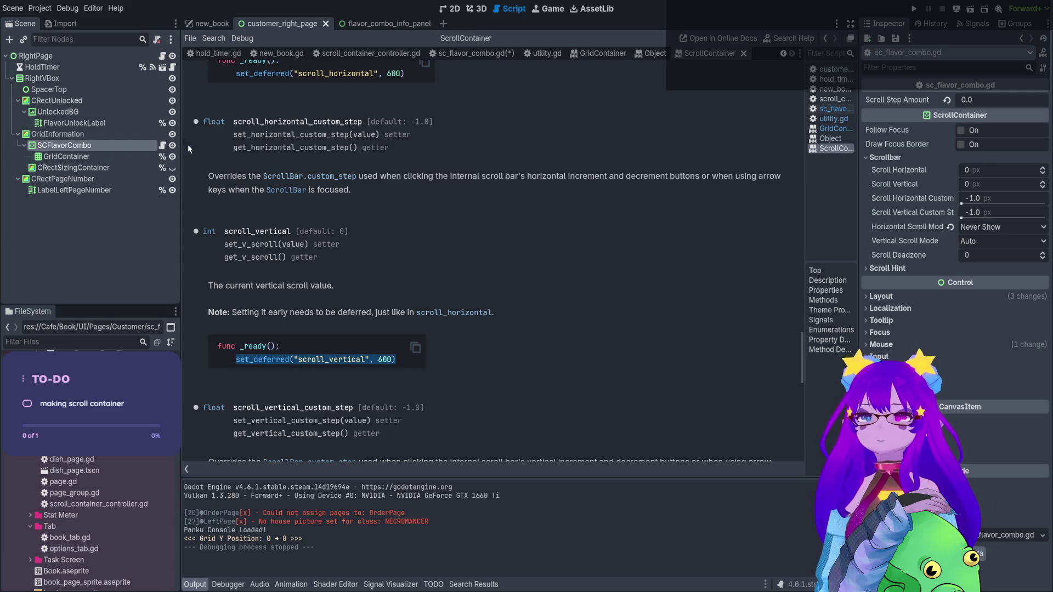
left_click(162, 145)
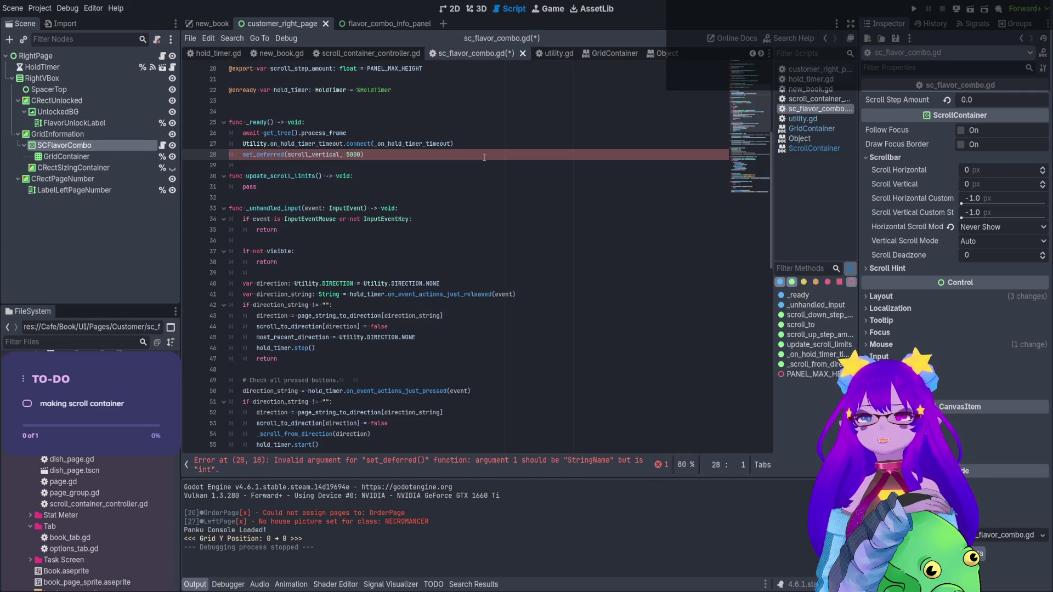
Replace the broken line 28 with the pasted set_deferred("scroll_vertical", 5000) call
key("Return")
key("ctrl+v")
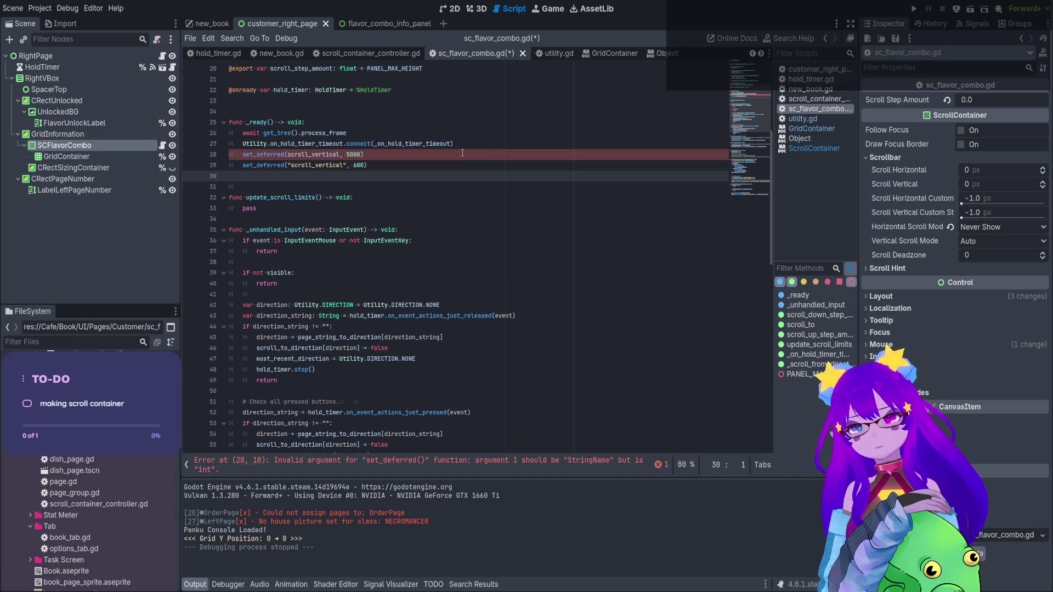
left_click(462, 153)
key("shift+Home")
key("BackSpace")
key("BackSpace")
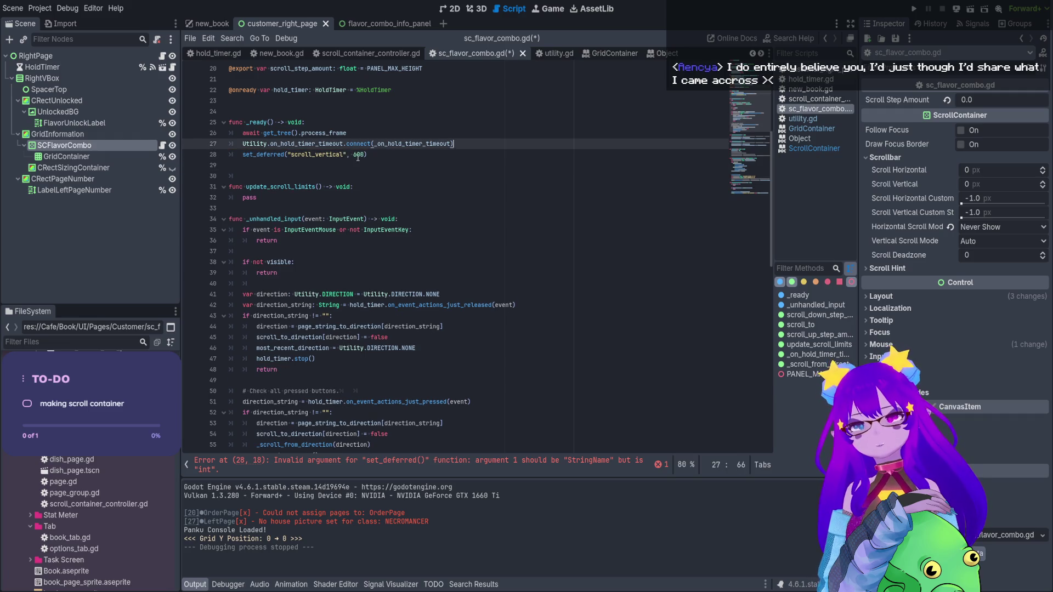
double_click(358, 154)
type("500")
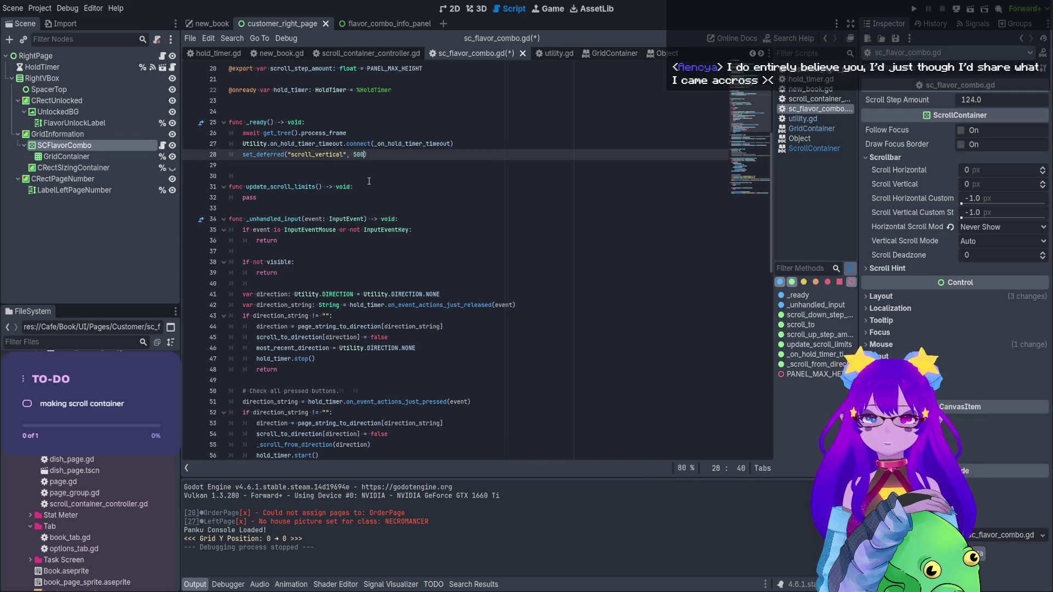
type("0")
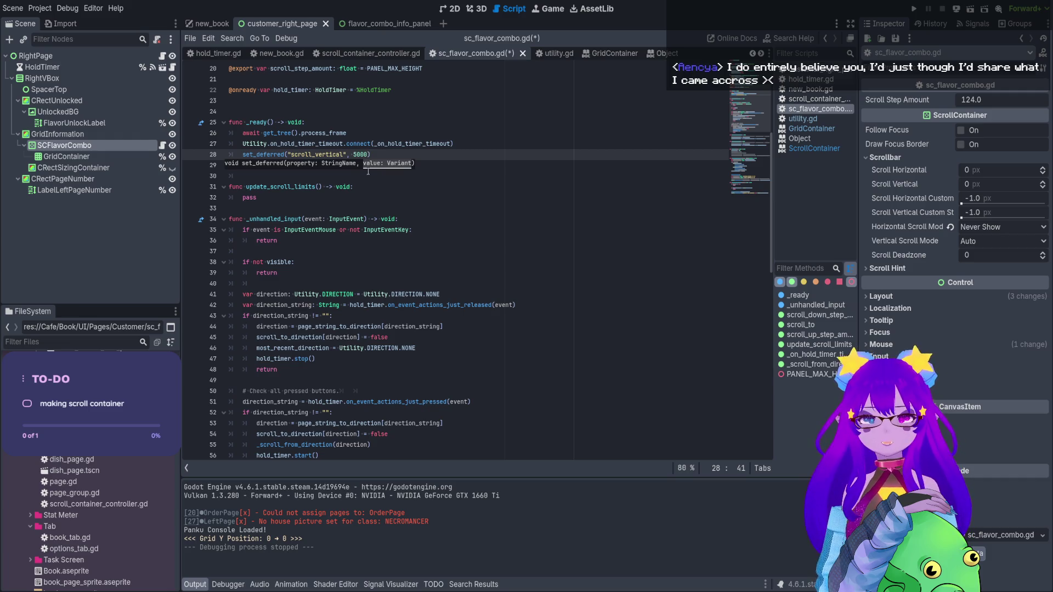
Add a second set_deferred("scroll_vertical", 0) call below it
key("shift+Home")
key("ctrl+c")
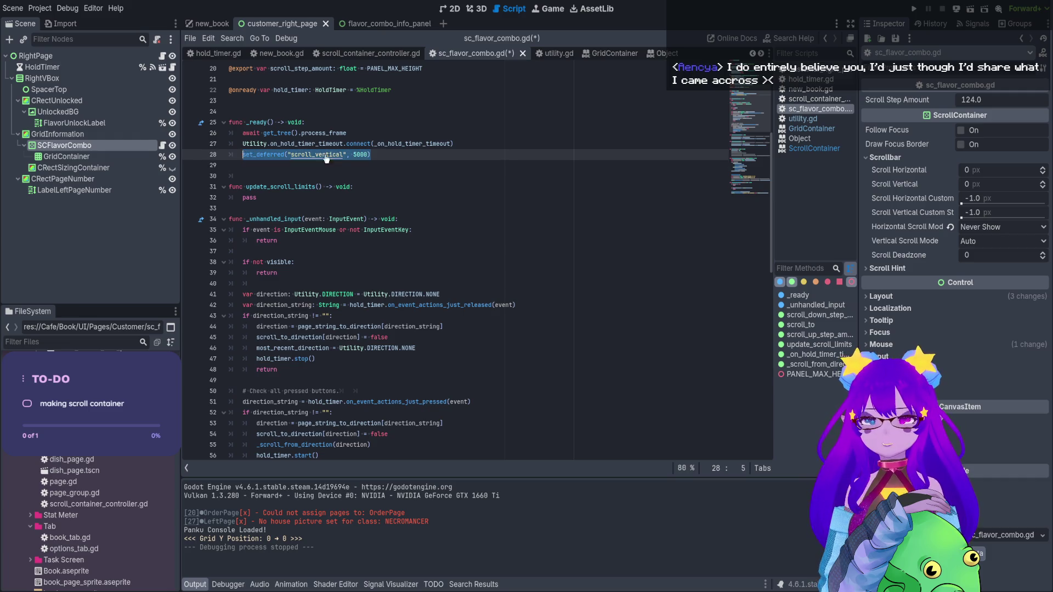
key("End")
key("Return")
key("Return")
key("ctrl+v")
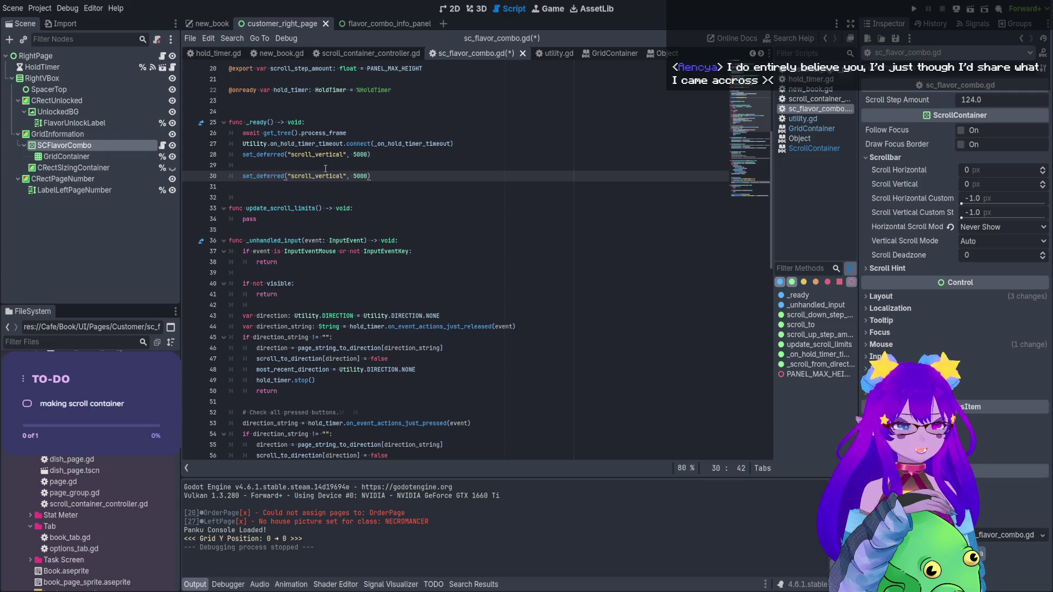
scroll(325, 168, "up", 1)
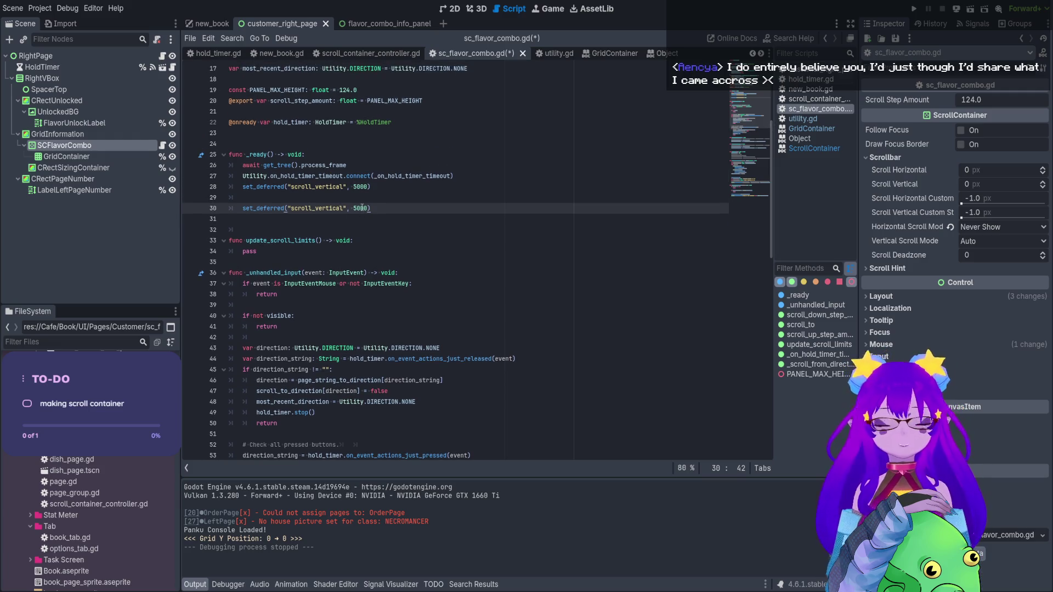
double_click(361, 207)
type("0")
Insert a blank line after the most_recent_direction declaration
left_click(368, 197)
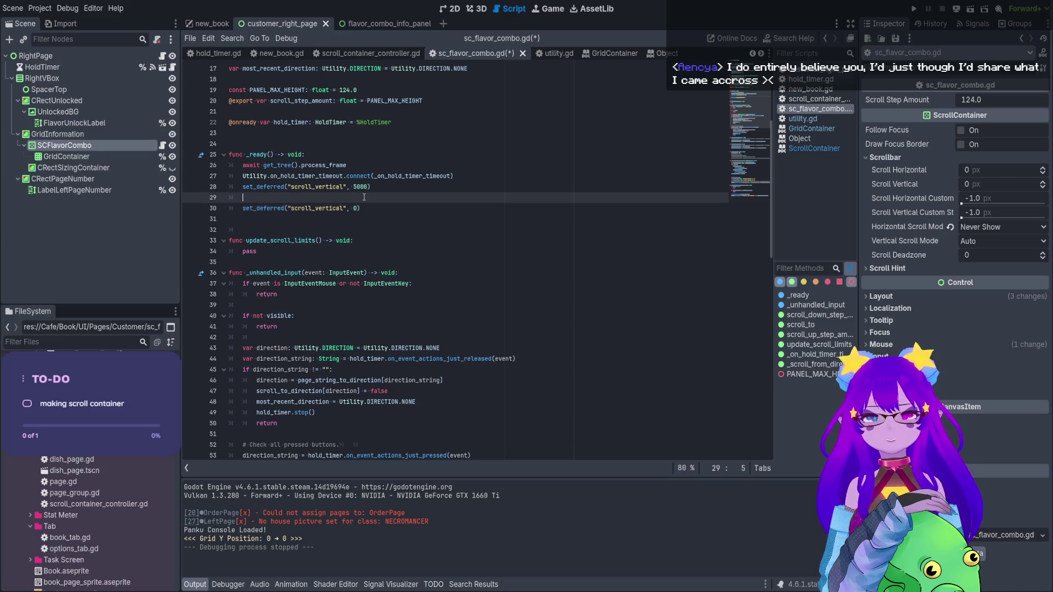
scroll(370, 196, "up", 4)
left_click(420, 219)
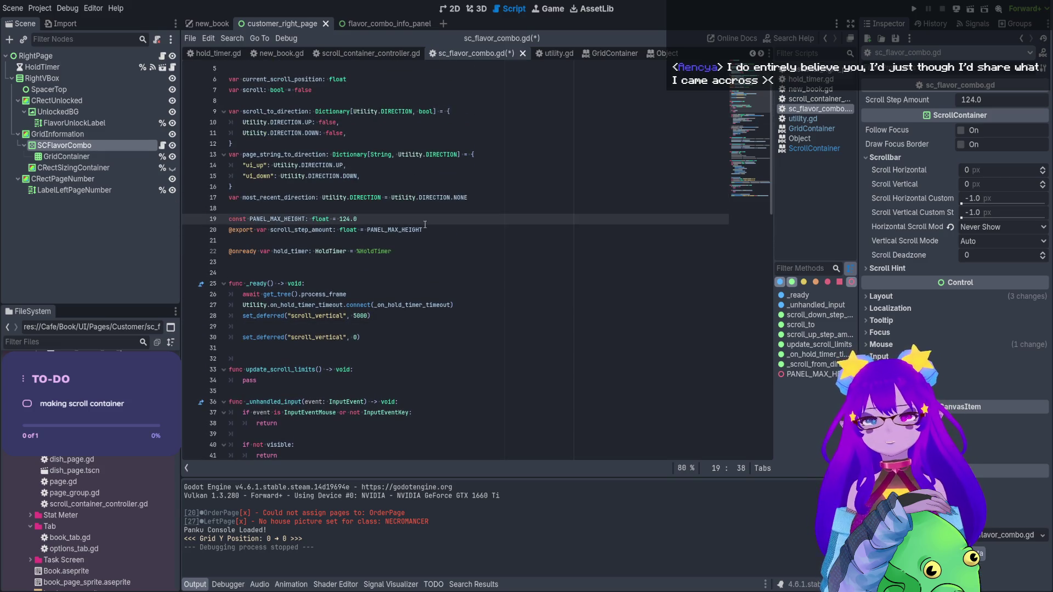
left_click(408, 208)
key("Return")
key("Up")
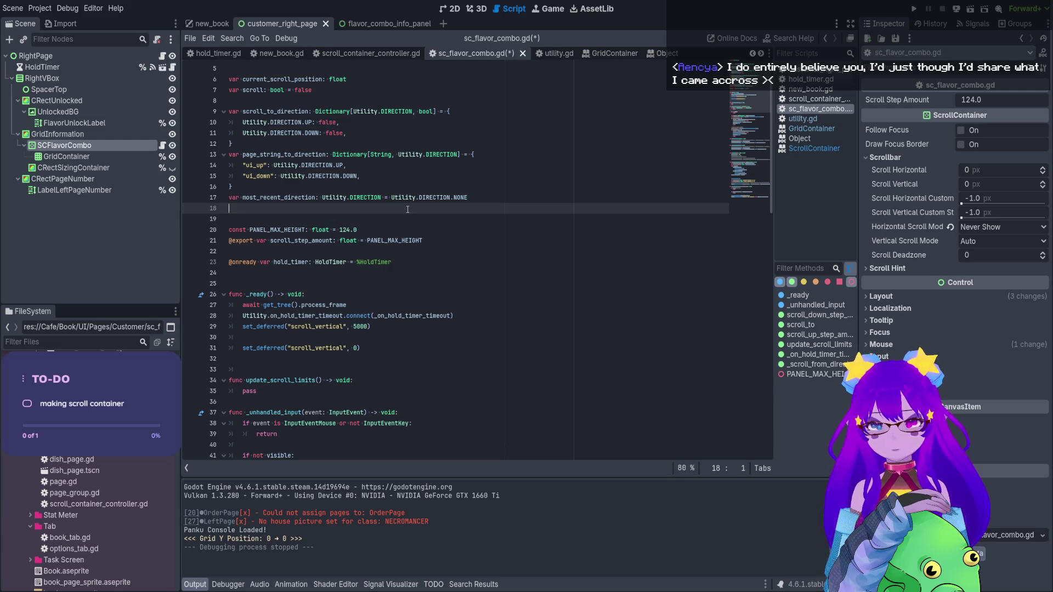
Declare var max_scroll_range: float = 0, assign scroll_vertical to it in _ready, and save
type("var ")
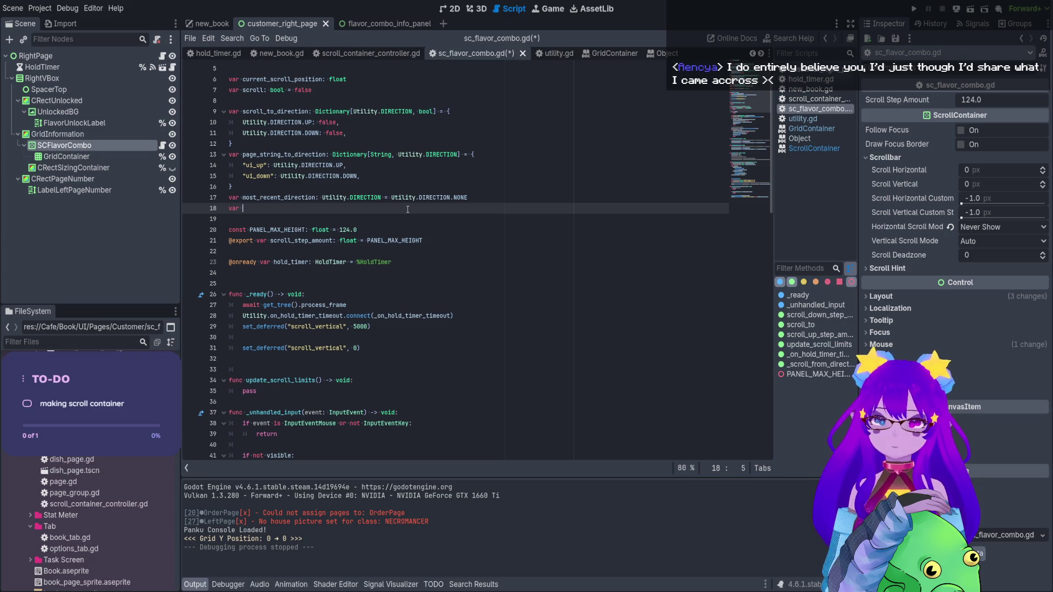
type("max_scro")
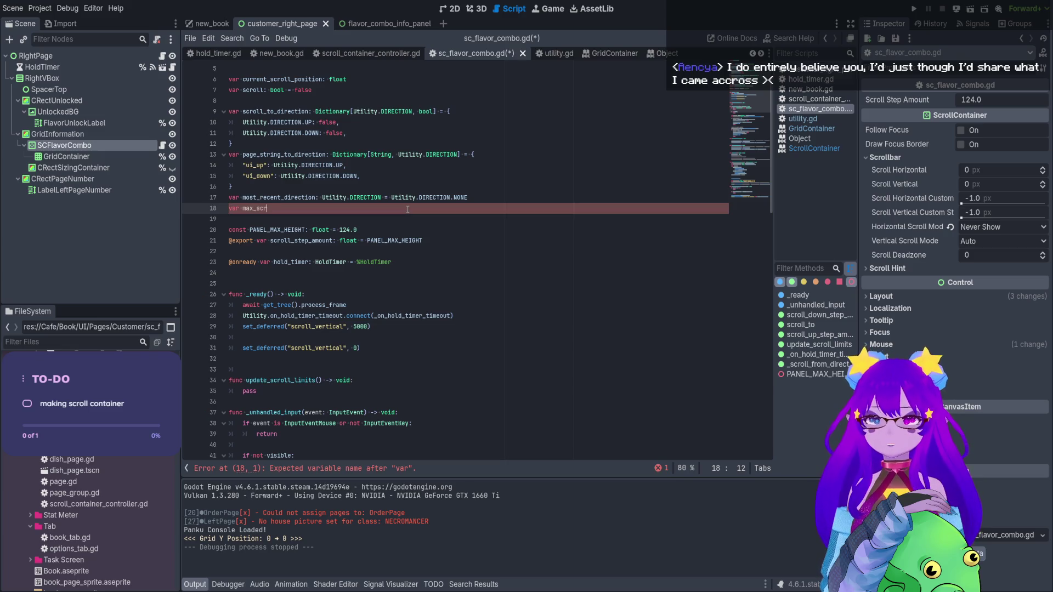
type("ll")
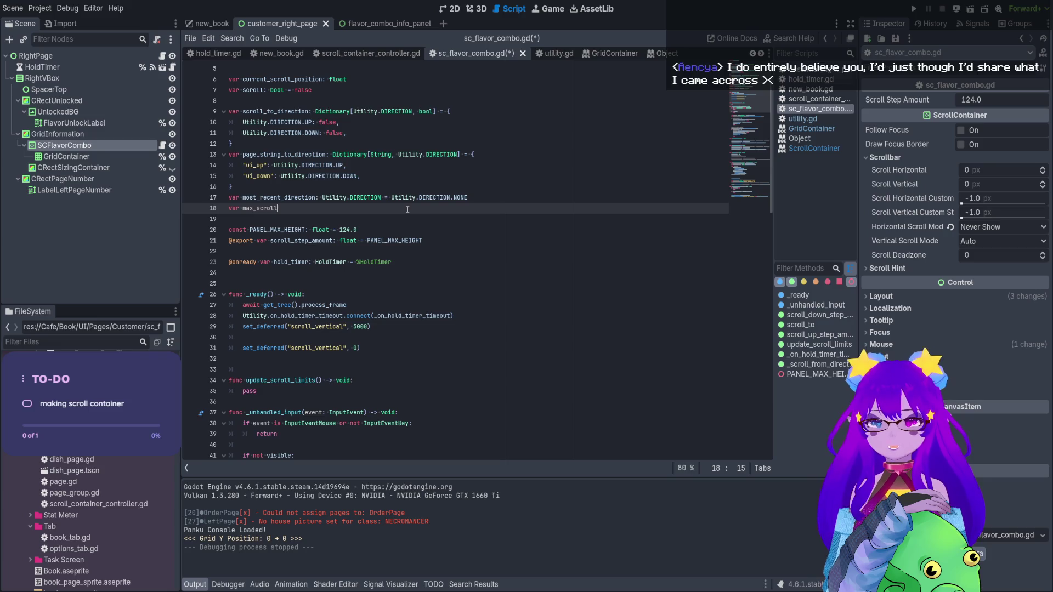
type("_")
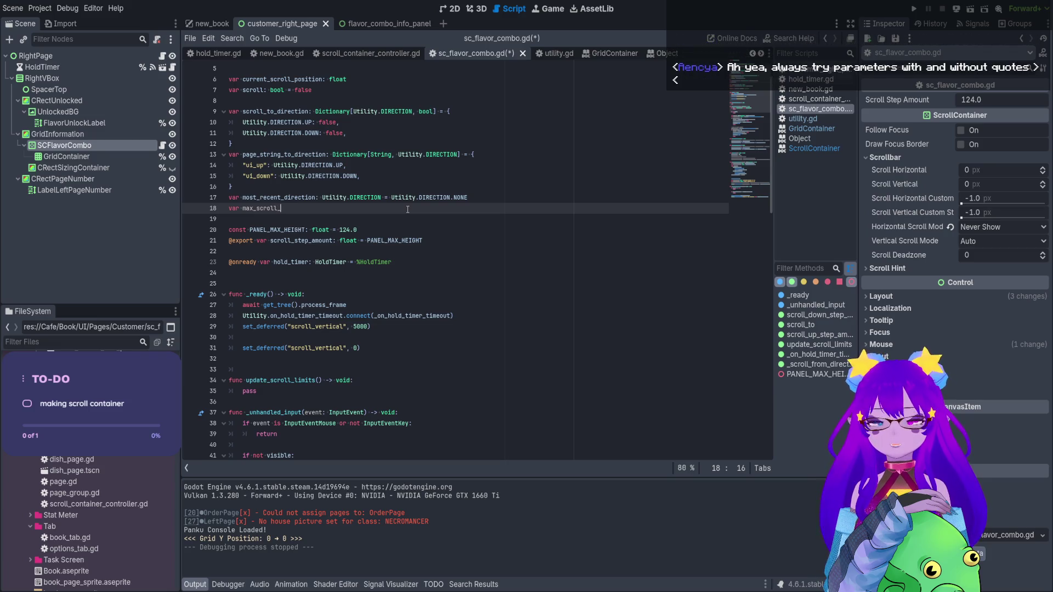
type("range")
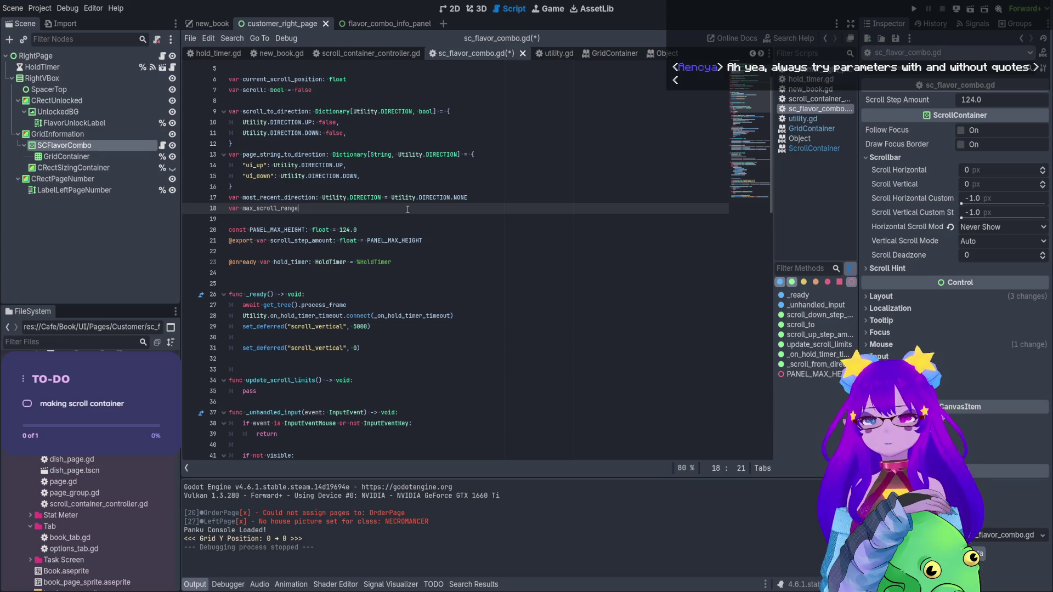
type(": float ")
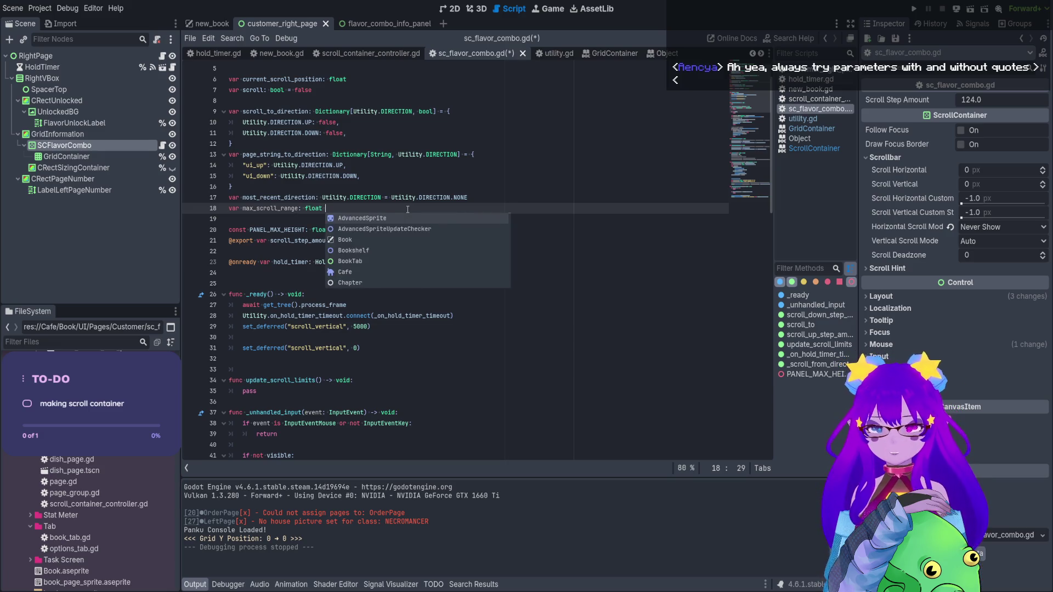
type("= 0")
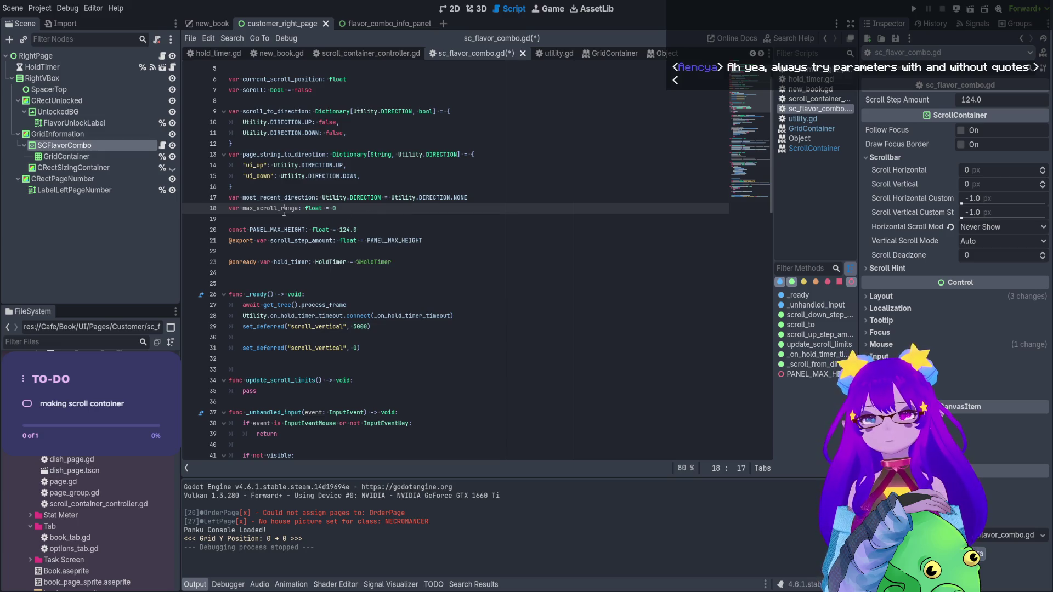
left_click(274, 339)
type("max_scroll_range")
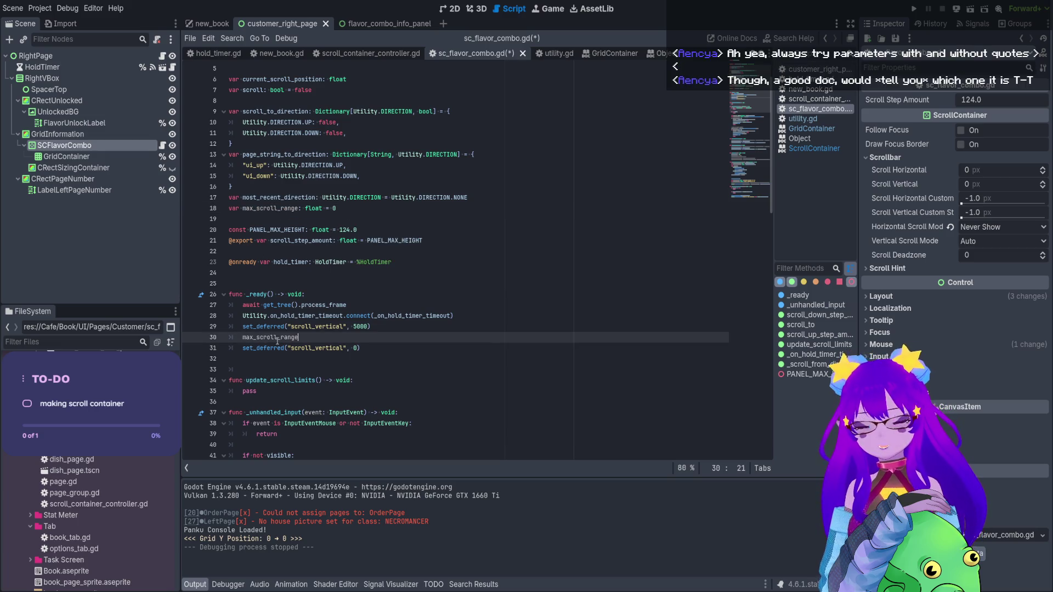
type(" = scroll_ve")
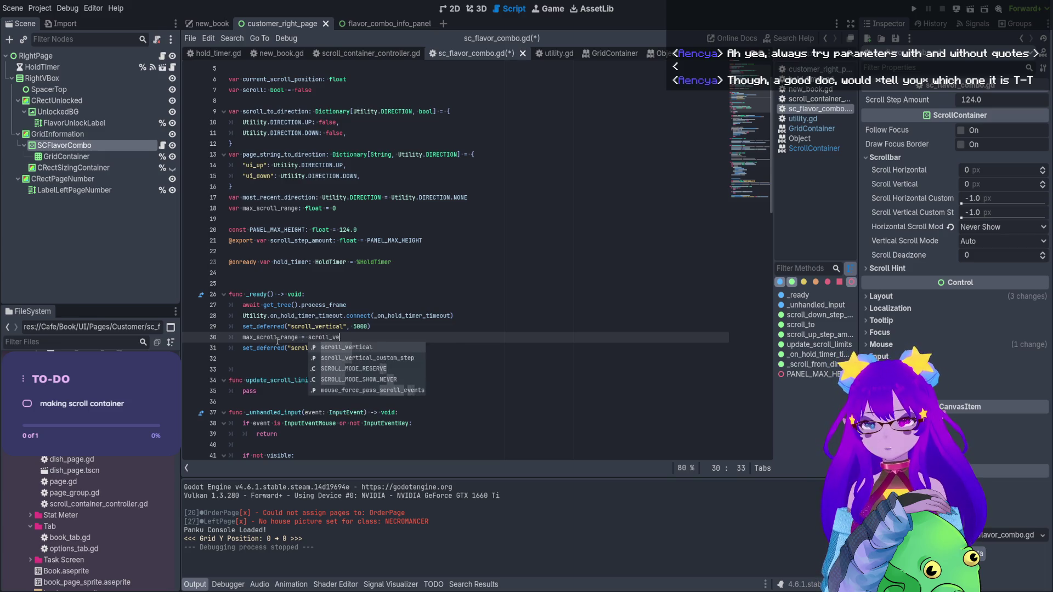
type("rtical")
double_click(277, 338)
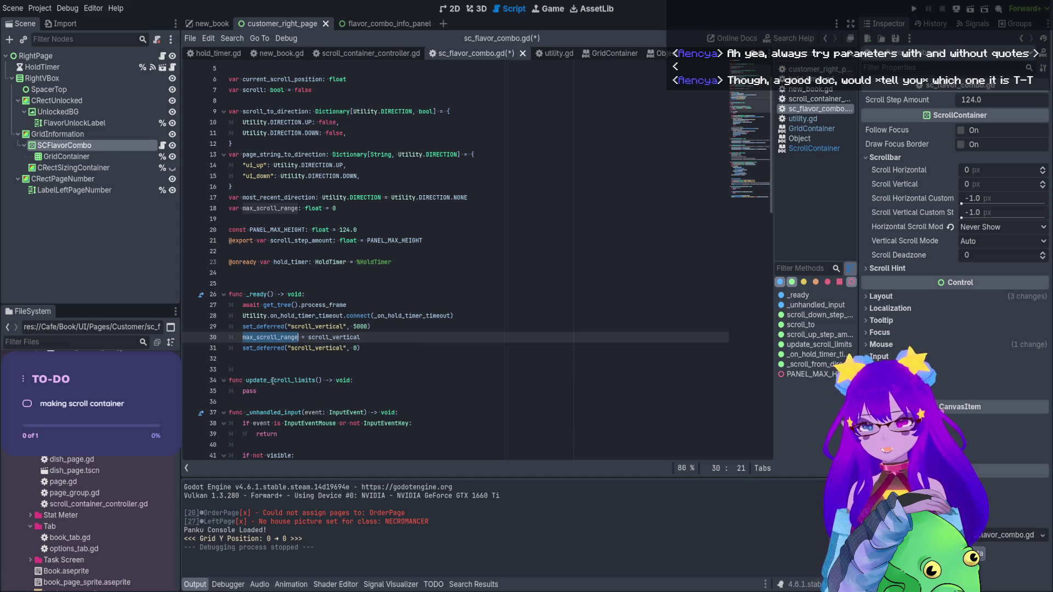
key("ctrl+s")
Delete the hard-coded scroll_vertical = 5000 line from scroll_to
scroll(291, 381, "down", 20)
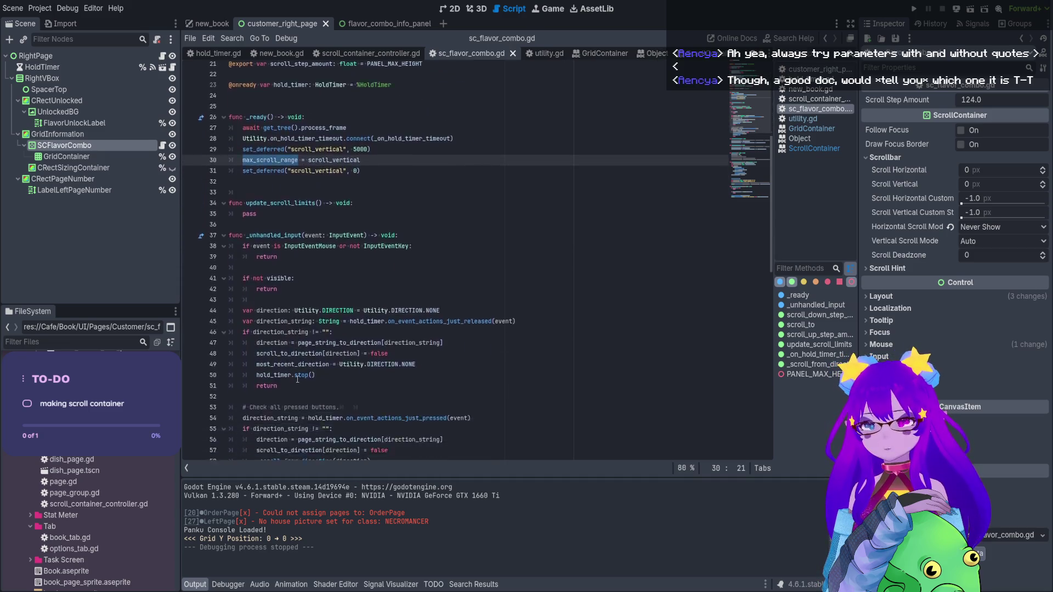
scroll(296, 377, "up", 5)
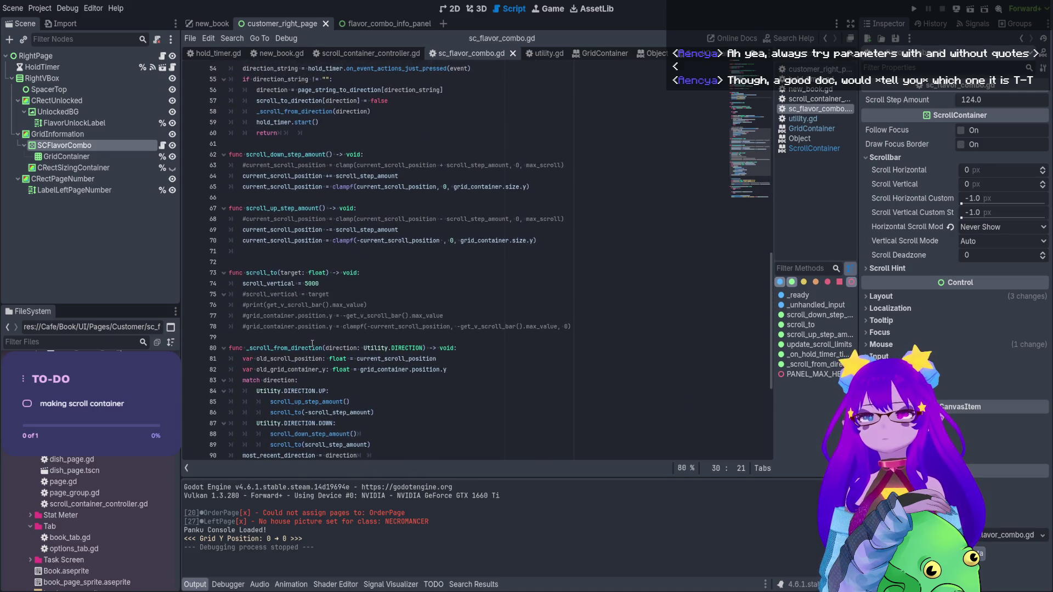
left_click_drag(329, 284, 225, 282)
key("BackSpace")
key("Delete")
left_click(335, 284)
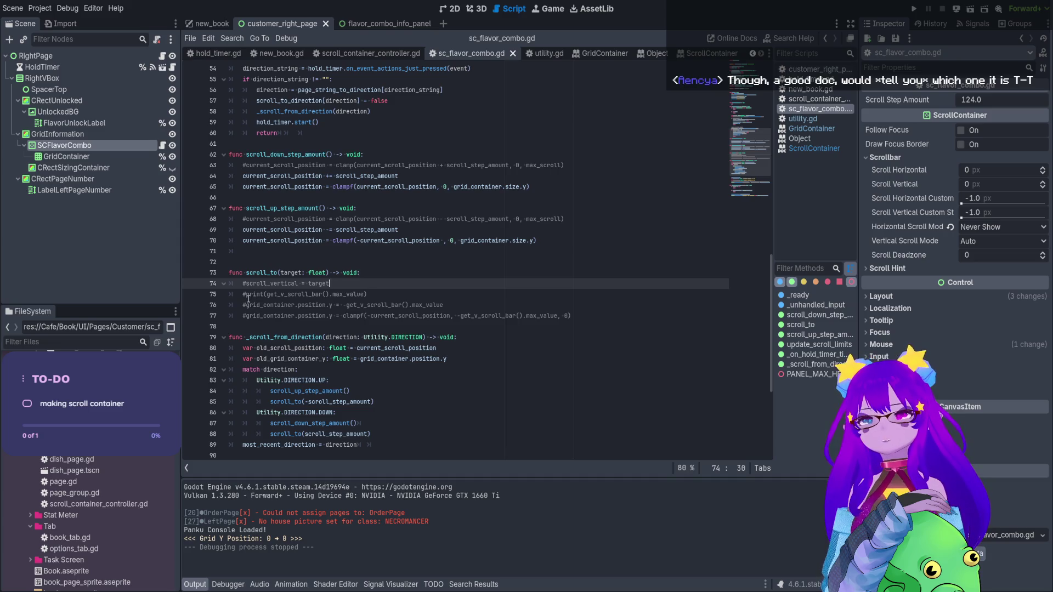
Re-enable the debug print to show max_scroll_range, save, and run the game with F5
left_click(345, 295)
key("ctrl+k")
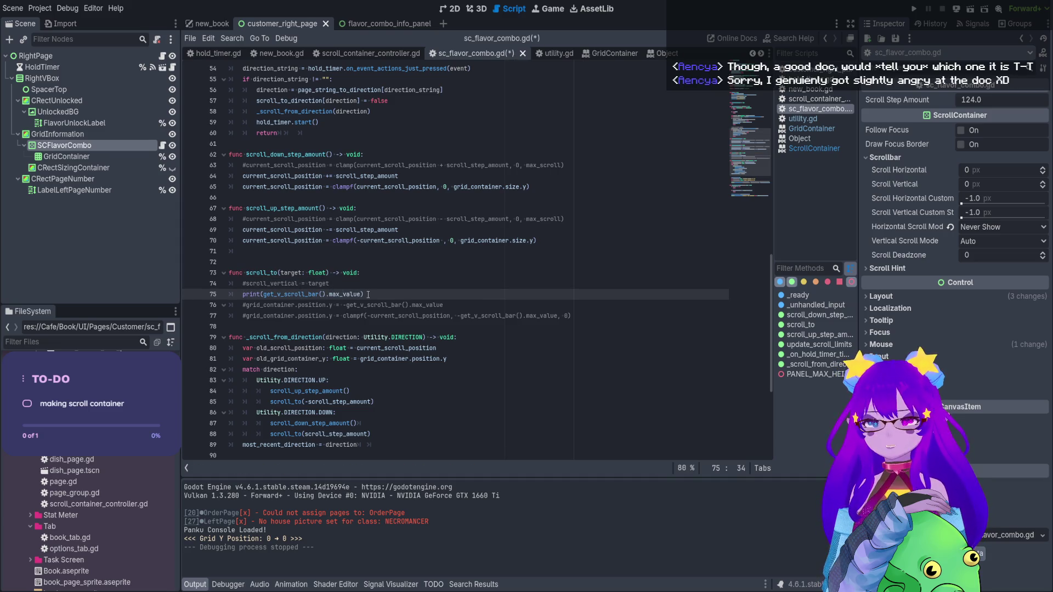
left_click_drag(360, 294, 266, 295)
type("max_scroll_range")
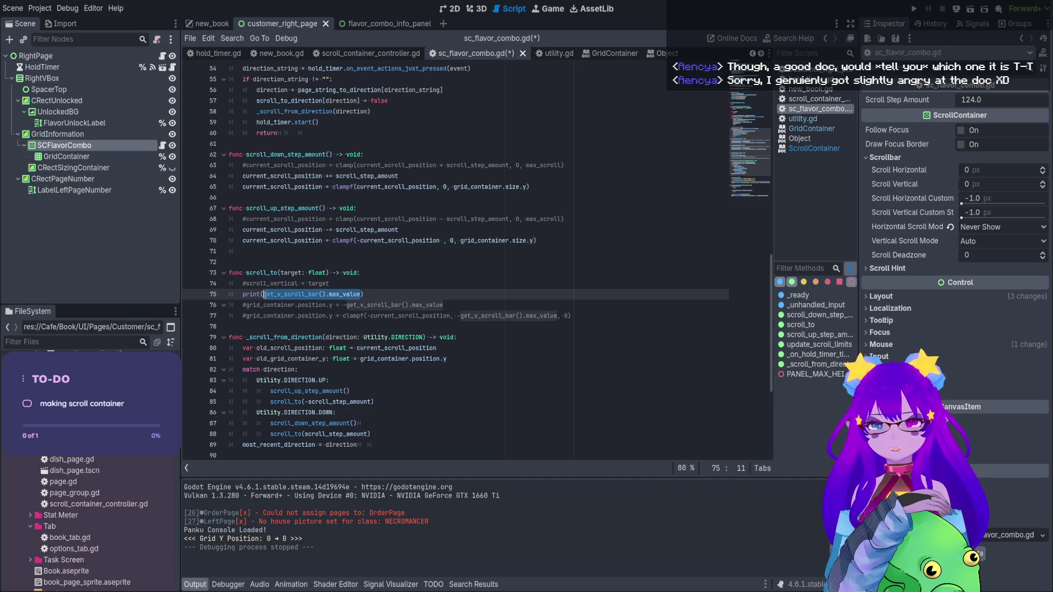
key("ctrl+s")
key("F5")
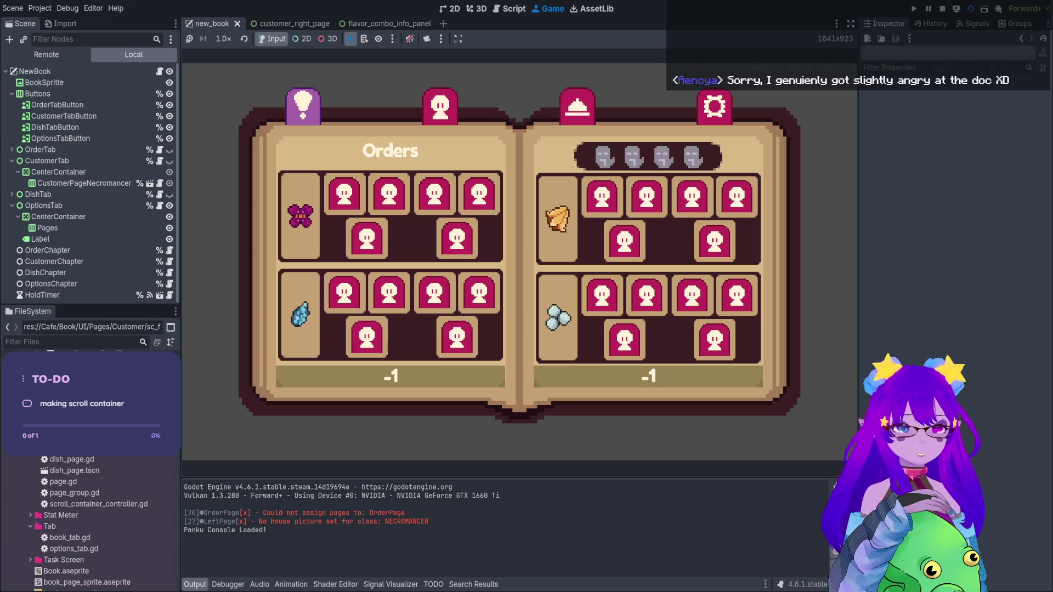
left_click(439, 105)
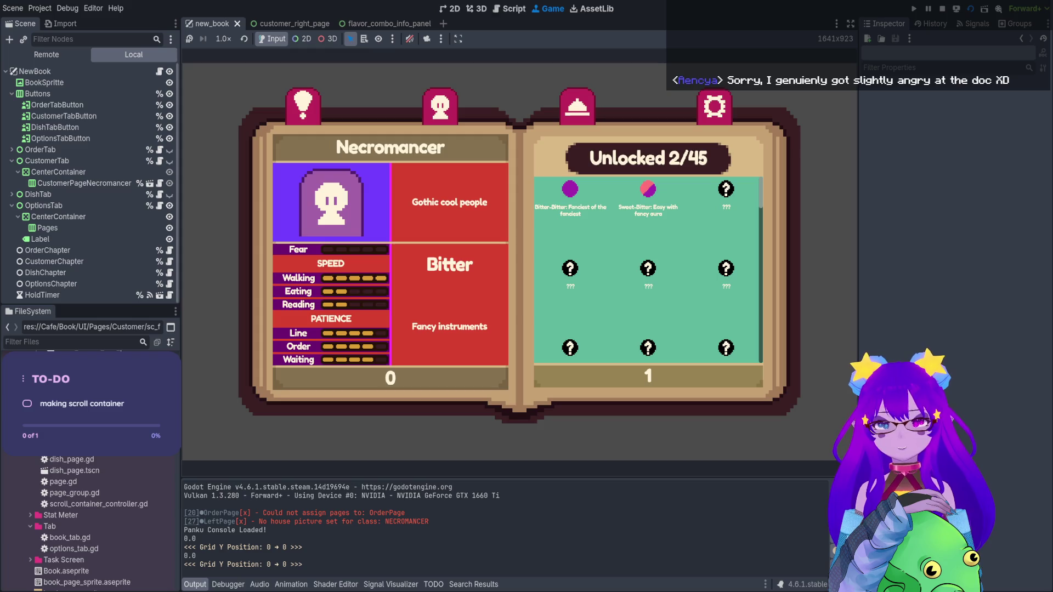
left_click(942, 8)
scroll(401, 179, "up", 3)
scroll(402, 178, "up", 1)
scroll(402, 178, "up", 2)
left_click_drag(384, 176, 209, 153)
key("ctrl+c")
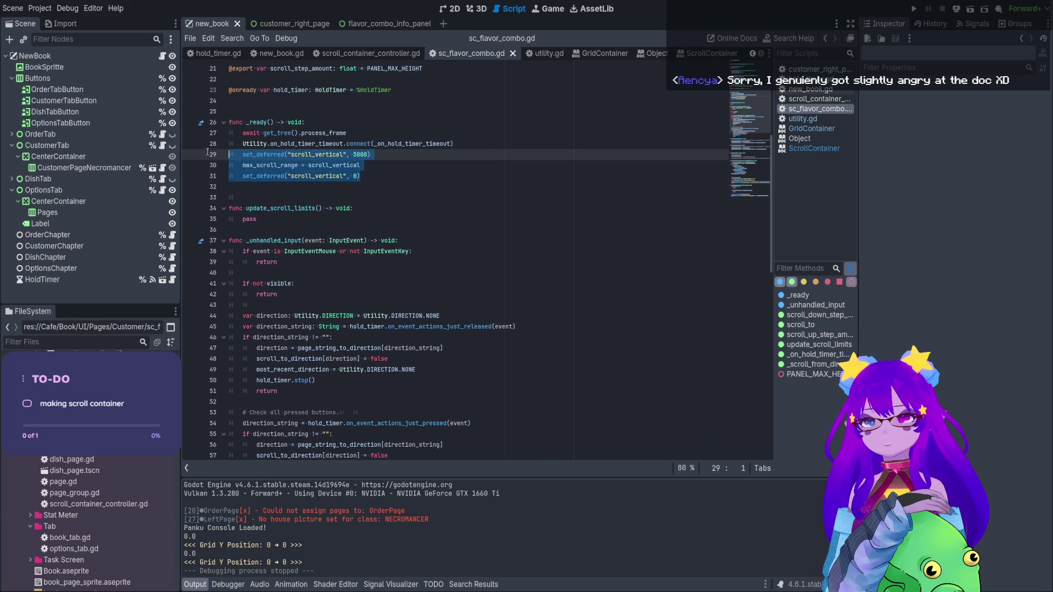
Move the three scroll lines into update_scroll_limits, call update_scroll_limits() from _ready, and save
key("BackSpace")
key("BackSpace")
left_click_drag(257, 186, 208, 186)
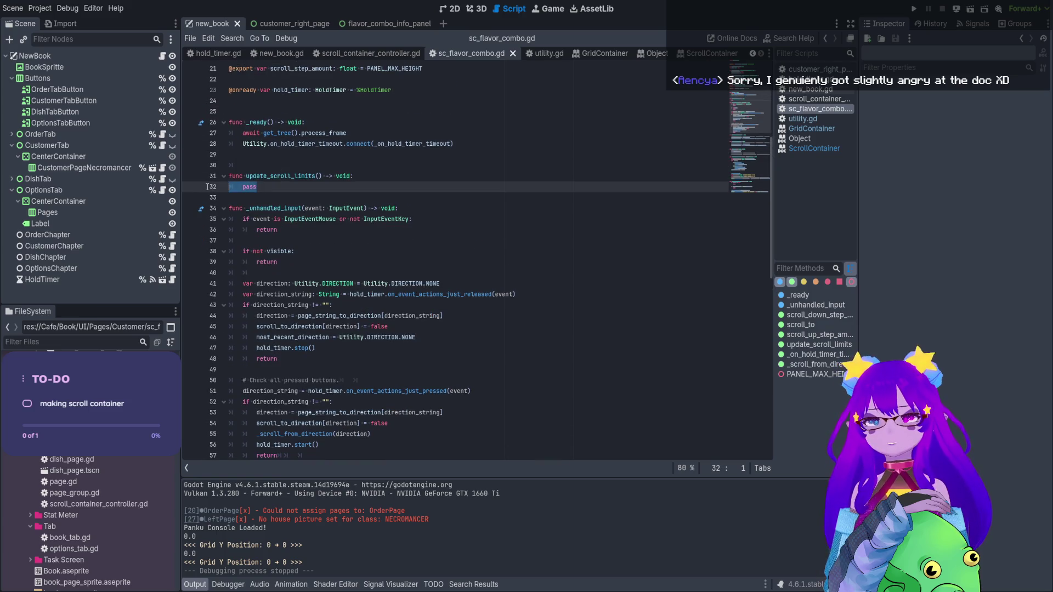
key("ctrl+v")
double_click(279, 176)
left_click(284, 153)
type("update_scroll_limits")
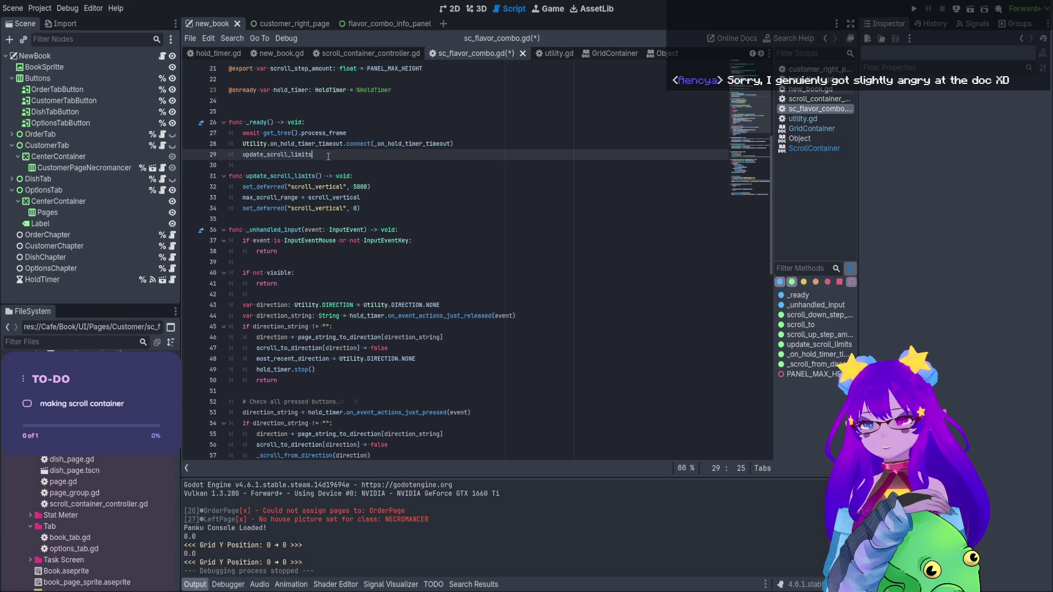
type("()")
key("Return")
key("ctrl+s")
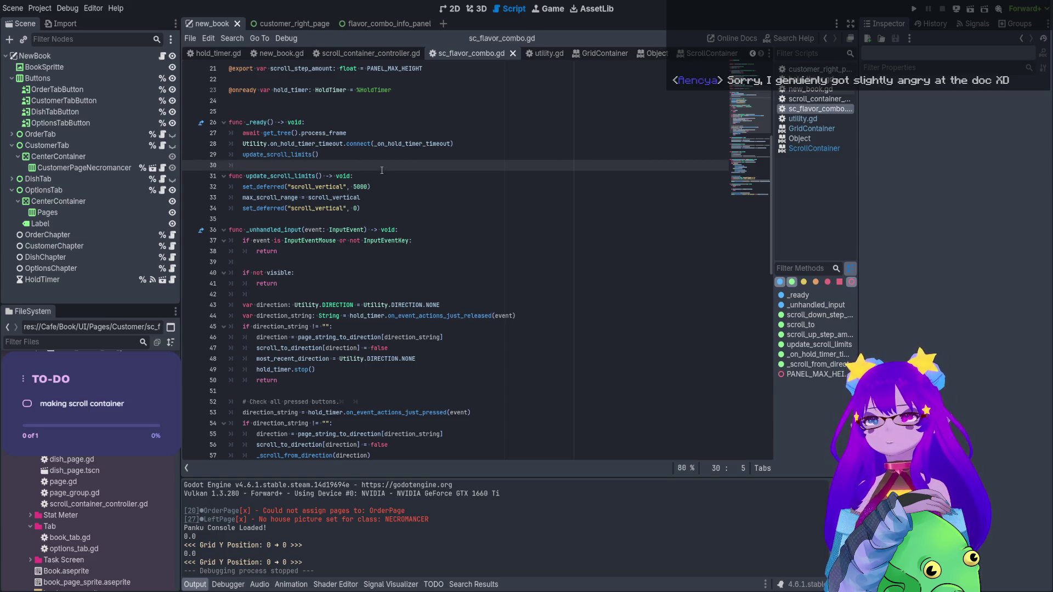
Test-run the scene, open the Necromancer customer page, then stop the game
left_click(970, 10)
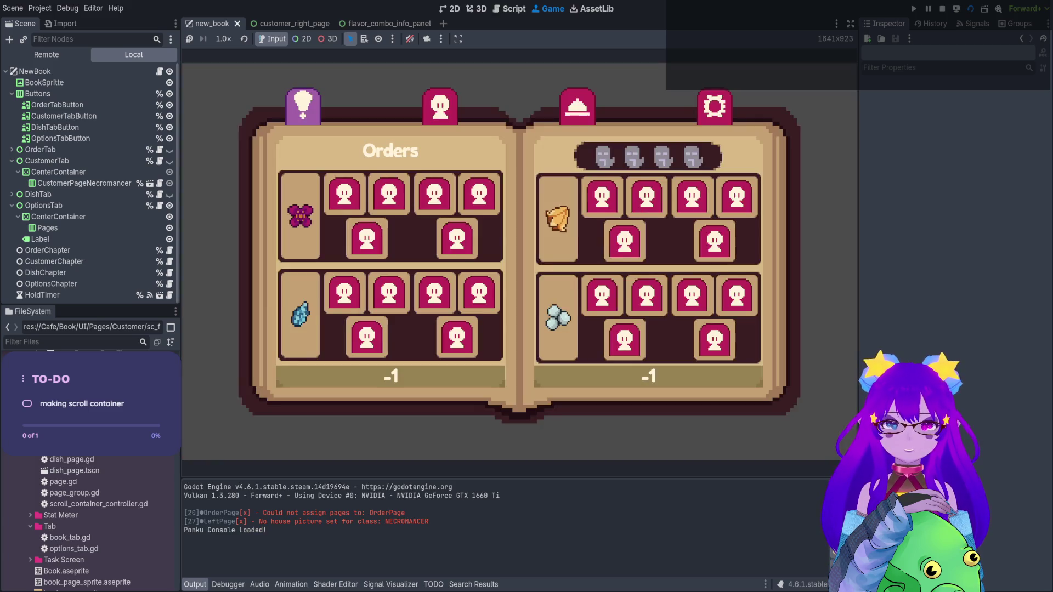
left_click(440, 105)
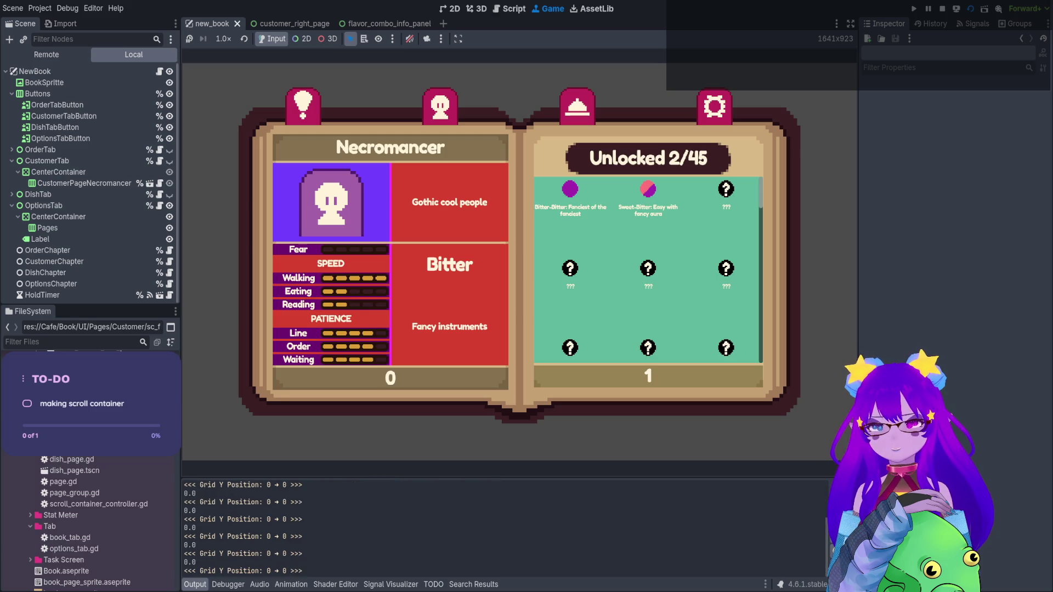
key("F8")
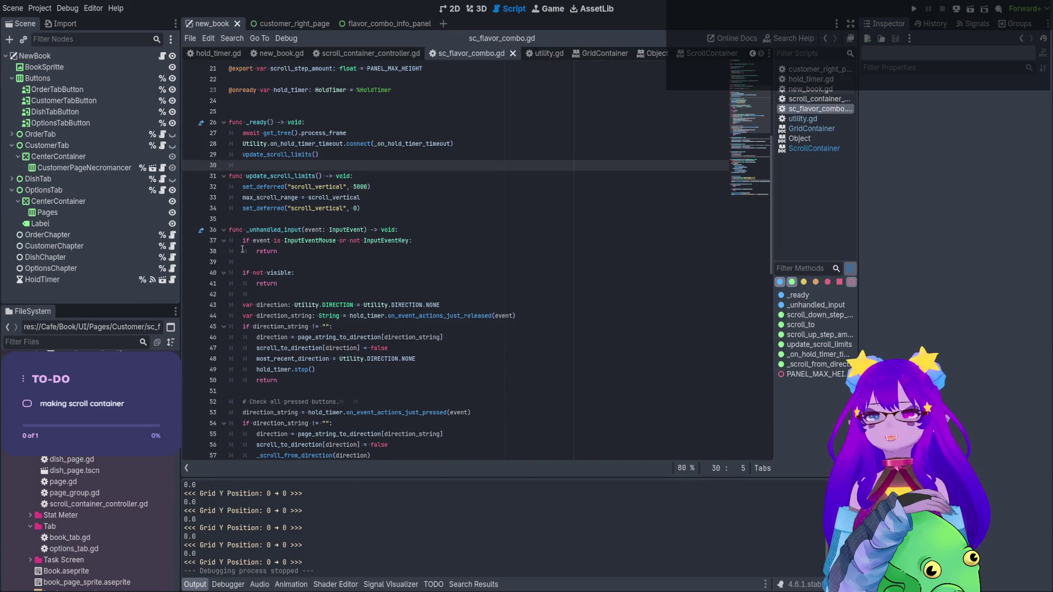
Add print(scroll_vertical) after line 32 and rerun the scene to see the printed value
left_click(395, 187)
key("Return")
type("print(")
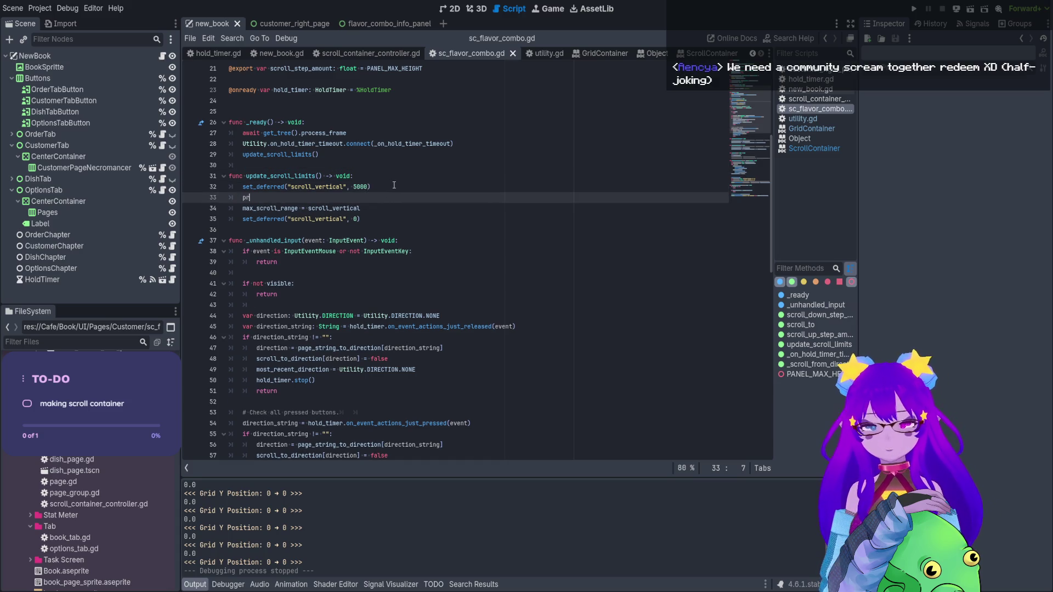
type("scroll_")
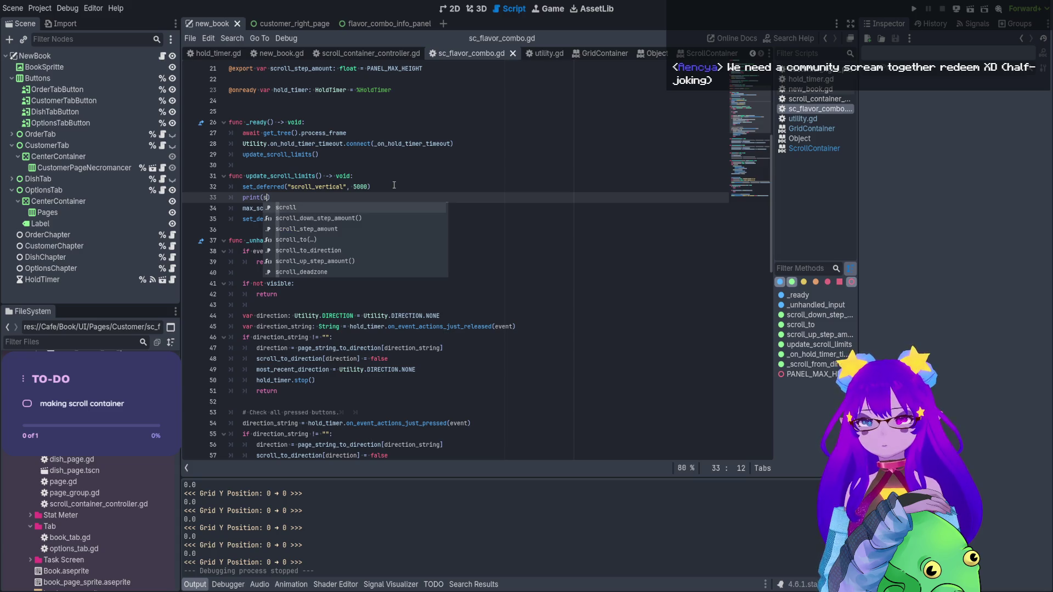
type("vertical")
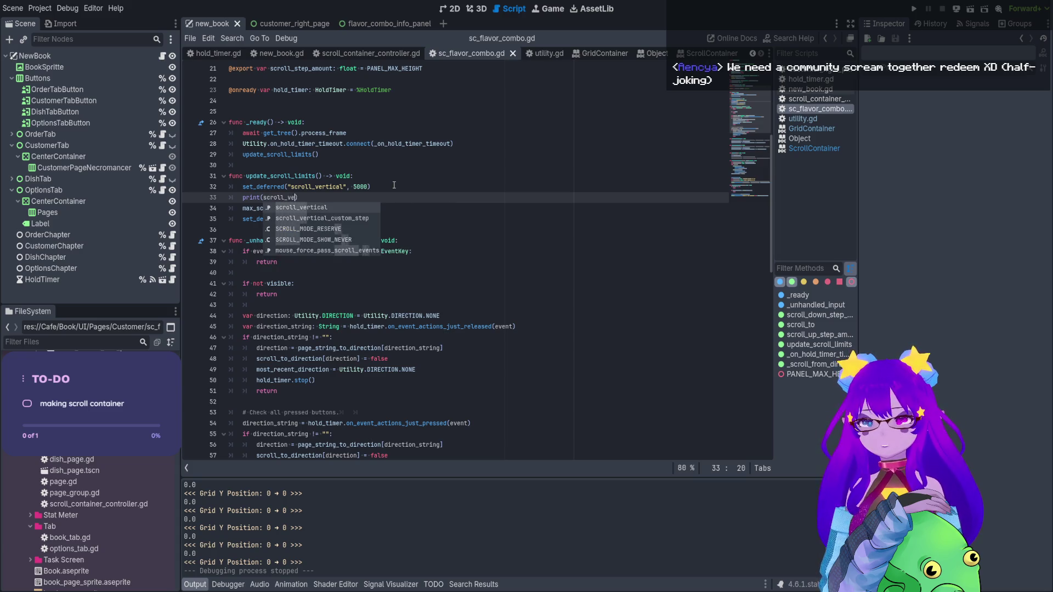
left_click(965, 9)
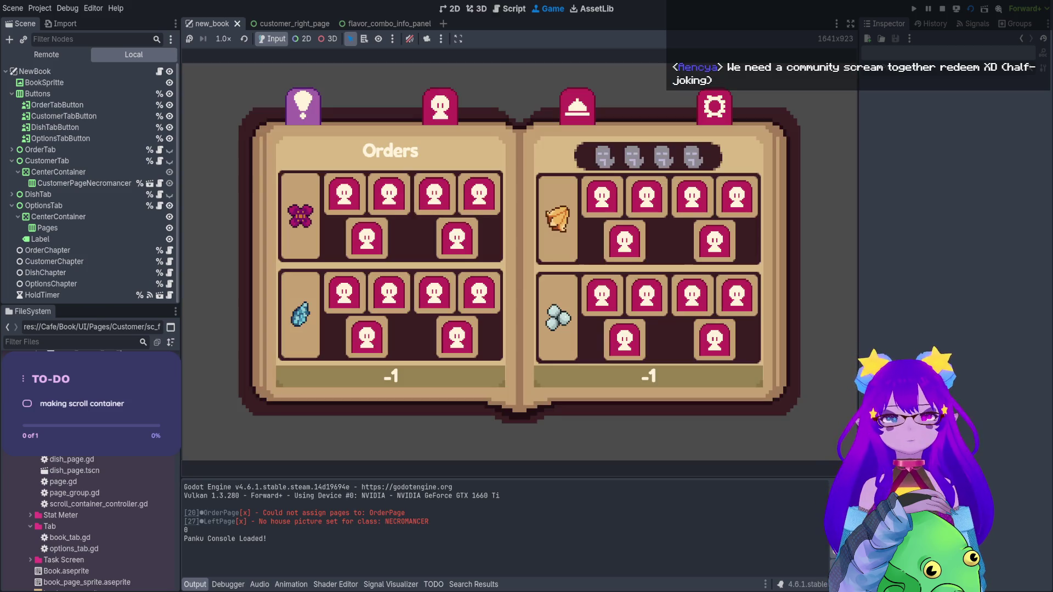
left_click(944, 8)
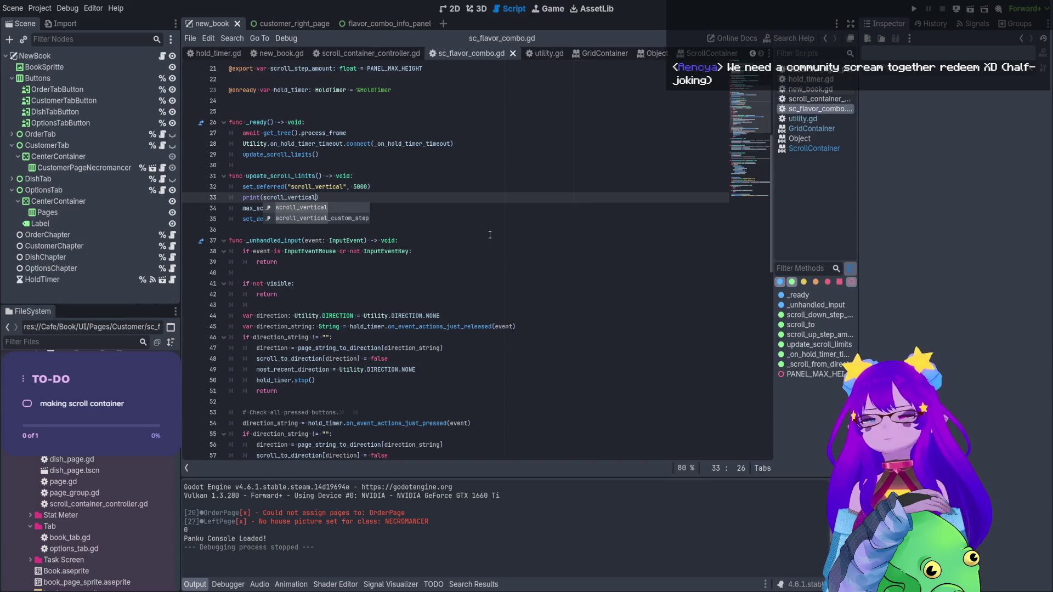
left_click(353, 201)
left_click_drag(354, 200, 206, 200)
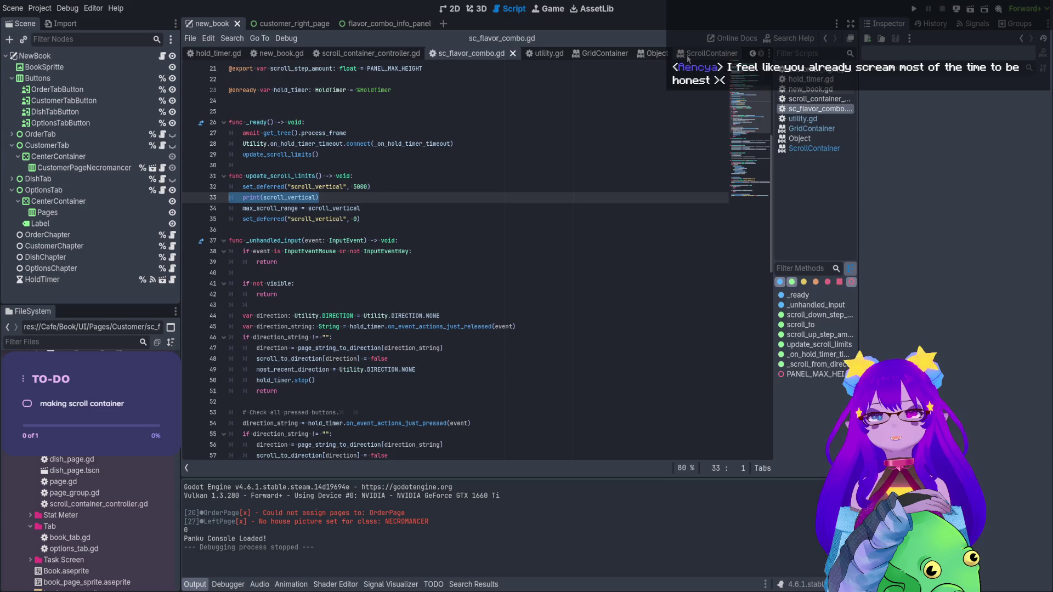
Read the ScrollContainer help on scroll_vertical, highlighting the note about deferring the value
left_click(289, 197, "ctrl")
left_click_drag(263, 312, 359, 313)
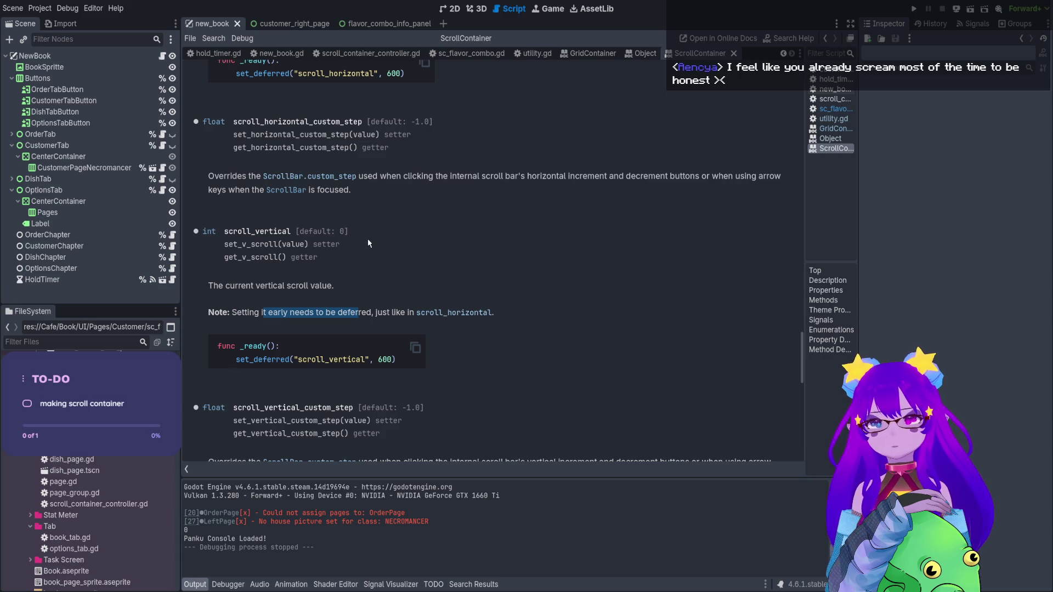
scroll(367, 243, "up", 5)
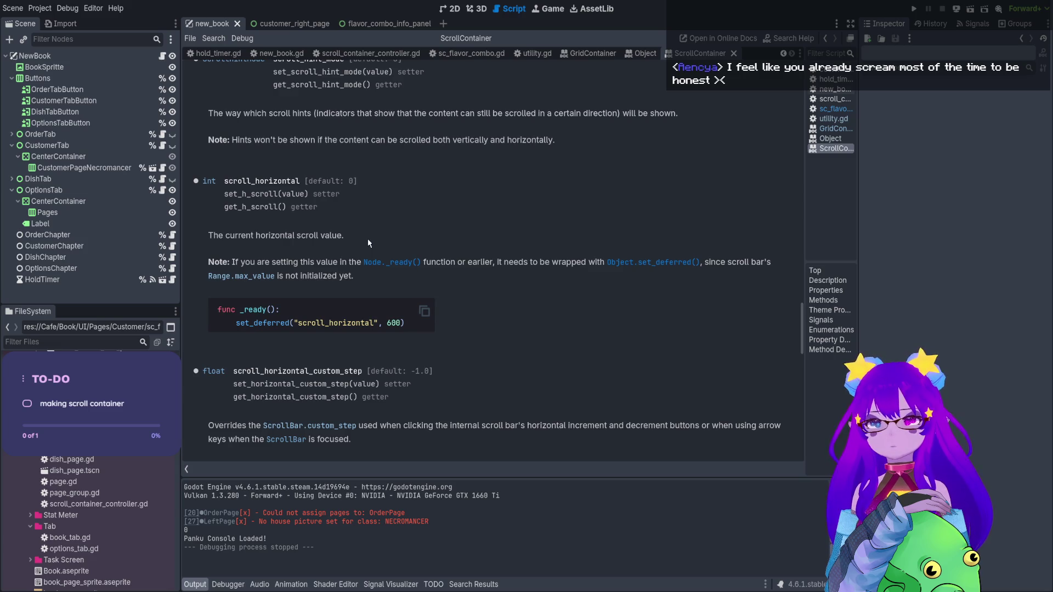
left_click_drag(308, 236, 333, 237)
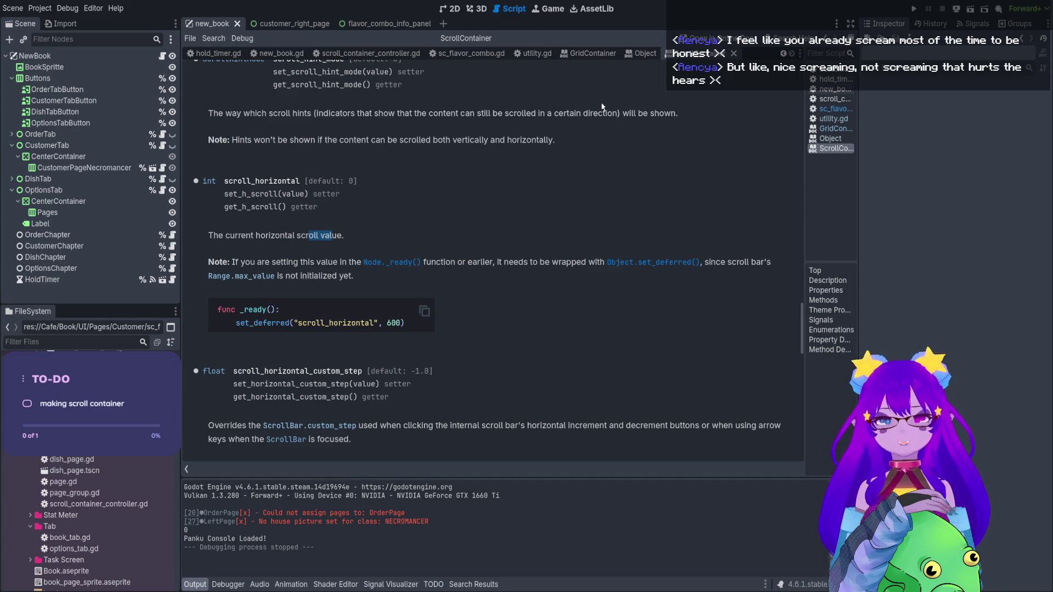
Step through the Object, GridContainer and utility.gd tabs back to sc_flavor_combo.gd
left_click(627, 51)
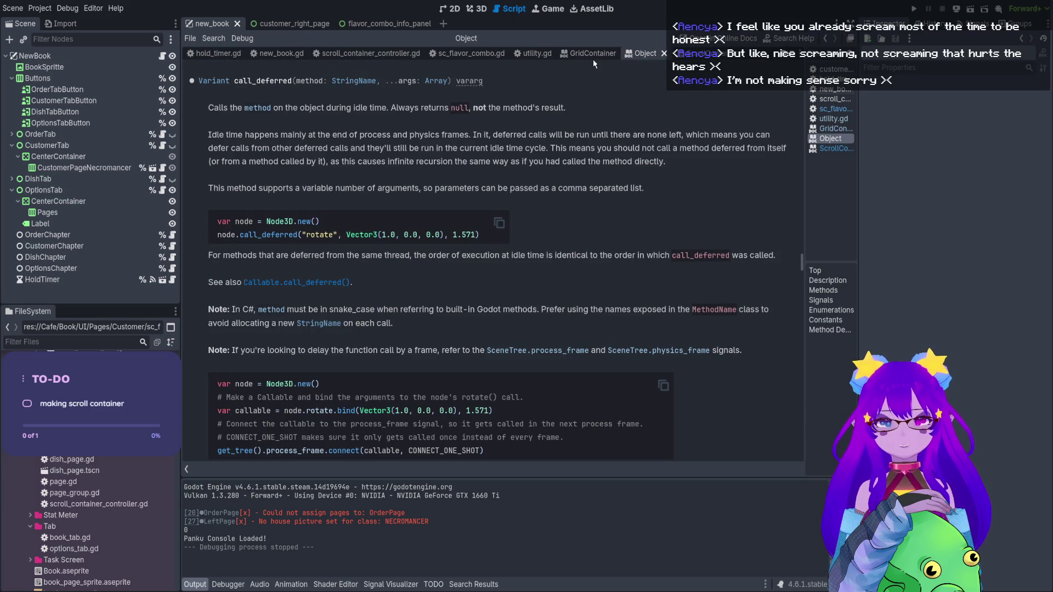
left_click(590, 58)
left_click(531, 56)
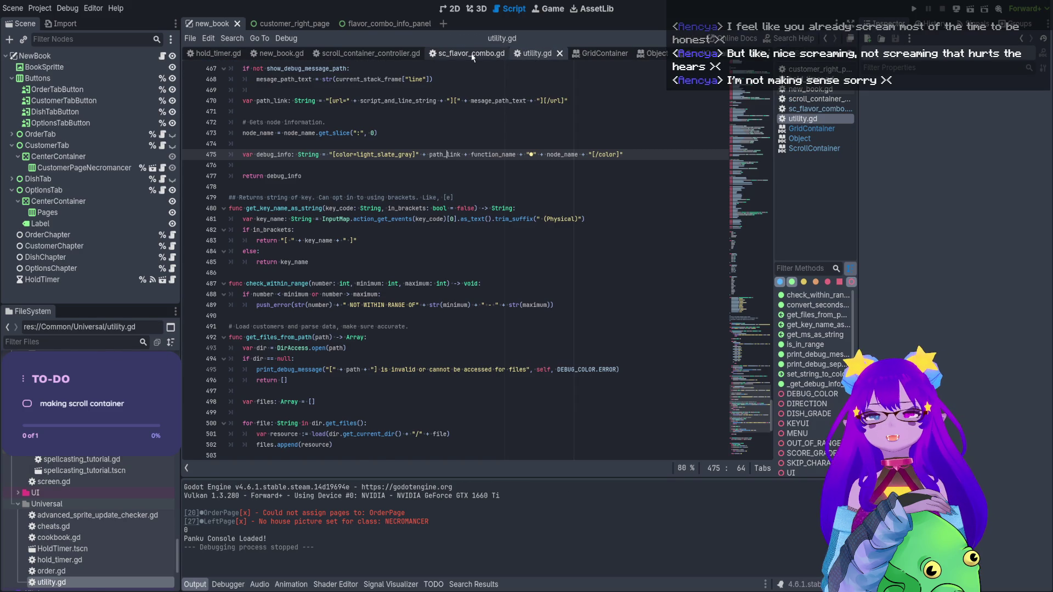
left_click(471, 55)
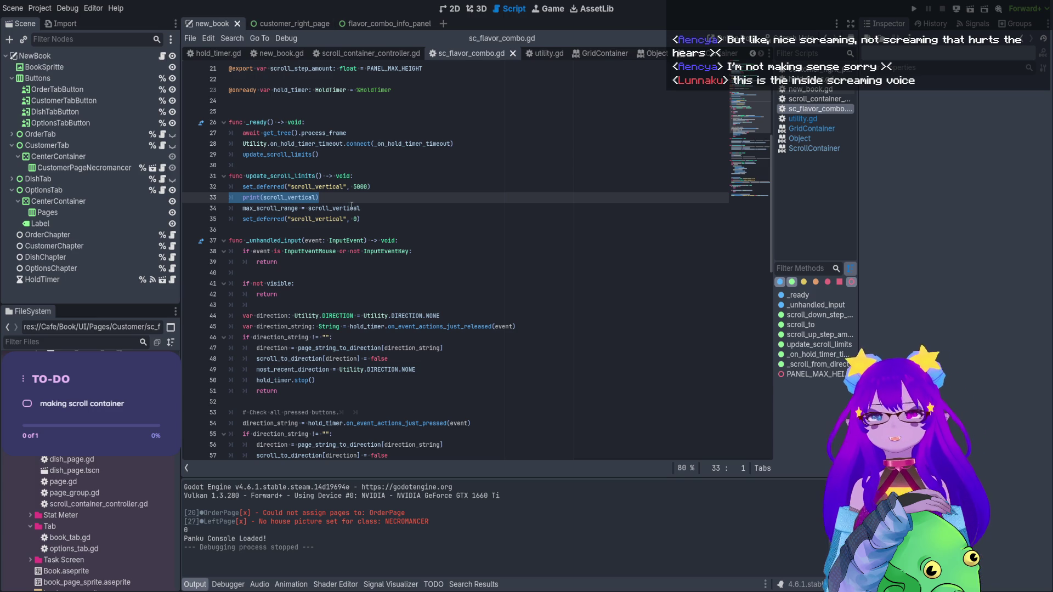
Change the print argument to get_v_scroll_bar() and test-run the scene
double_click(305, 197)
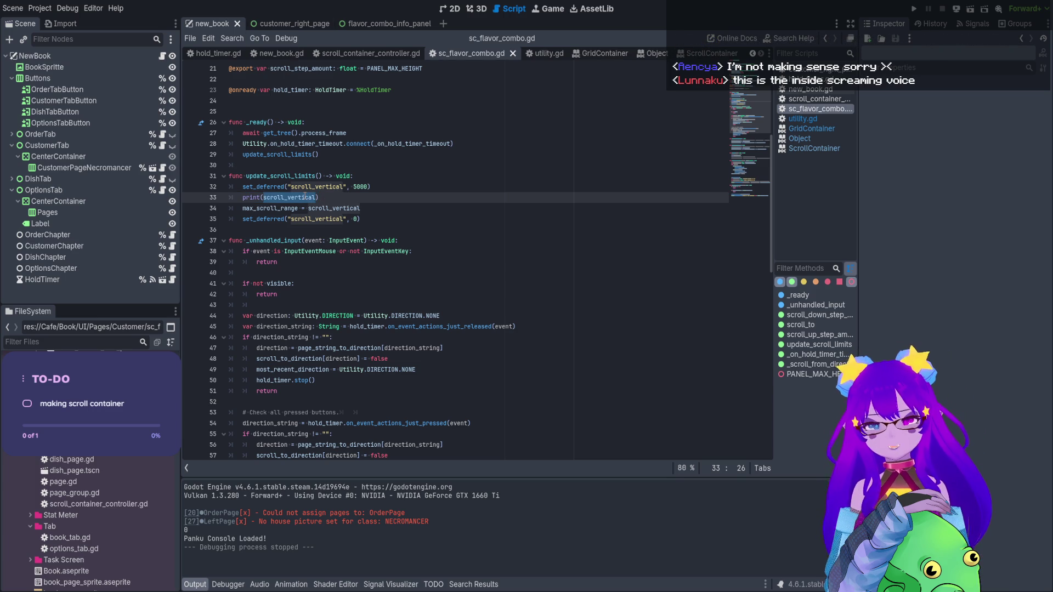
type("get")
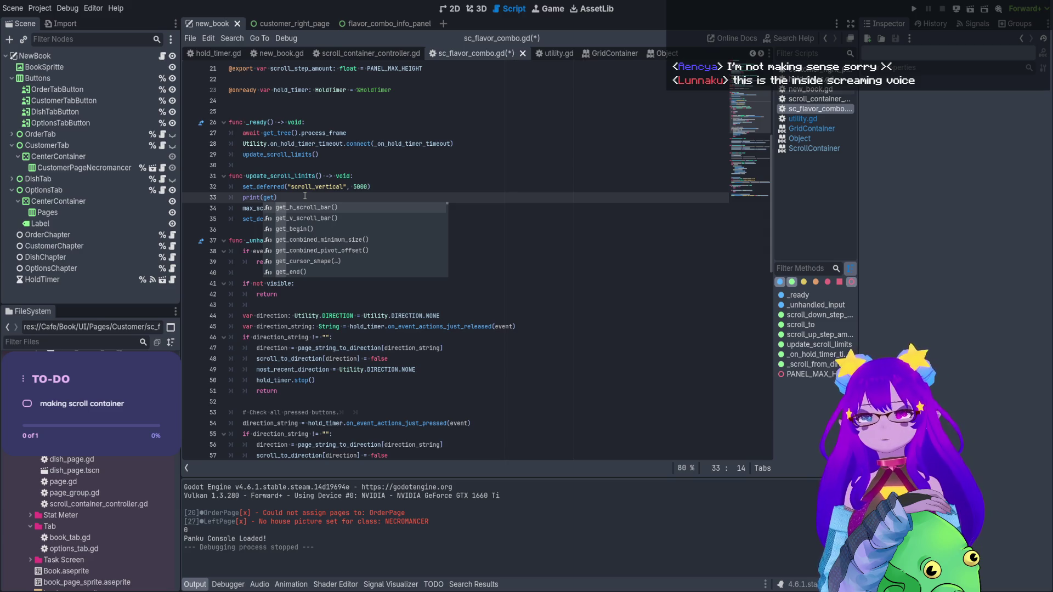
key("Down")
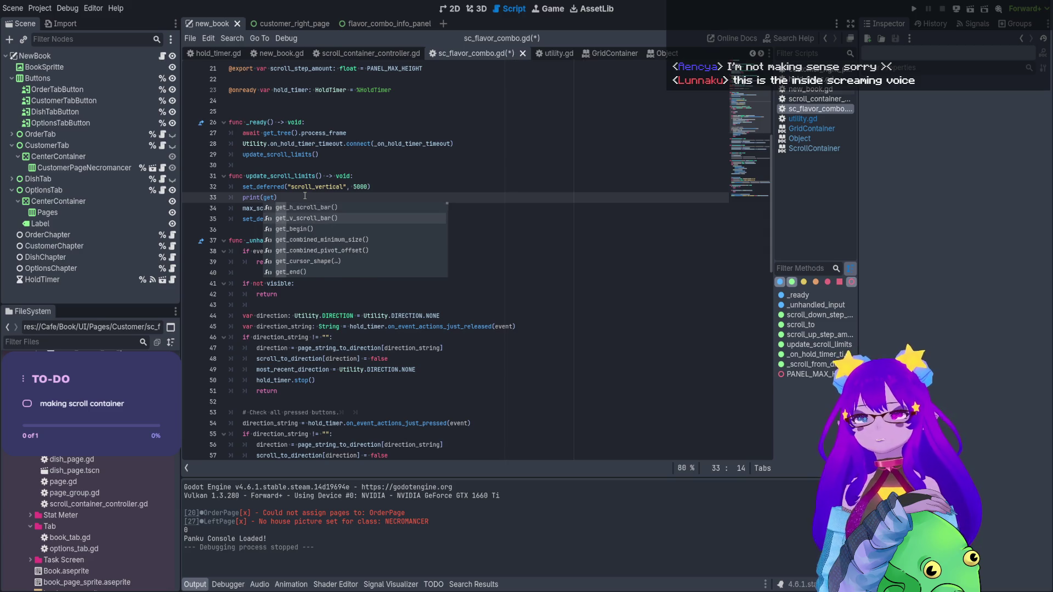
key("Return")
left_click_drag(326, 199, 264, 198)
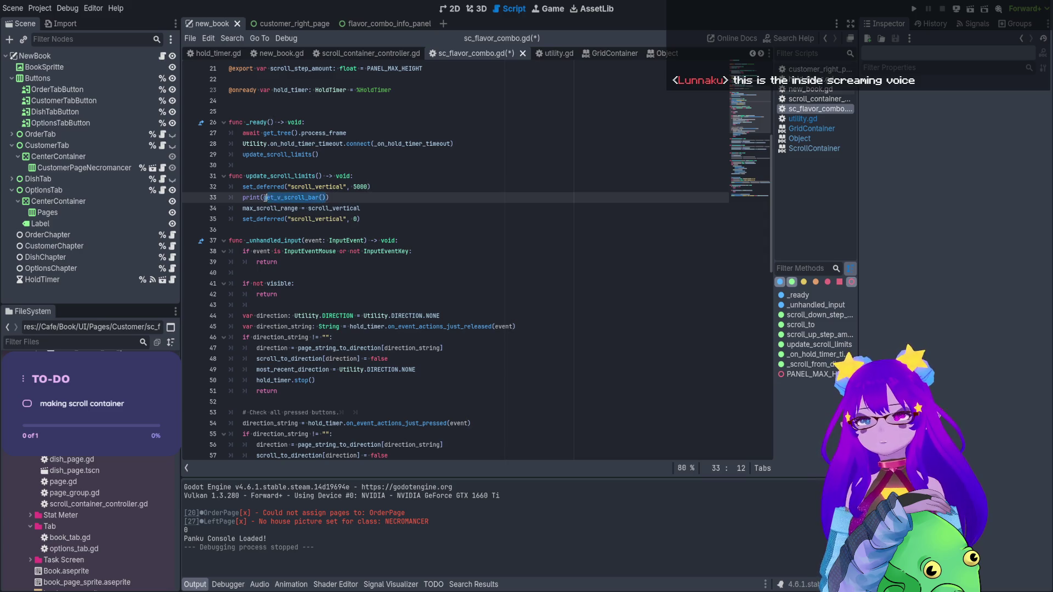
left_click(968, 12)
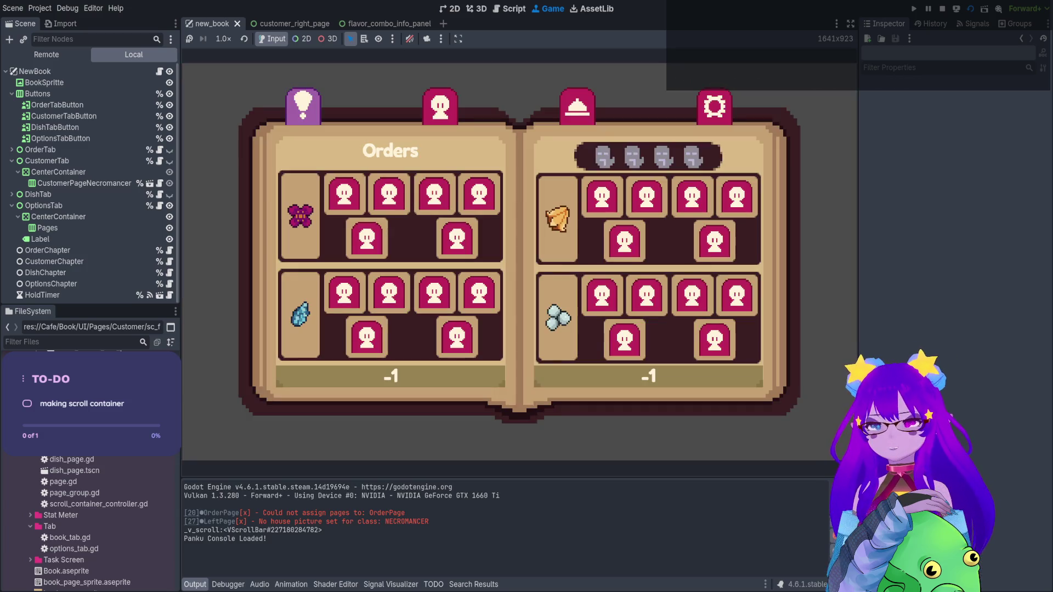
left_click(942, 9)
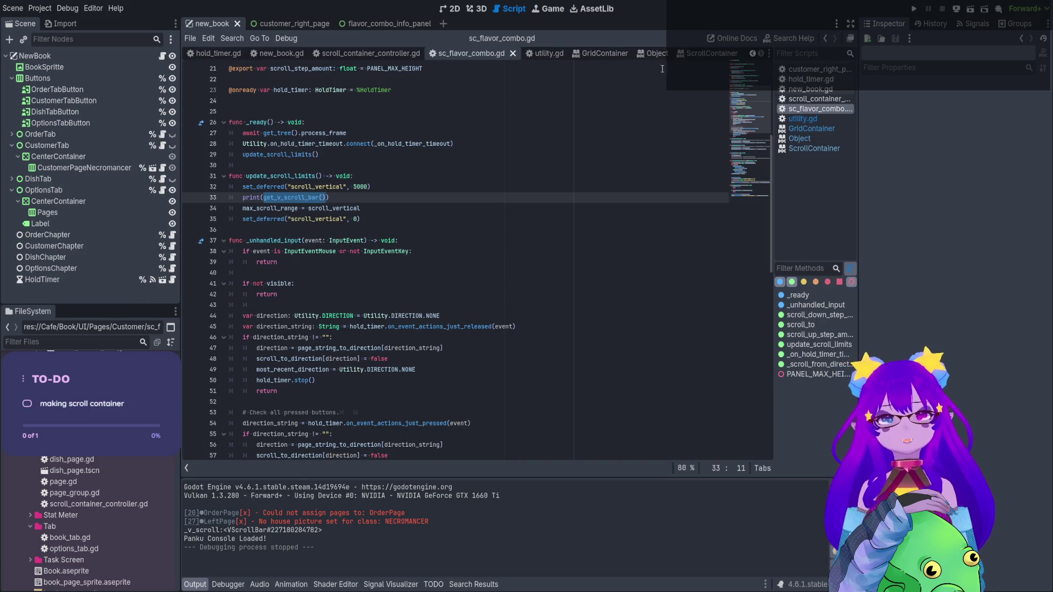
Browse the ScrollContainer, Object and GridContainer docs and scroll_container_controller.gd, then return to sc_flavor_combo.gd
left_click(691, 55)
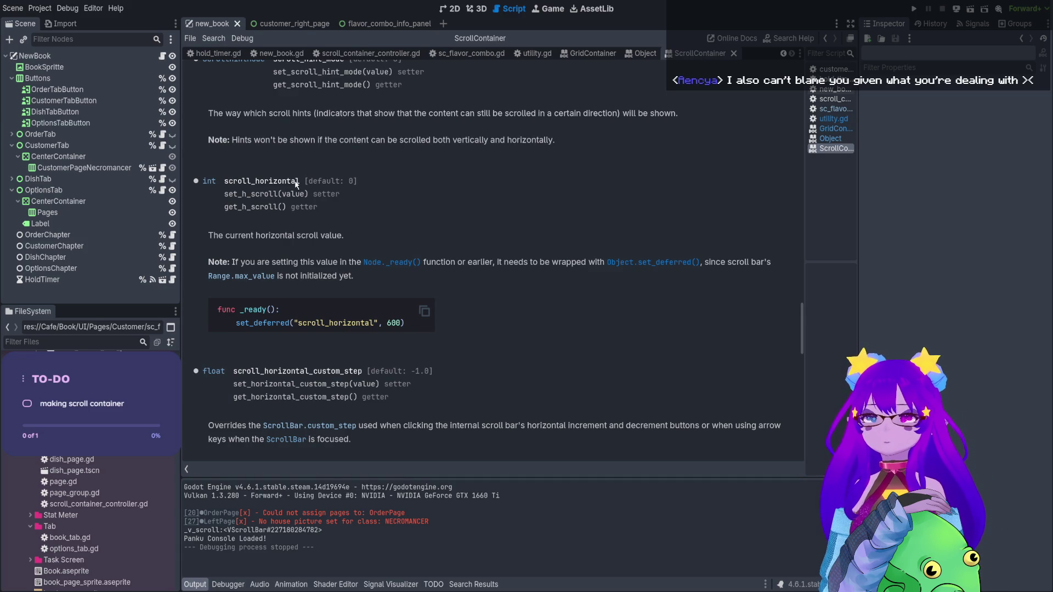
left_click(641, 54)
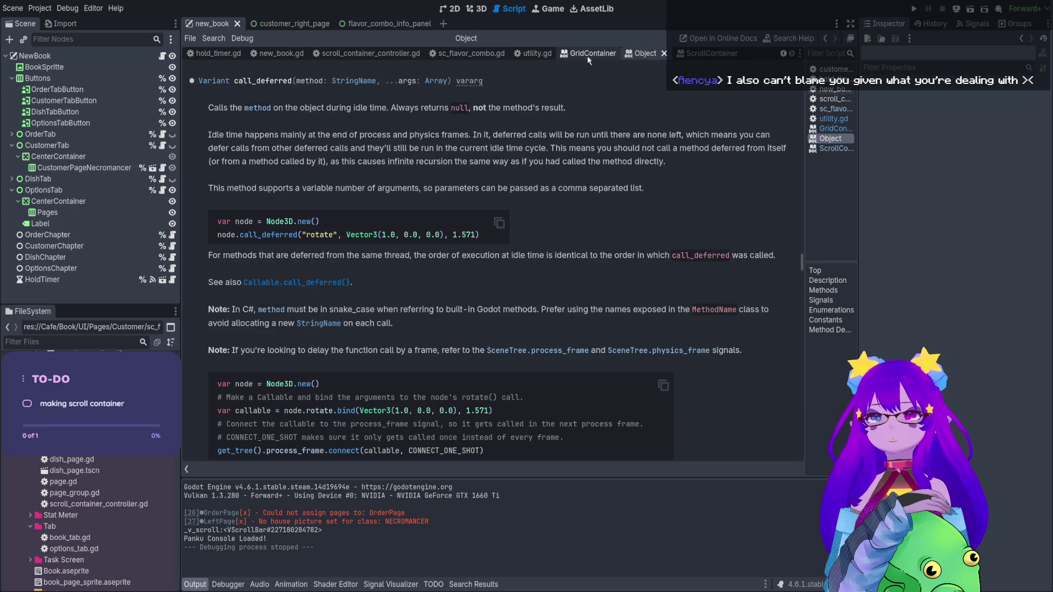
left_click(591, 54)
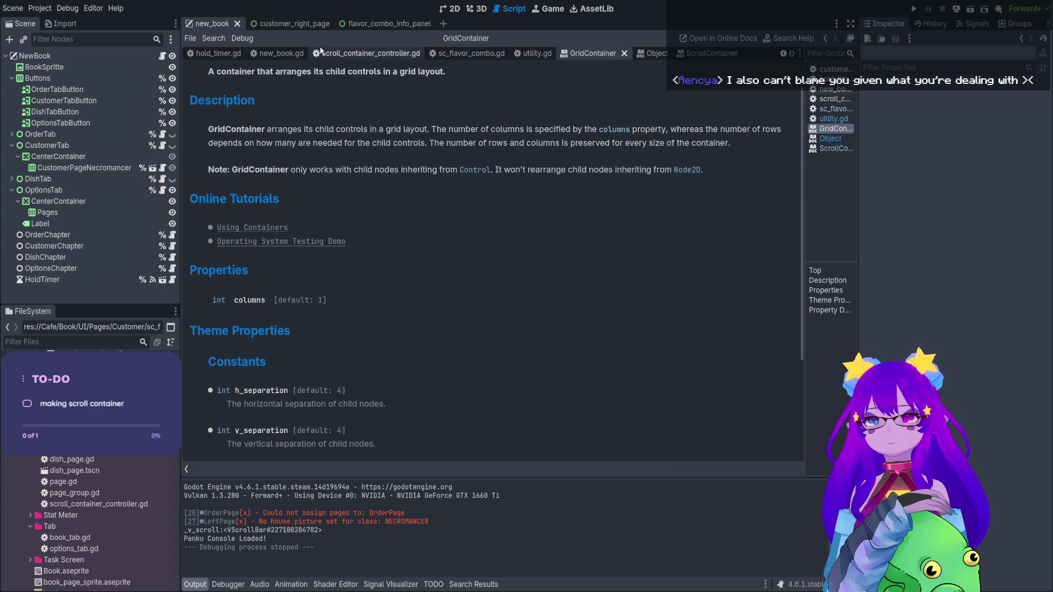
left_click(348, 54)
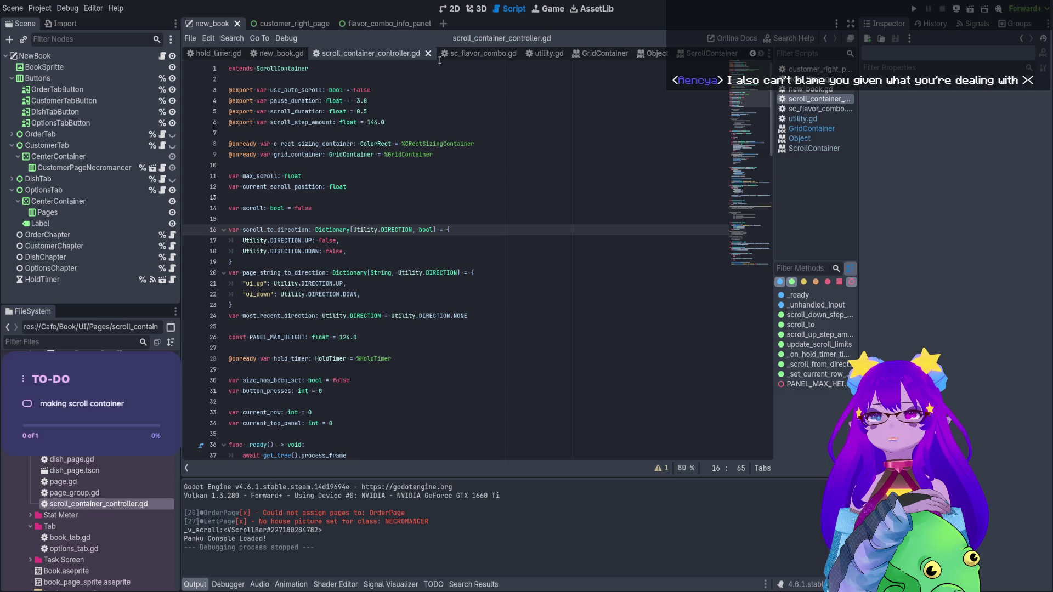
left_click(466, 53)
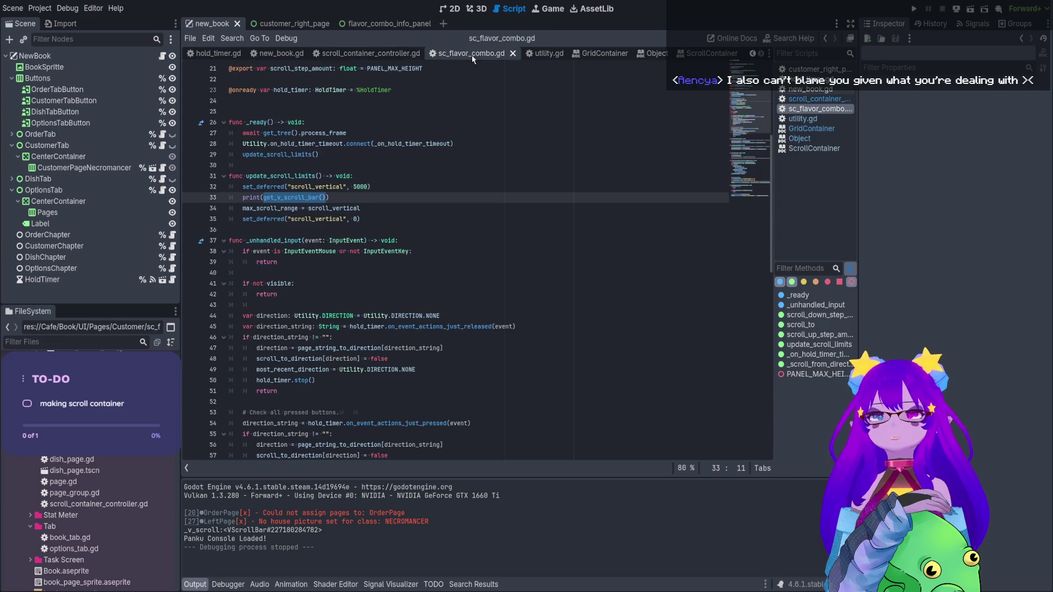
Restore print(scroll_vertical) on line 33, then save and run the scene with F6
double_click(351, 209)
key("ctrl+c")
left_click_drag(327, 197, 264, 197)
key("ctrl+v")
key("F6")
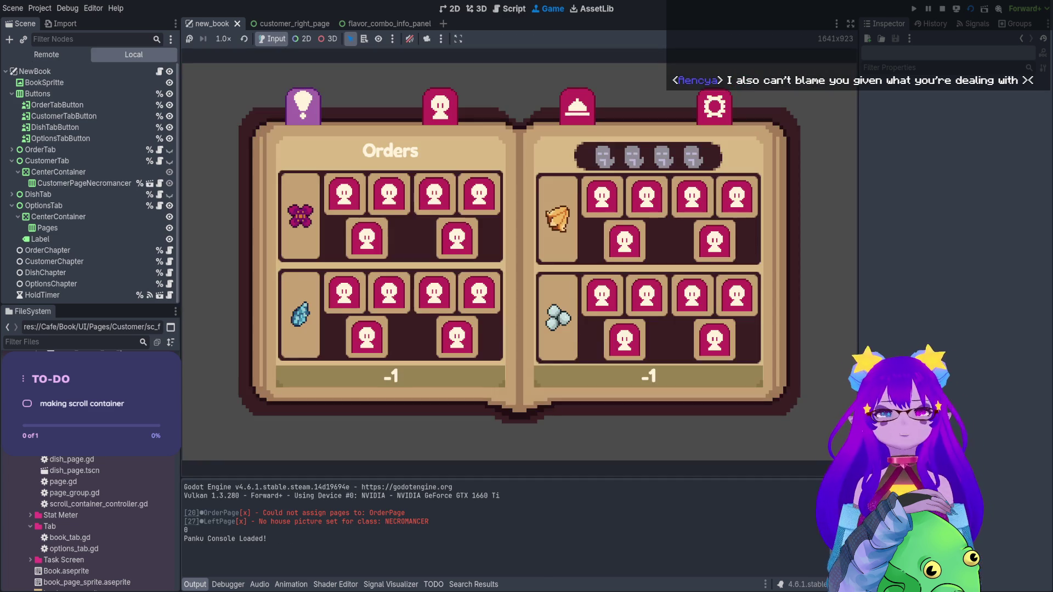
Stop the running book scene after it logs 0
left_click(941, 9)
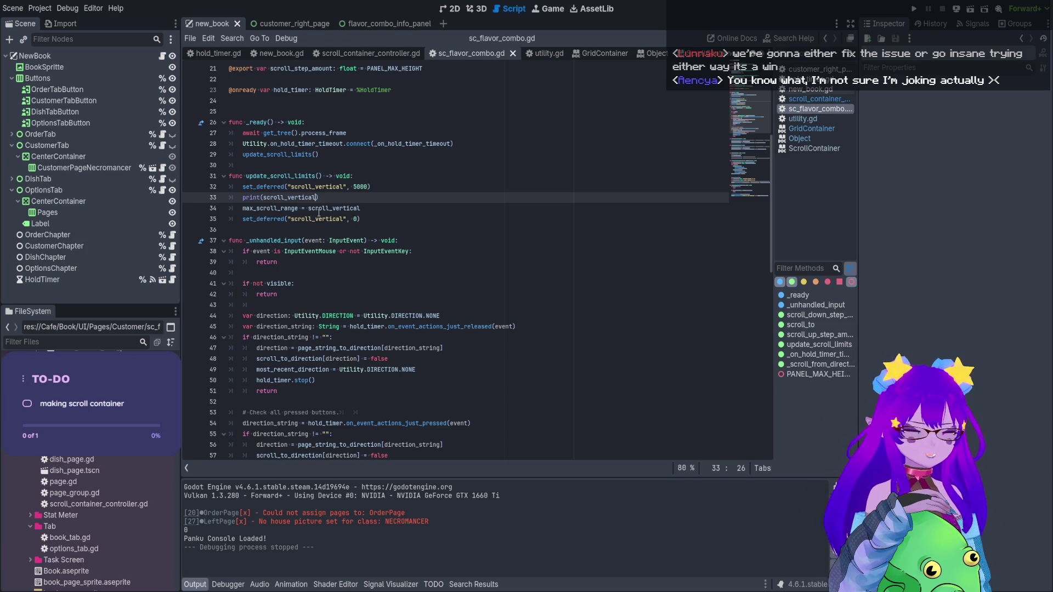
Open the customer_right_page scene and its script
left_click(327, 208)
left_click(308, 176)
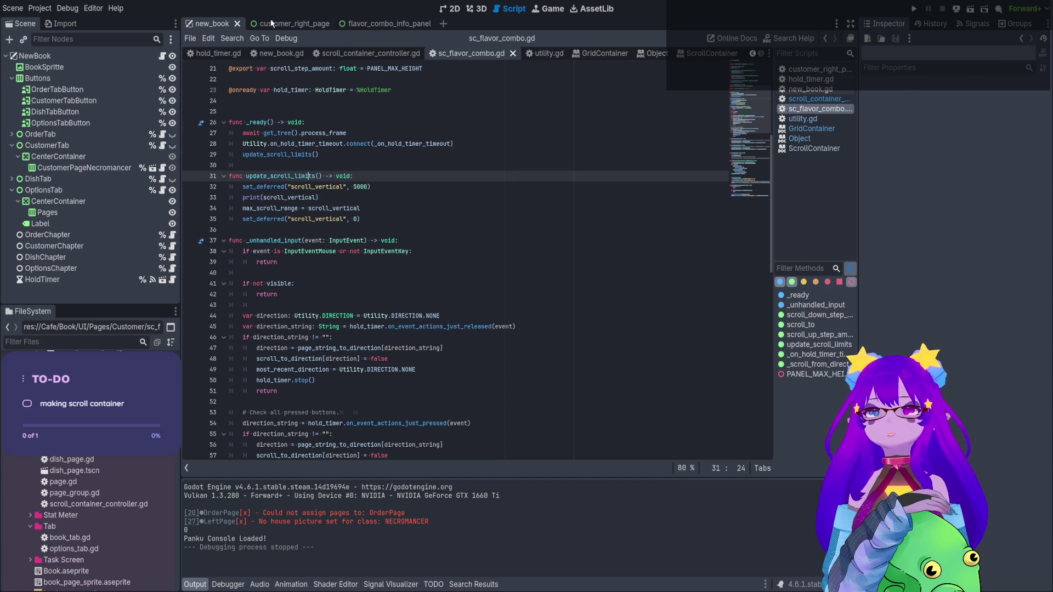
left_click(285, 23)
left_click(163, 56)
scroll(406, 251, "up", 4)
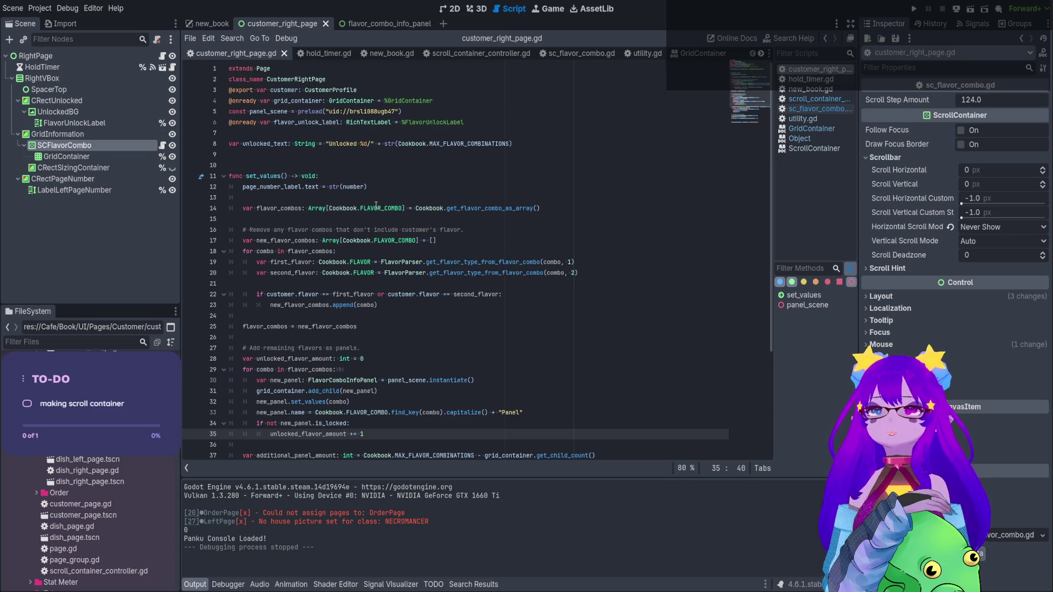
scroll(386, 373, "down", 4)
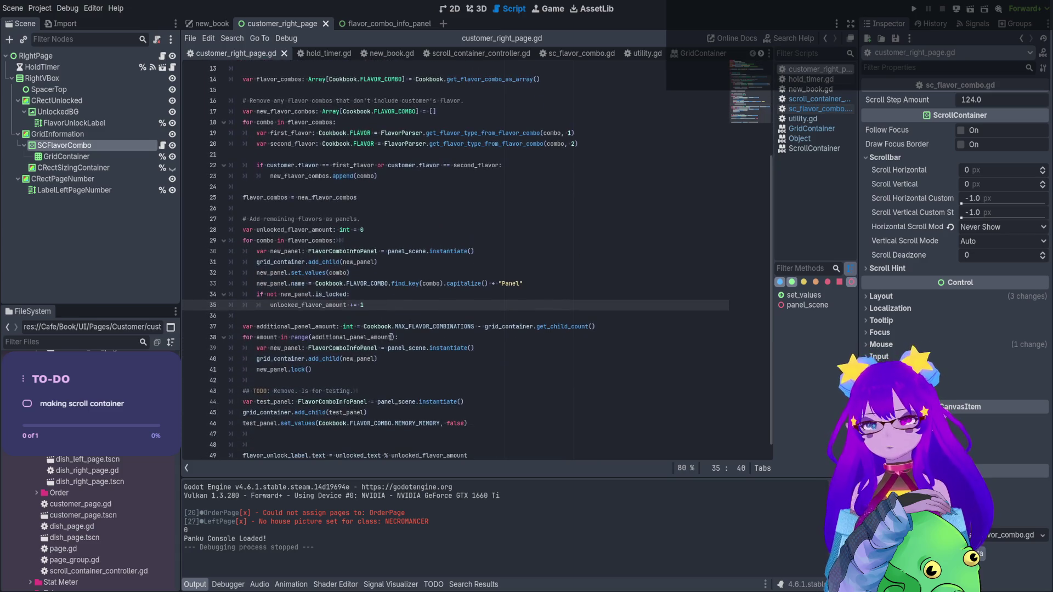
Add Utility.flavor_combo_panel_set.emit() after the flavor unlock label line and save
left_click(499, 442)
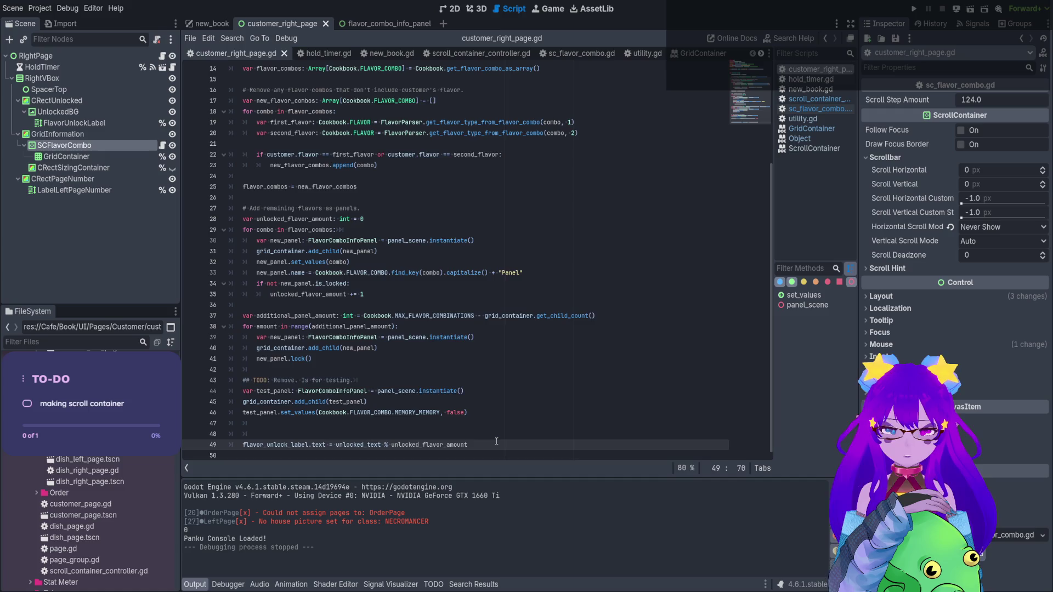
key("Return")
type("Utility.")
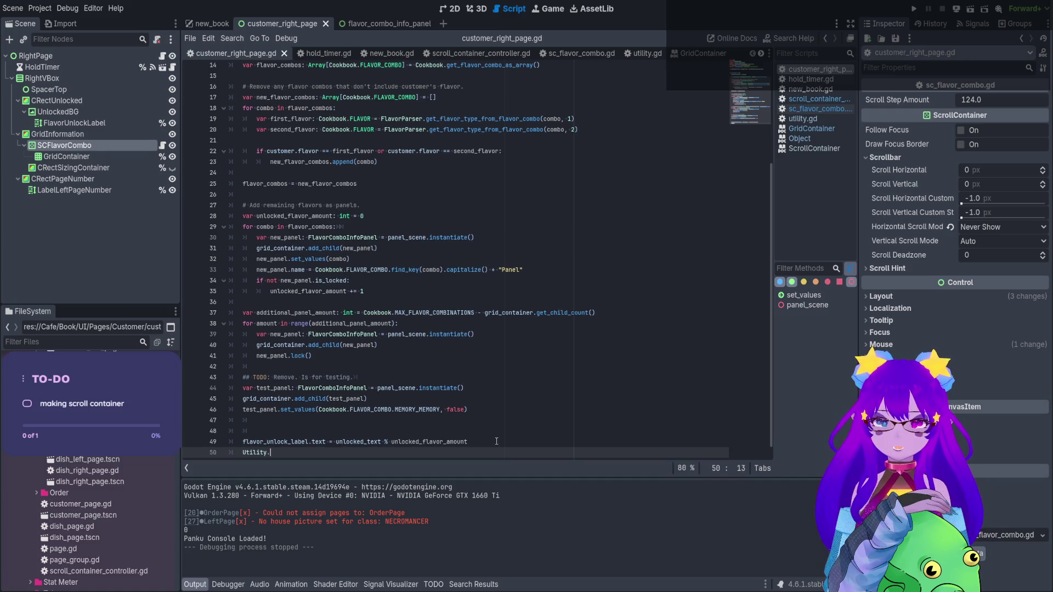
type("fkla")
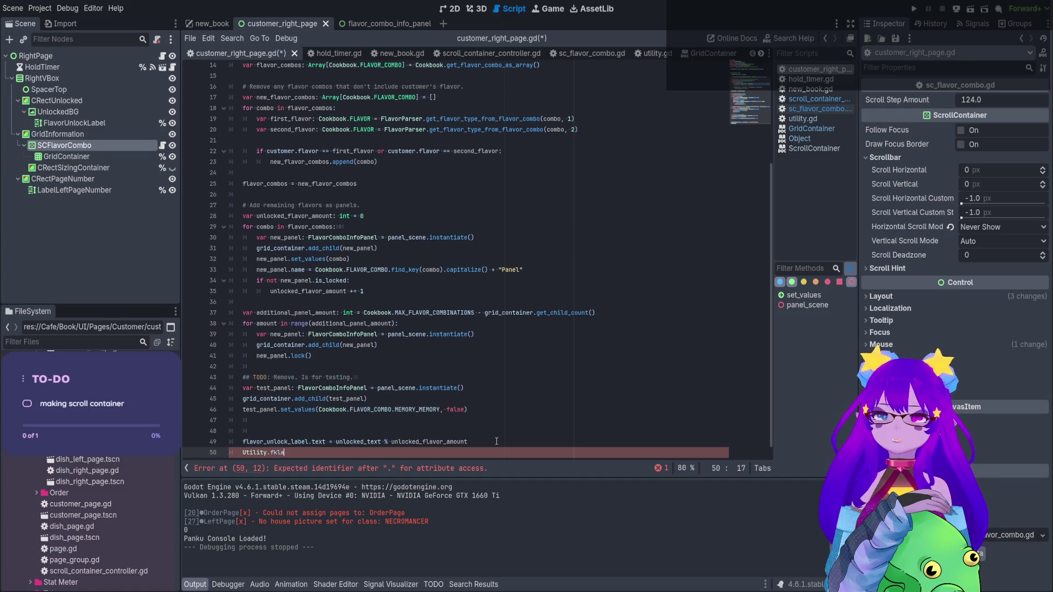
type("vorC")
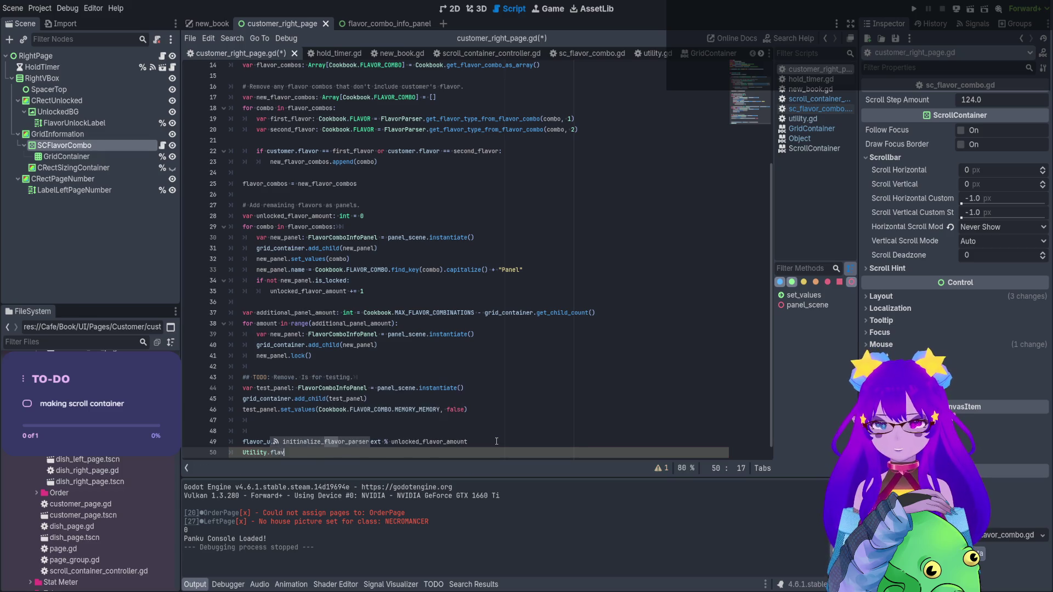
key("BackSpace")
type("_com")
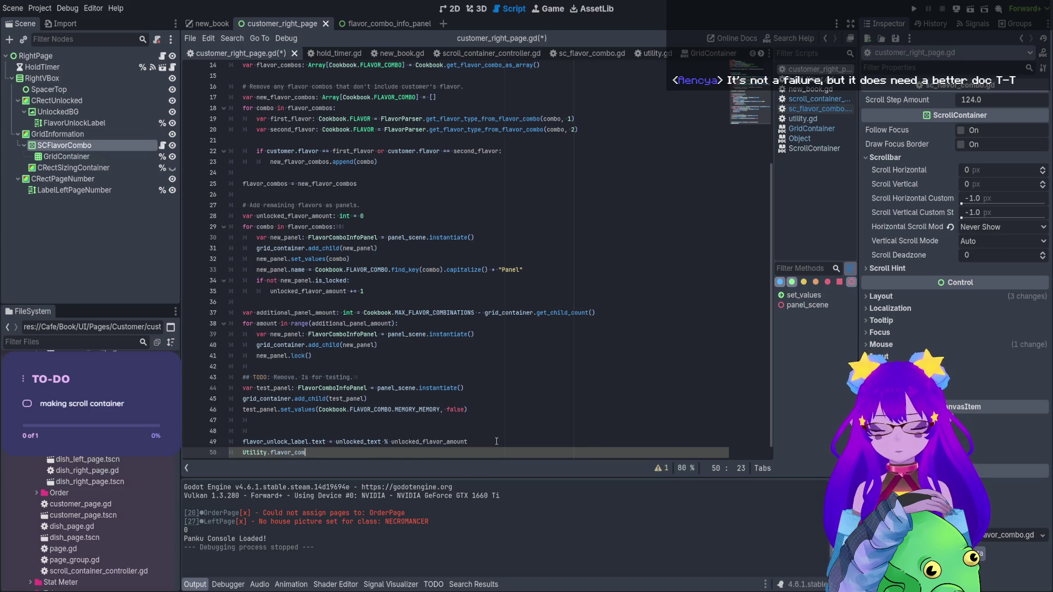
type("bo_panel()")
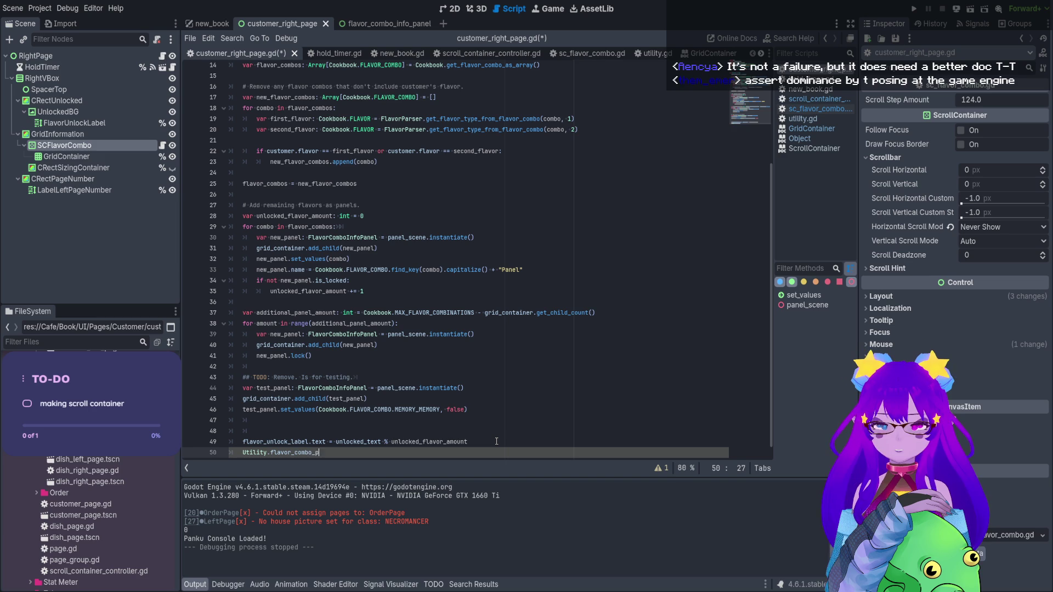
key("BackSpace")
key("BackSpace")
type("_set.em")
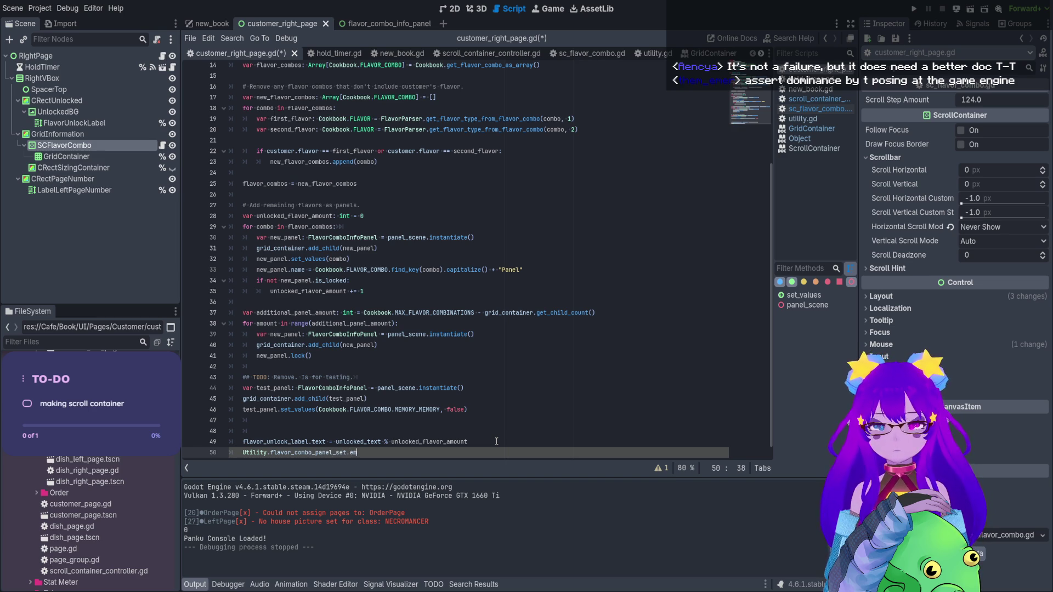
type("it")
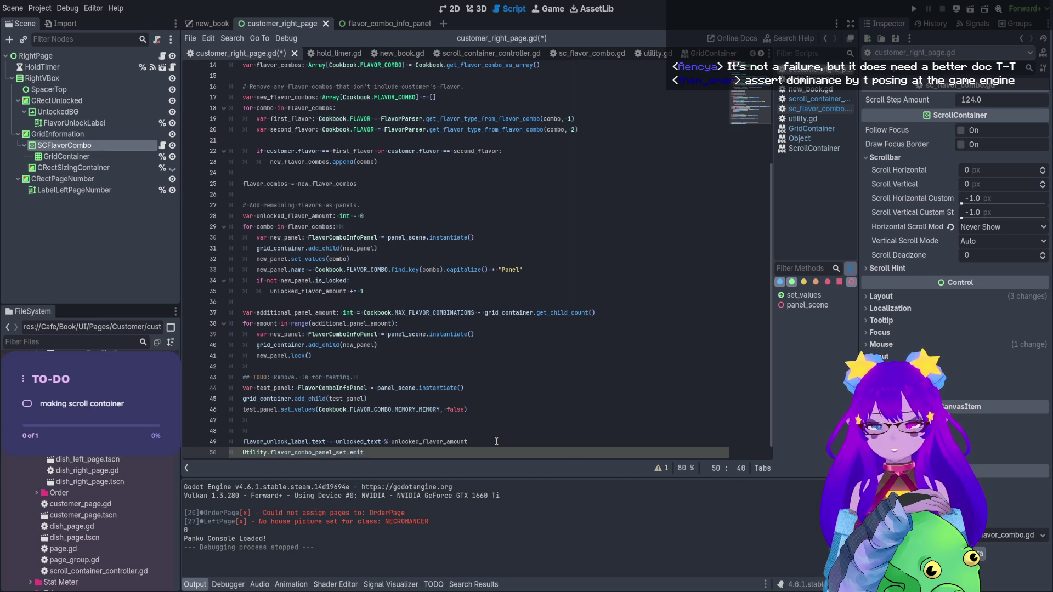
type("()")
key("Left")
key("Left")
key("Left")
key("ctrl+s")
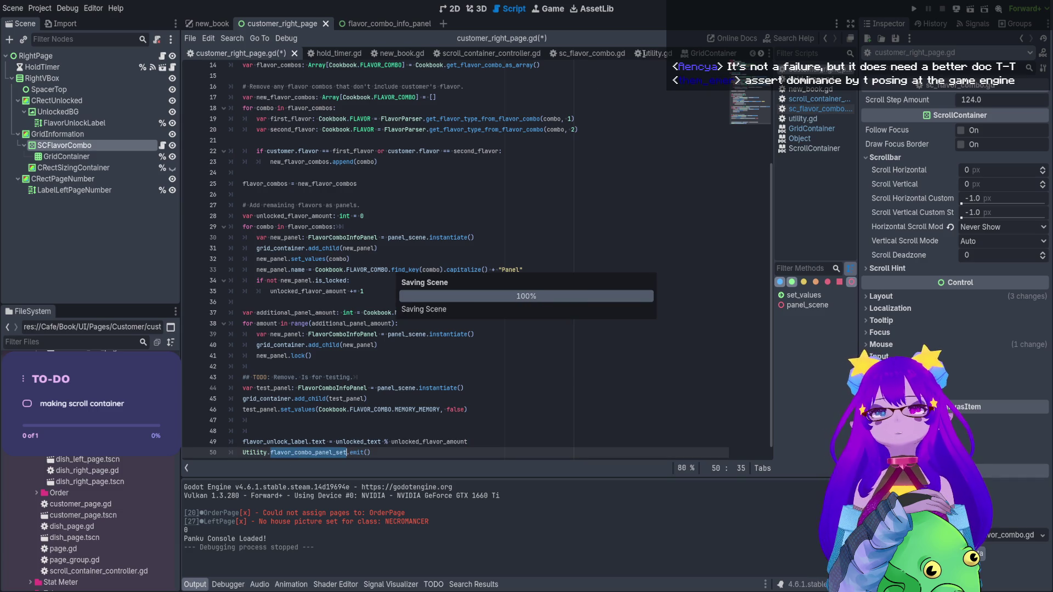
key("alt+Left")
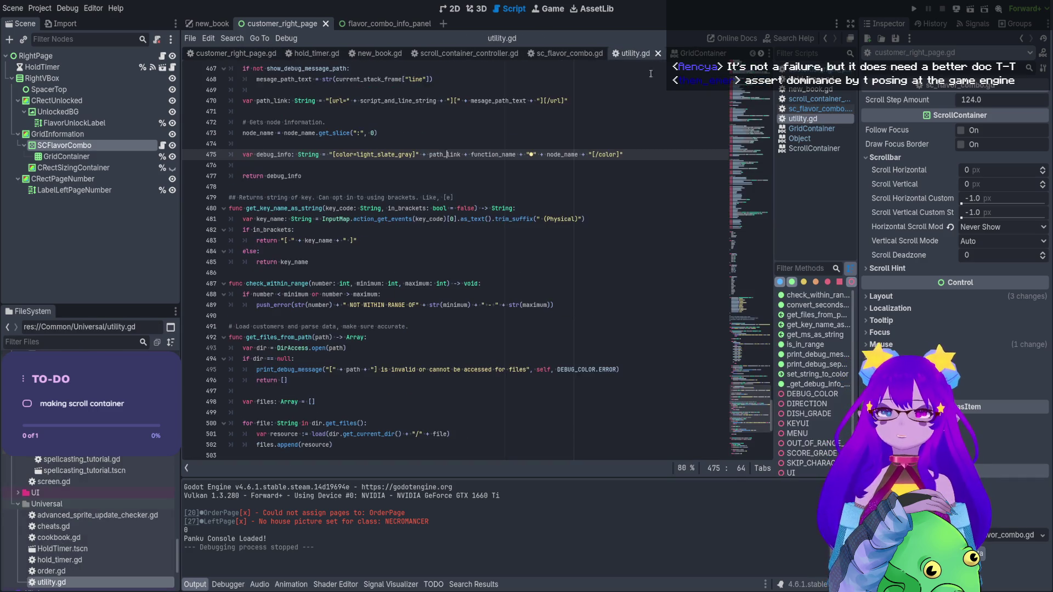
Add signal flavor_combo_panel_set() after initialize_flavor_parser, fix 'singal' to 'signal', and save
left_click_drag(741, 407, 746, 221)
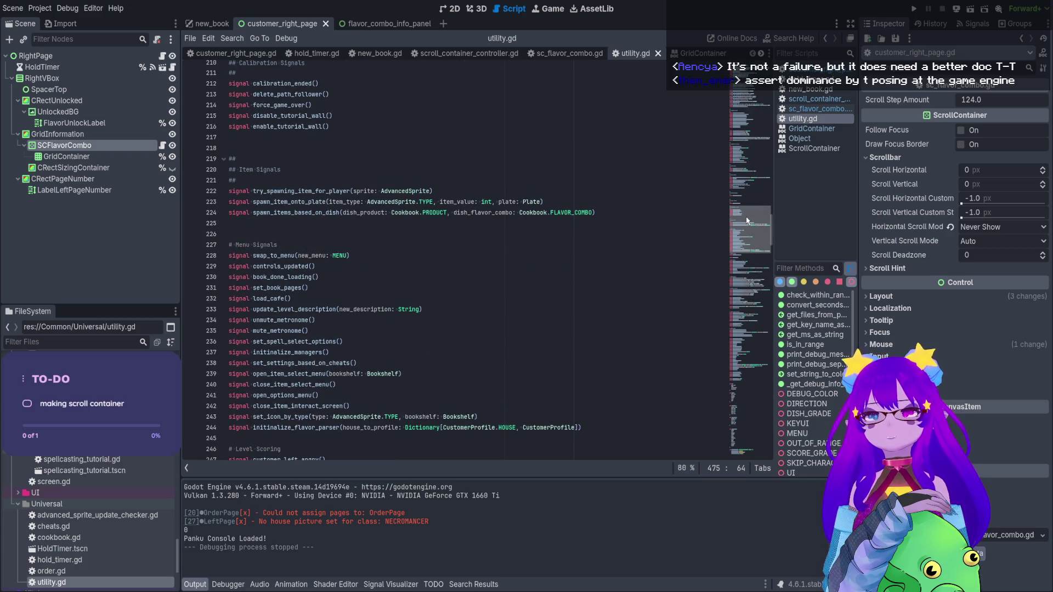
left_click(597, 429)
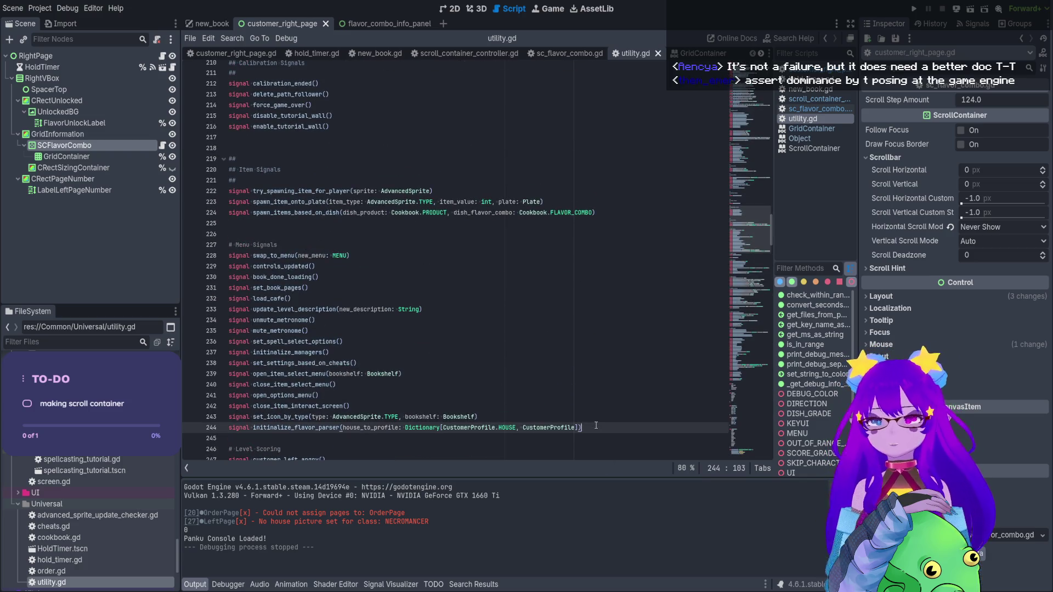
key("Return")
type("singal flavor_combo_panel_set")
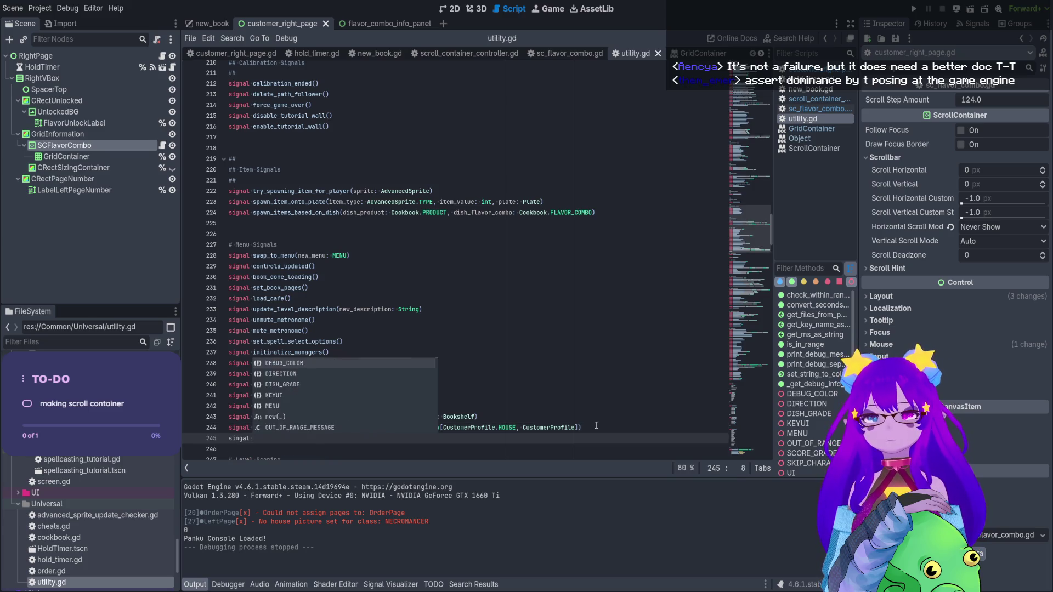
type("(")
key("ctrl+s")
double_click(239, 438)
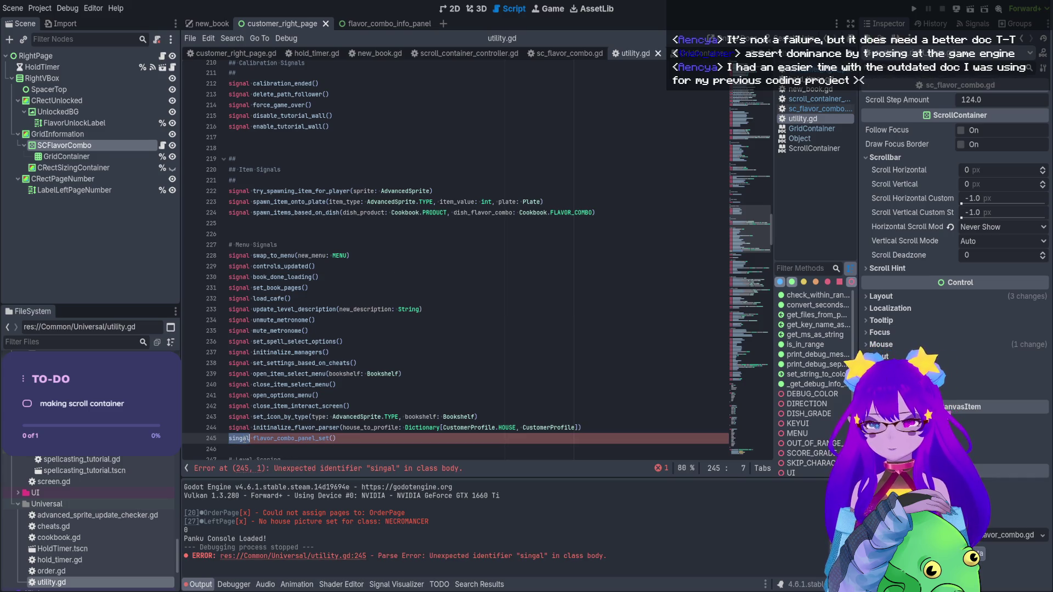
type("signal")
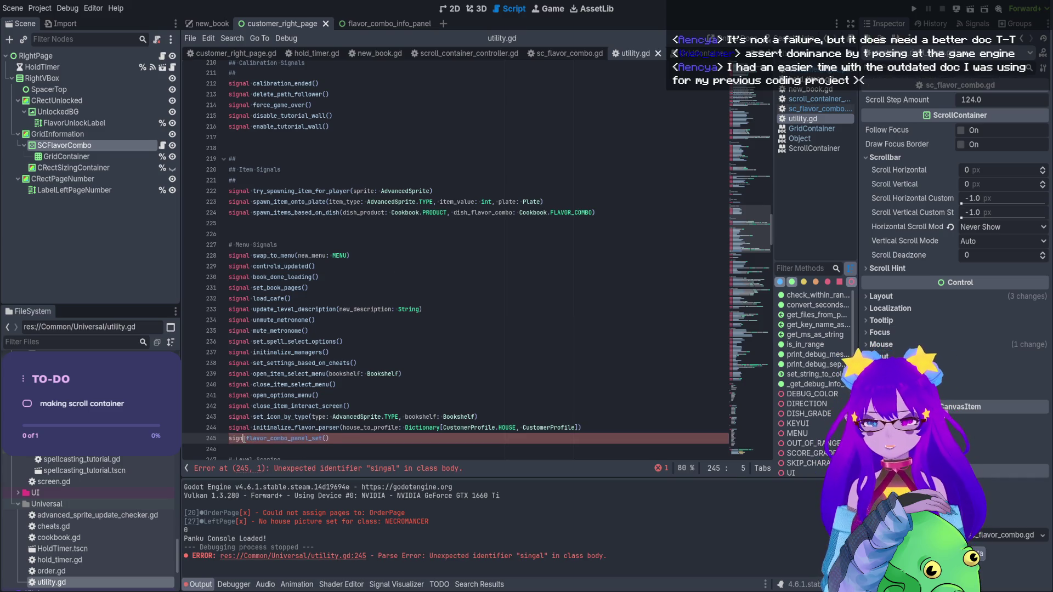
key("ctrl+s")
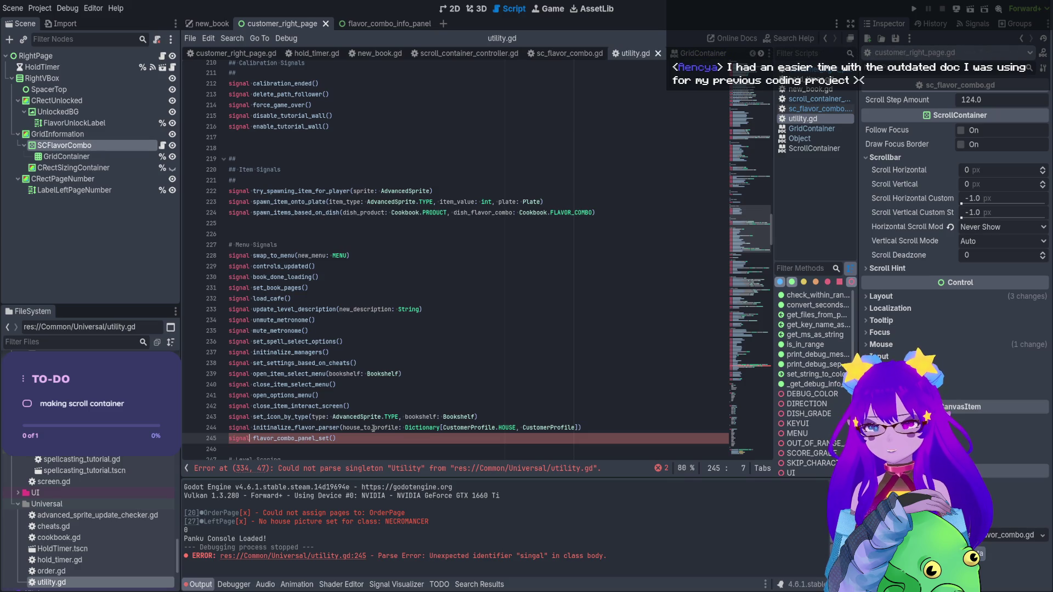
Check the new signal on line 245, undoing an accidental name deletion, and resave utility.gd
scroll(373, 428, "down", 1)
left_click(329, 417)
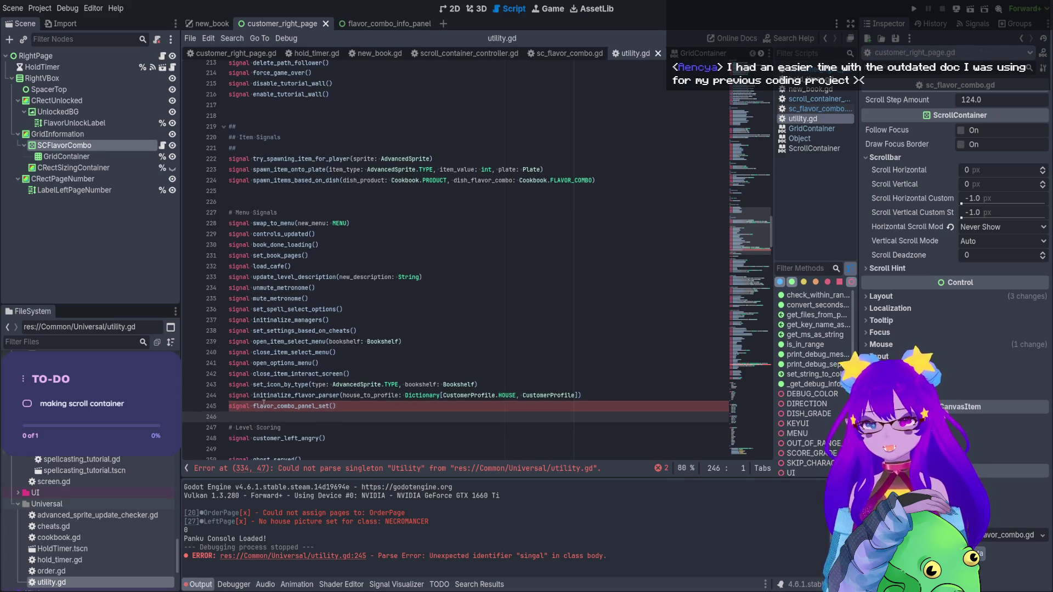
double_click(268, 406)
double_click(248, 407)
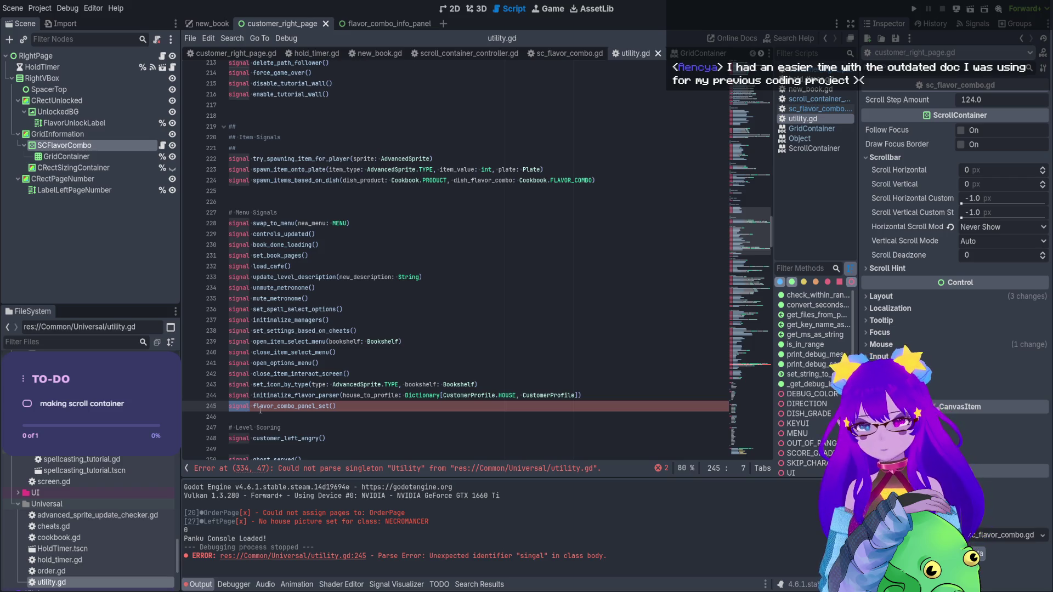
left_click_drag(335, 407, 253, 410)
key("BackSpace")
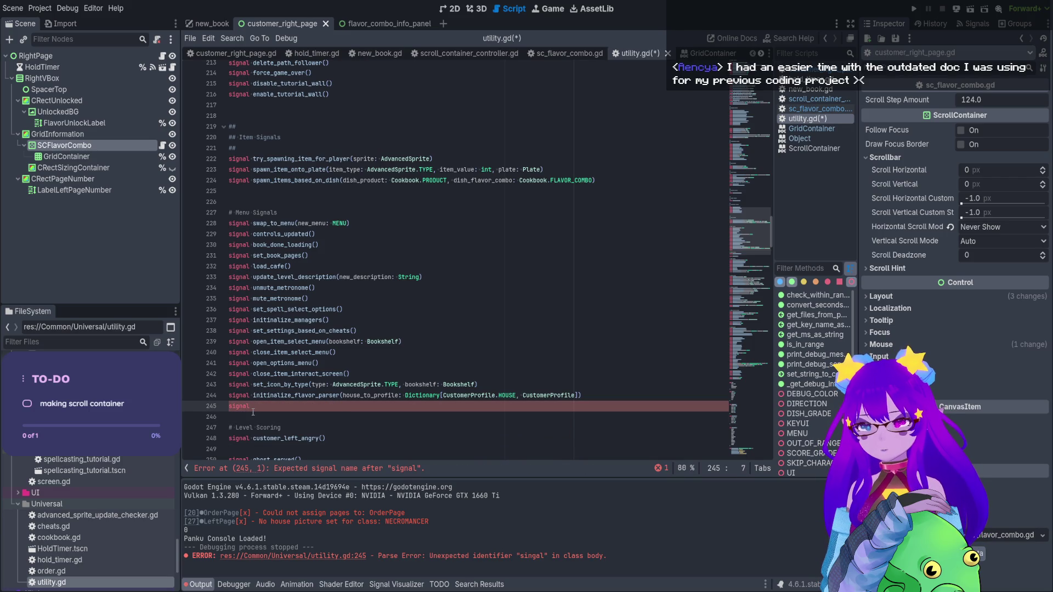
key("ctrl+z")
key("ctrl+s")
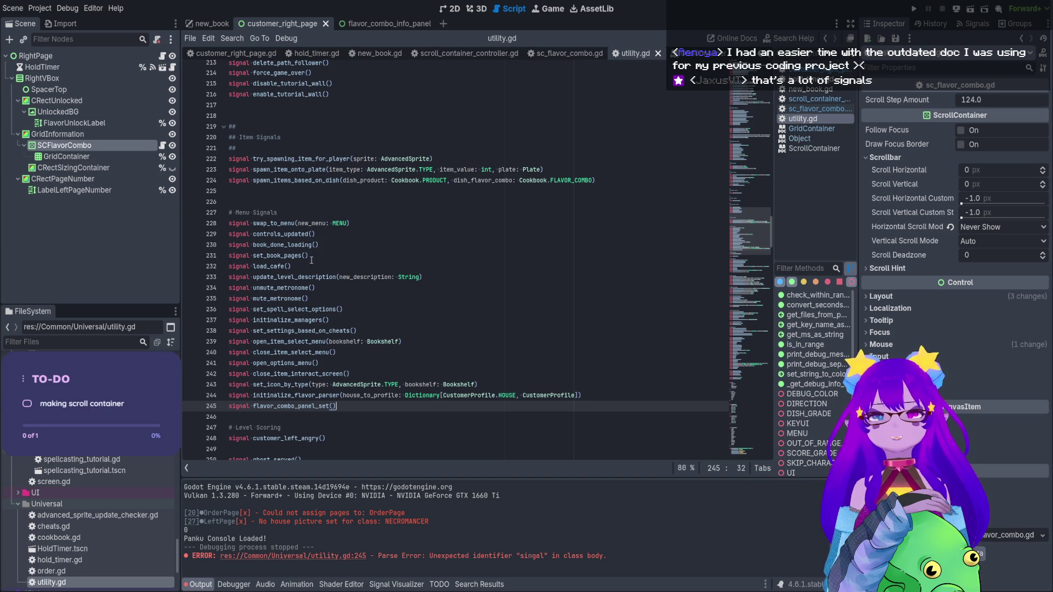
mouse_move(749, 231)
left_mouse_down()
mouse_move(745, 326)
mouse_move(733, 96)
mouse_move(725, 398)
mouse_move(738, 460)
mouse_move(745, 256)
left_mouse_up()
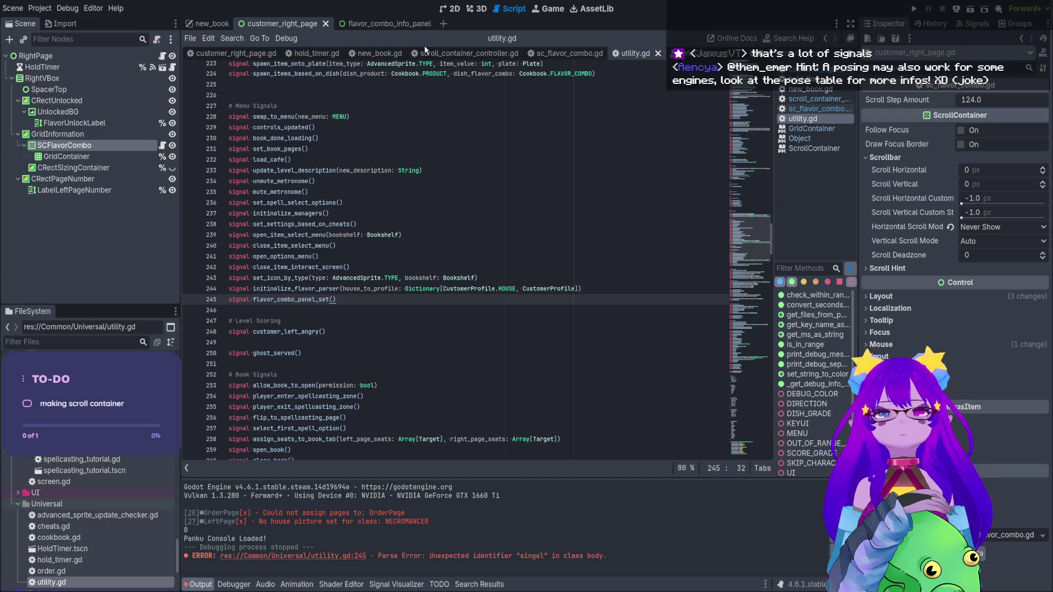
left_click(572, 58)
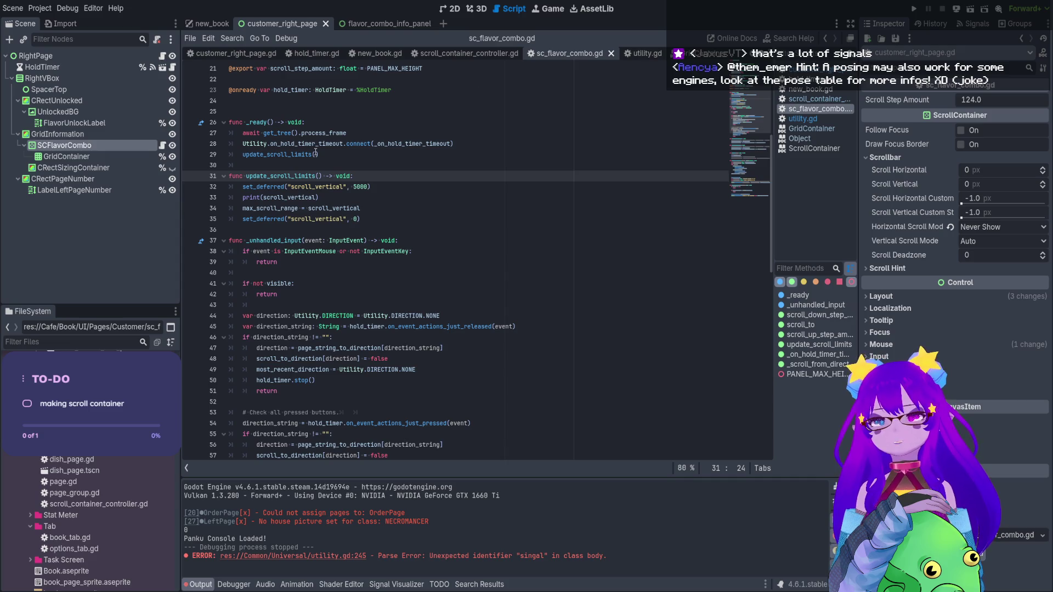
Add a Utility.flavor_combo_panel_set.connect() line in _ready after the hold timer connection
left_click(237, 165)
key("Return")
key("Return")
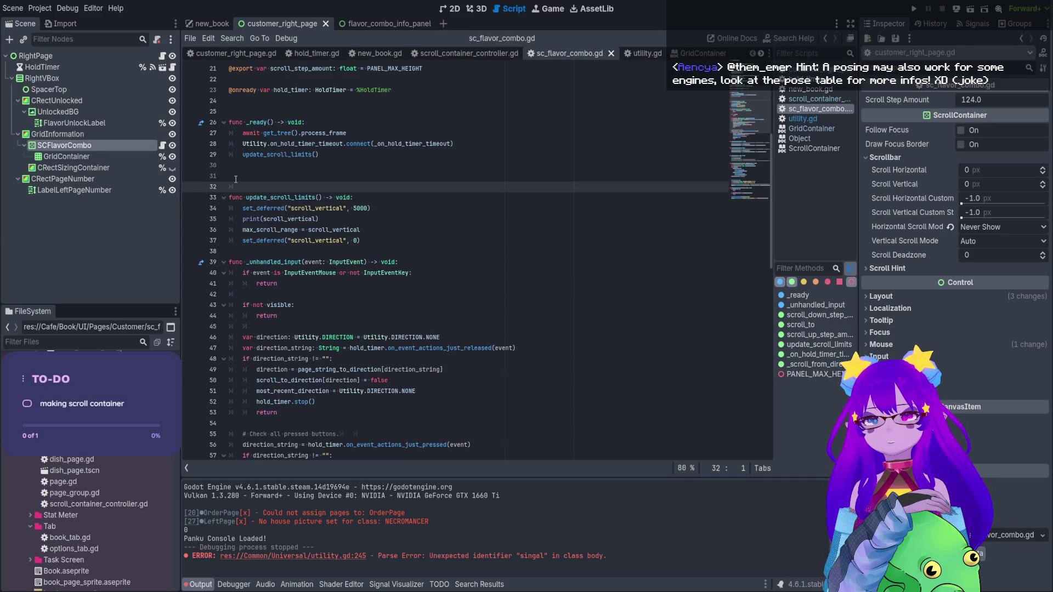
key("Up")
left_click(460, 145)
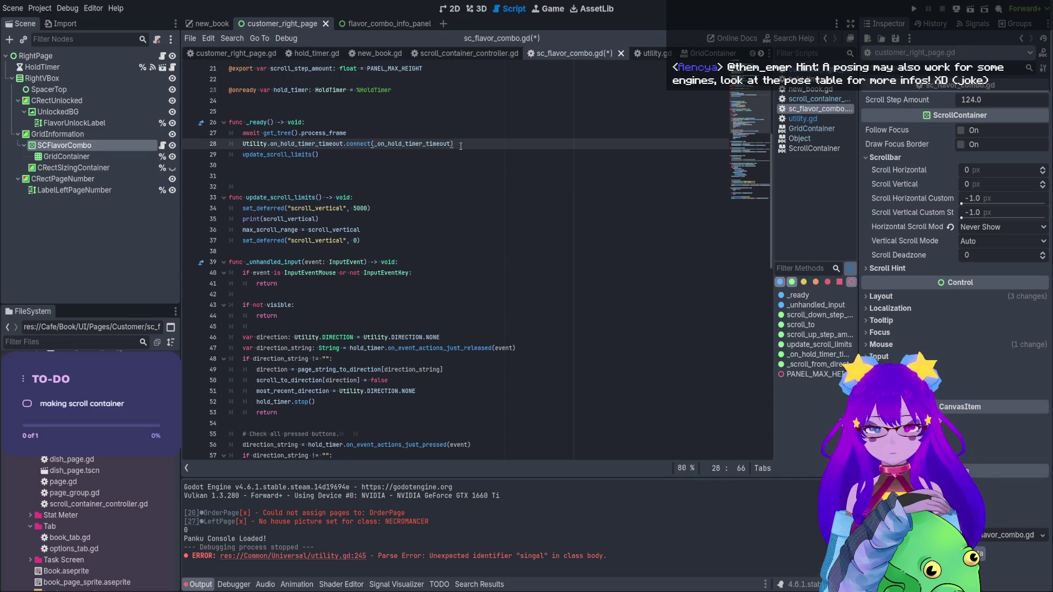
key("Return")
type("Utility..flavor_combo_panel_set()")
key("Left")
key("Left")
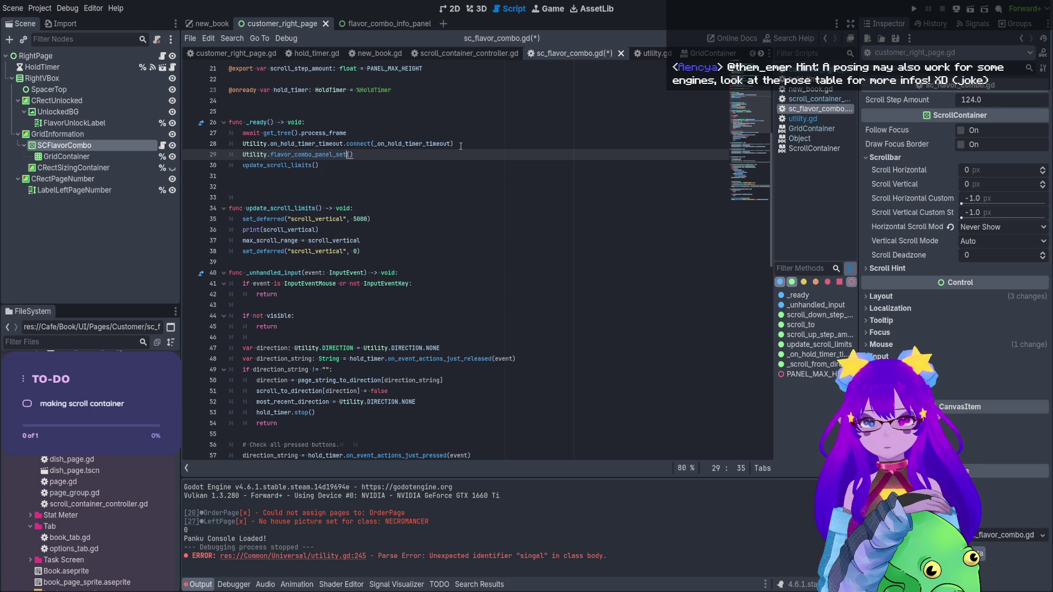
type(".connect")
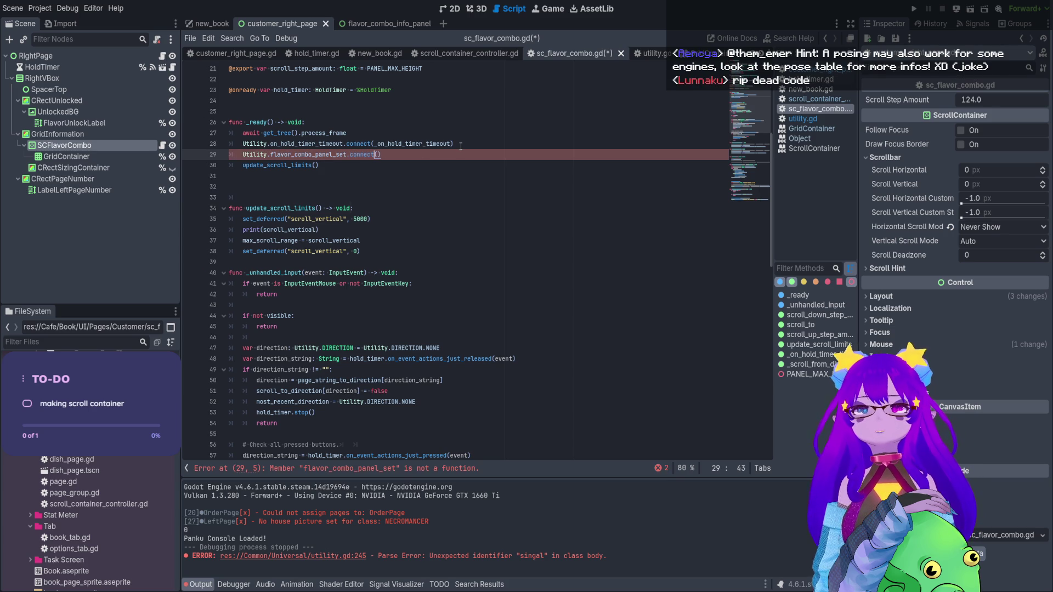
Pass update_scroll_limits as the connect callback, delete the direct update_scroll_limits() call, and save
double_click(298, 206)
key("ctrl+c")
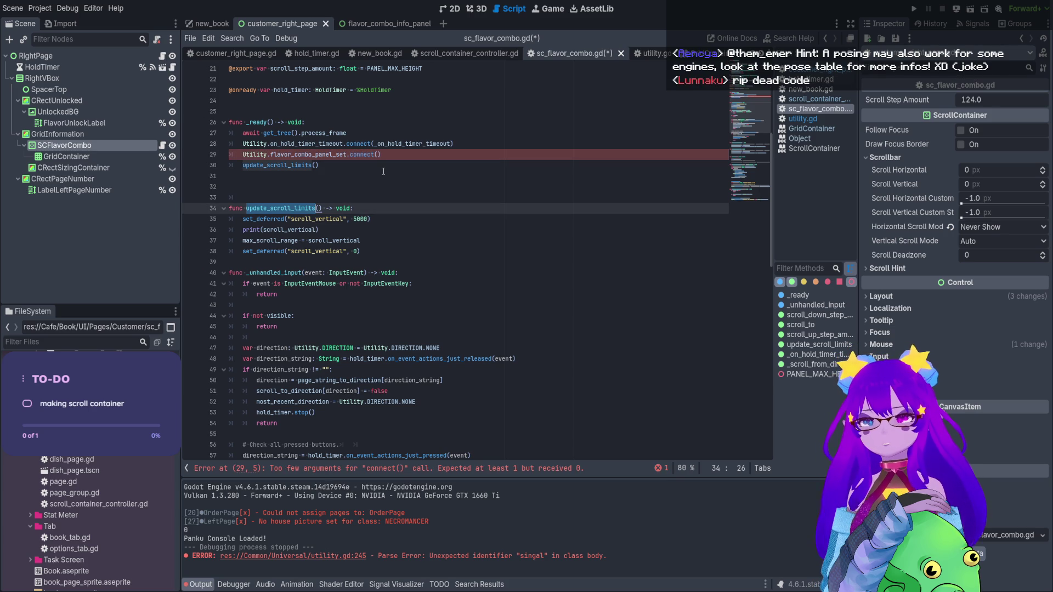
left_click(376, 154)
key("ctrl+v")
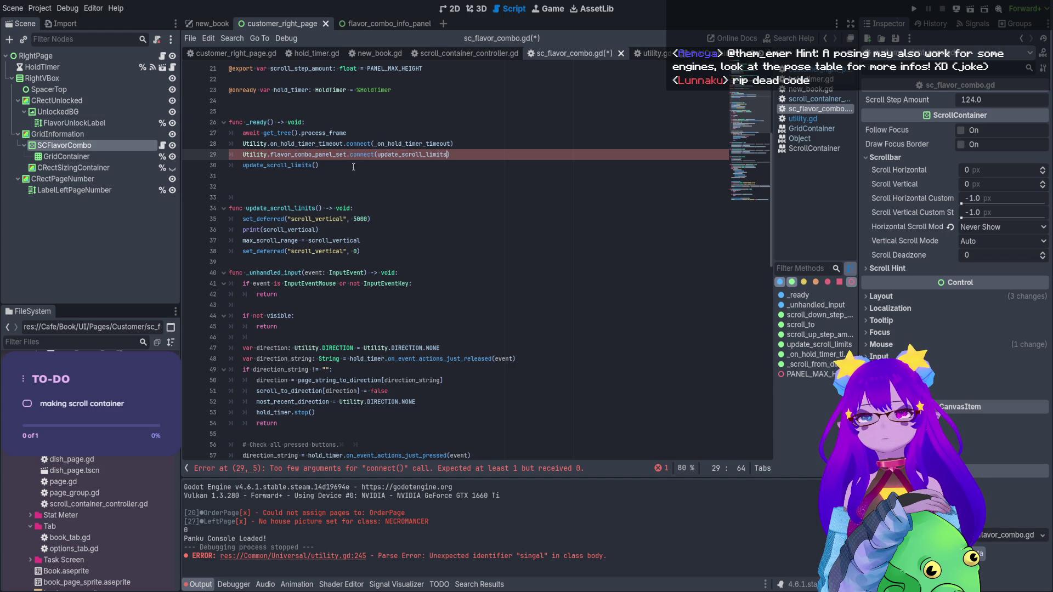
left_click(210, 168)
key("BackSpace")
key("BackSpace")
key("BackSpace")
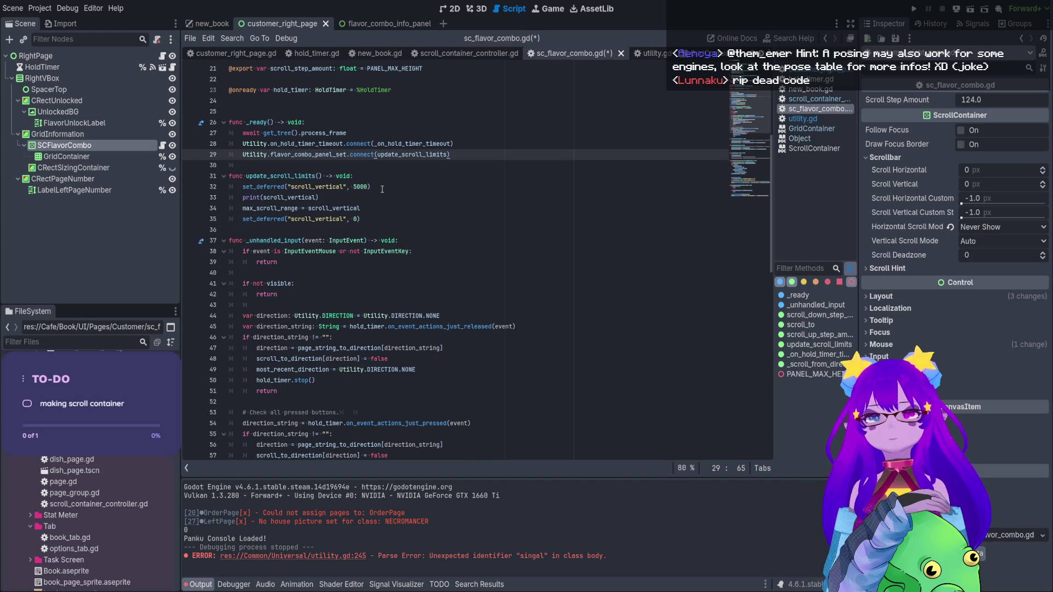
key("ctrl+s")
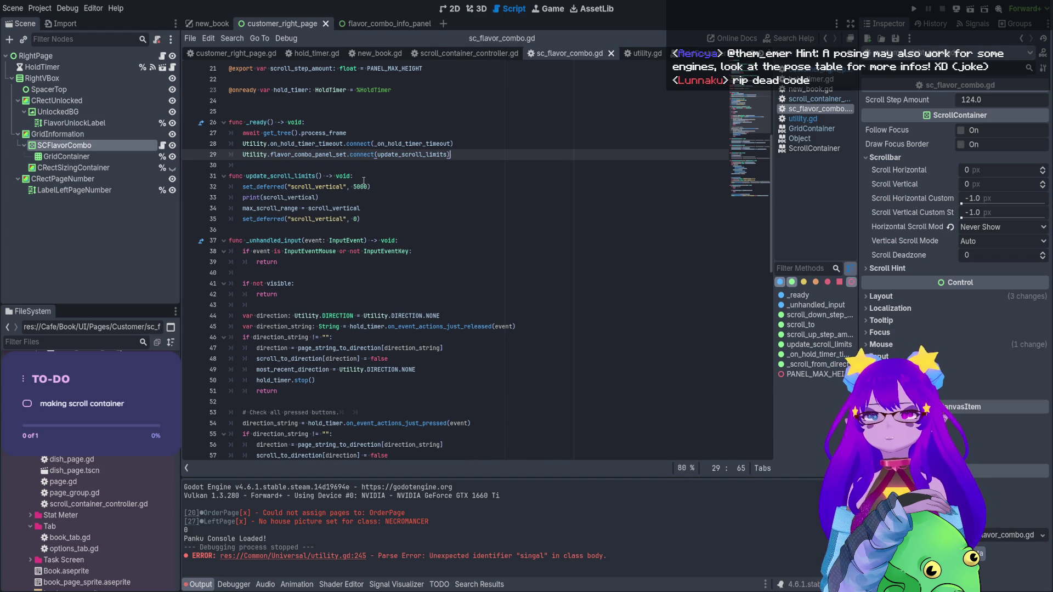
left_click(370, 176)
Add scroll_vertical = 5000 and scroll_vertical = 0 lines, deleting the set_deferred 5000 line
key("Return")
type("s")
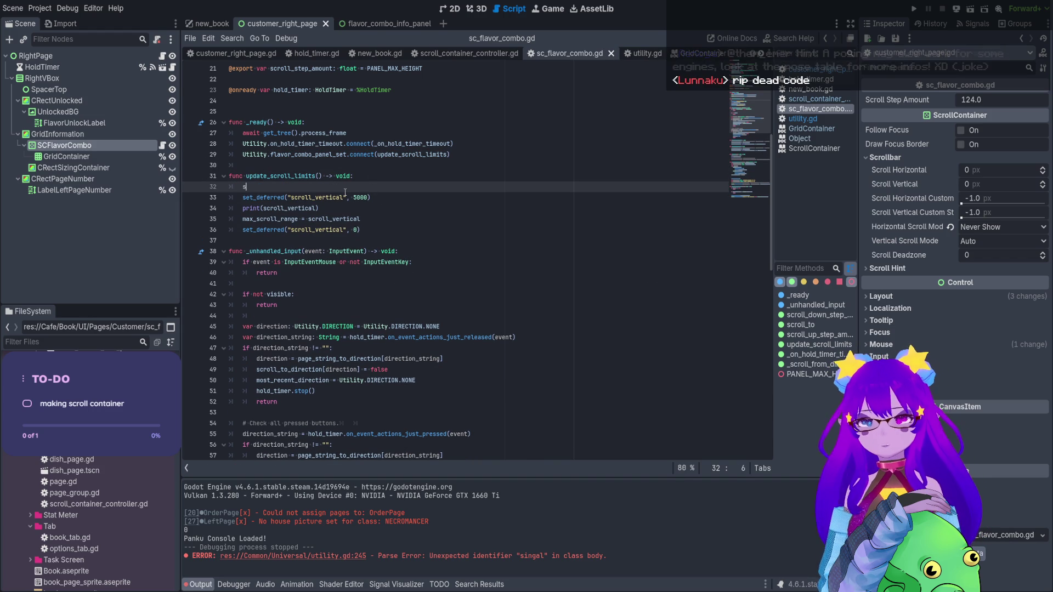
type("croll")
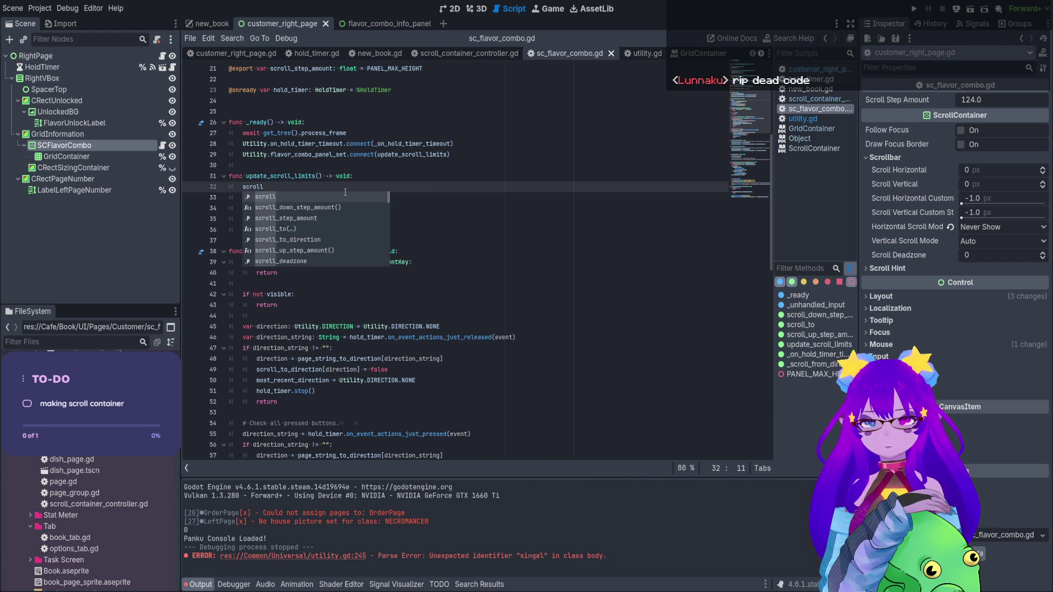
type("_vertical")
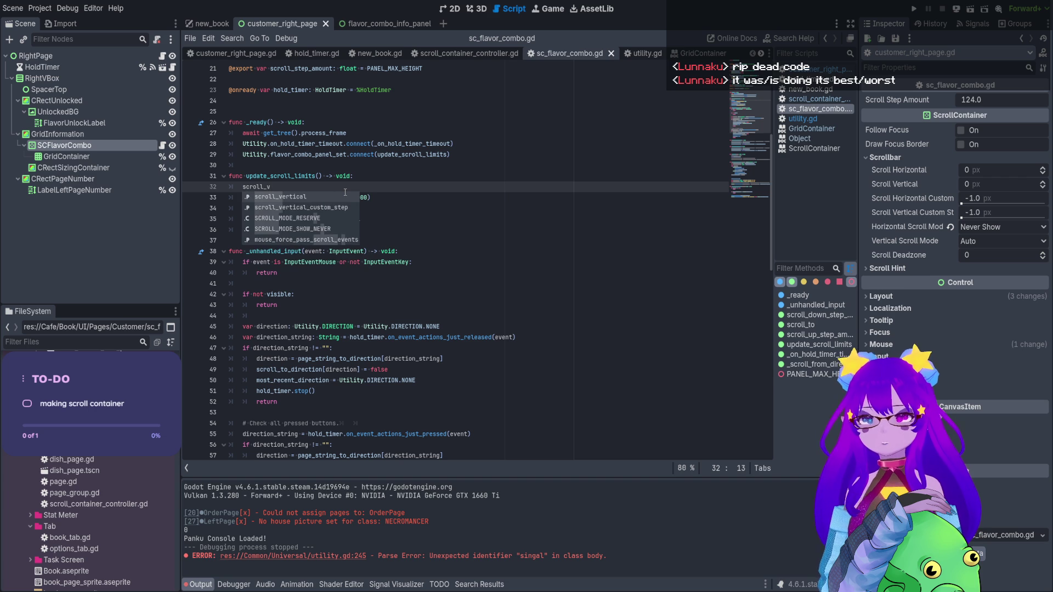
type(" = ")
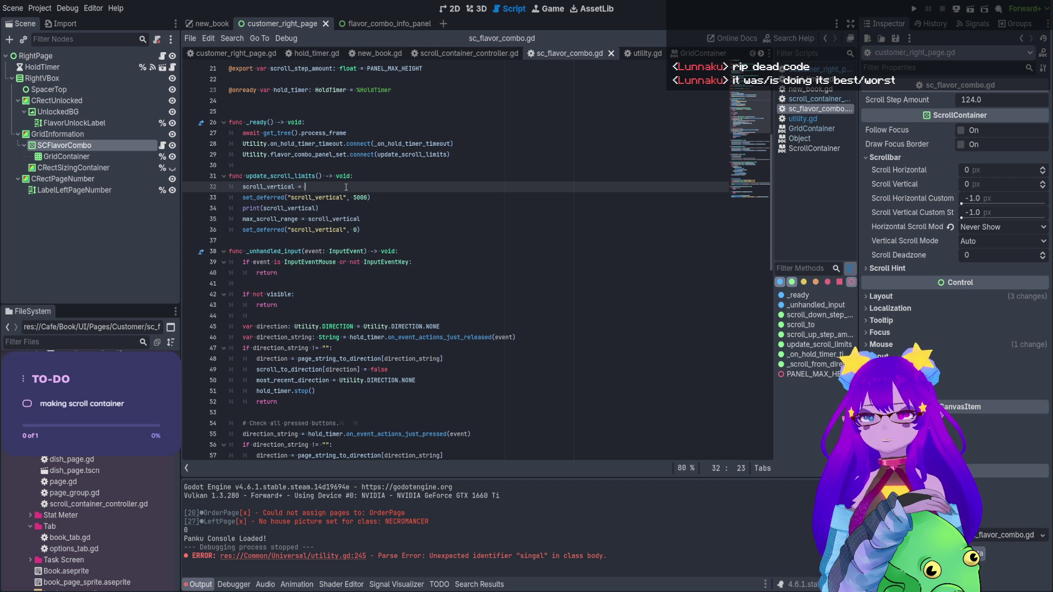
type("5000")
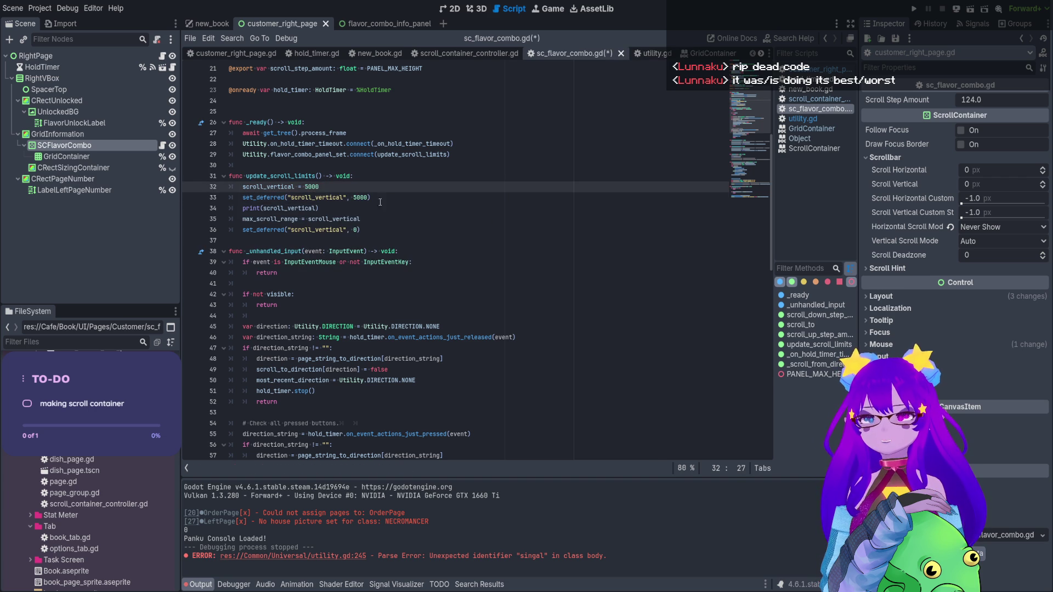
key("ctrl+shift+d")
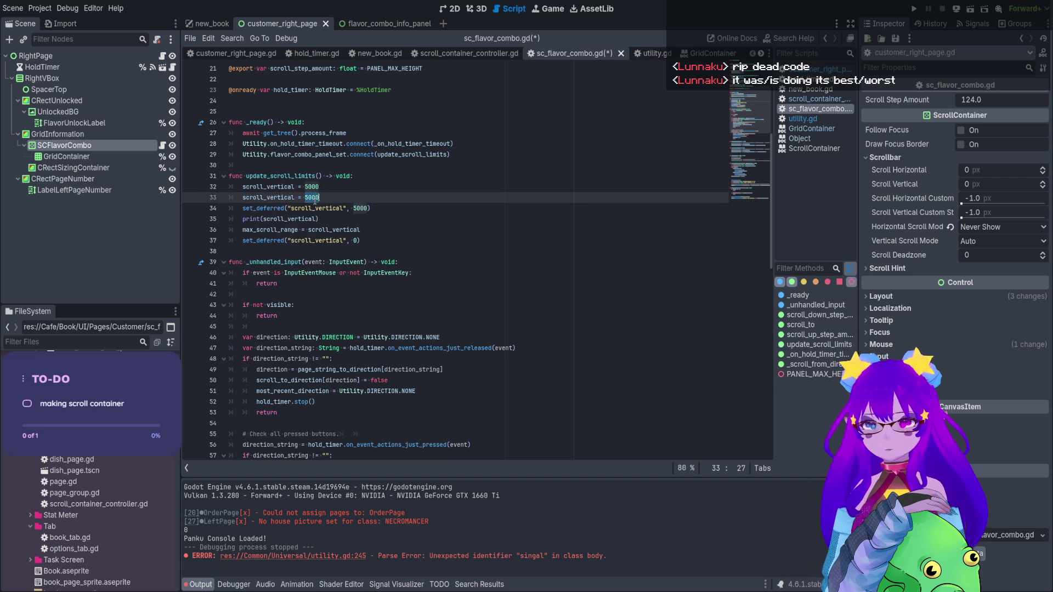
type("0")
left_click(381, 209)
key("ctrl+shift+k")
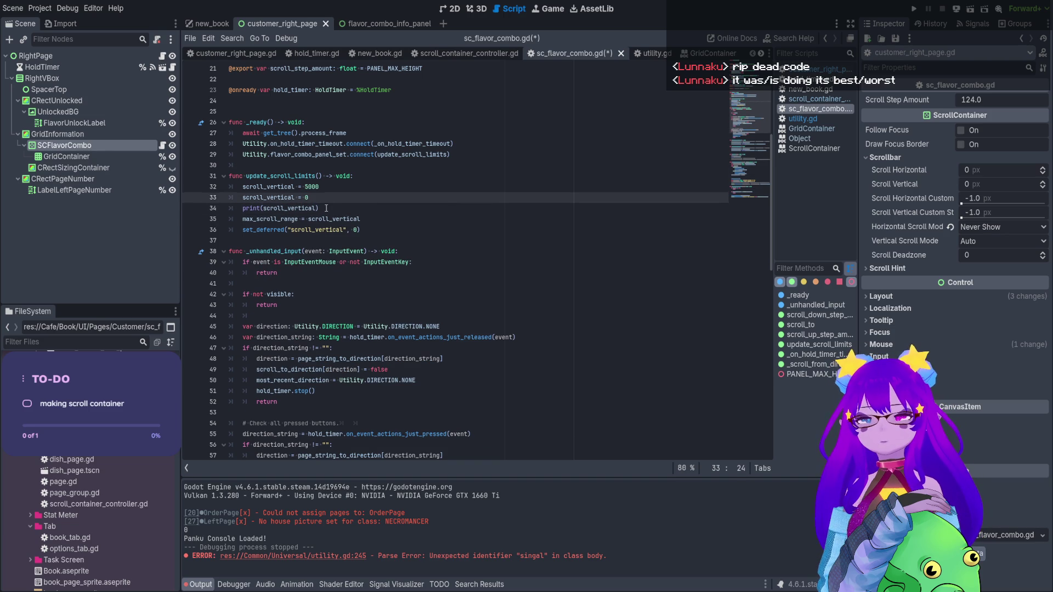
Place print(scroll_vertical) directly after scroll_vertical = 5000
left_click(326, 208)
left_click_drag(362, 219, 228, 208)
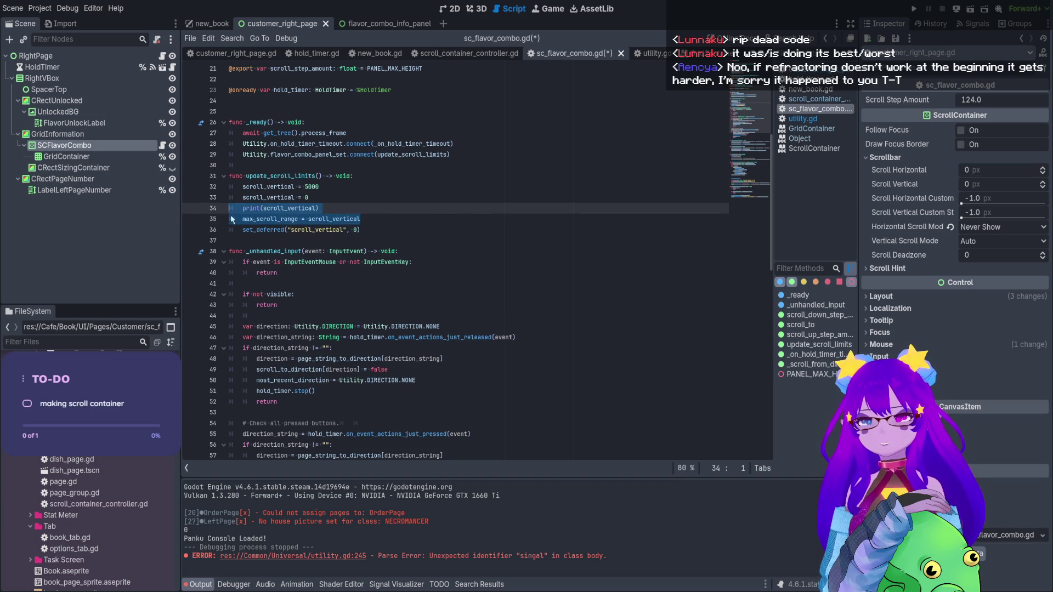
left_click_drag(319, 208, 229, 208)
key("BackSpace")
left_click(334, 186)
key("Return")
type("print(scroll_vertical)")
Delete the leftover max_scroll_range and set_deferred lines, save, and run the new_book scene
left_click_drag(360, 240, 302, 230)
key("BackSpace")
key("ctrl+shift+k")
key("ctrl+s")
left_click(209, 21)
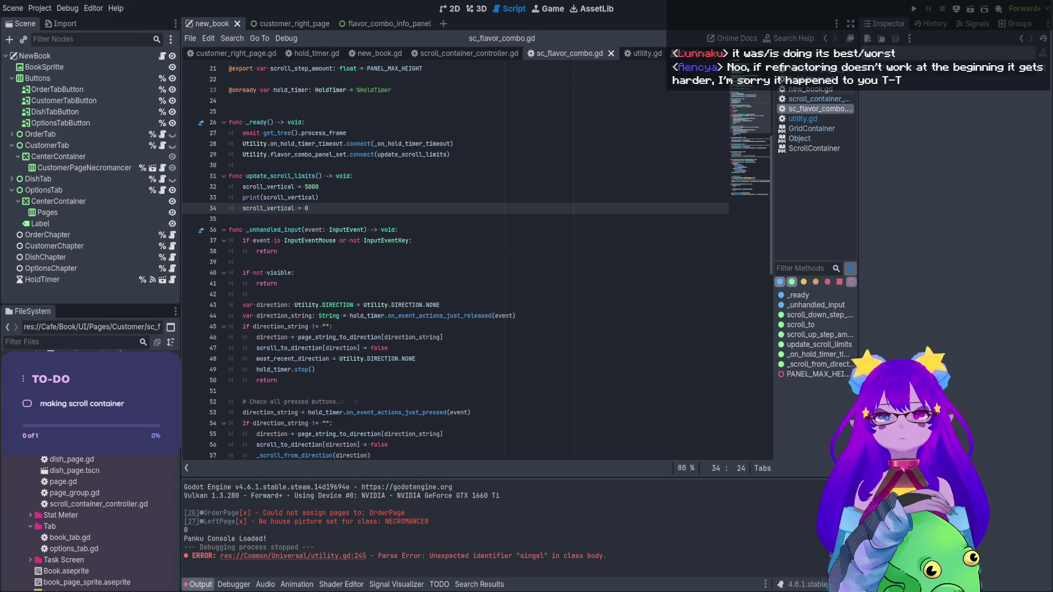
left_click(970, 9)
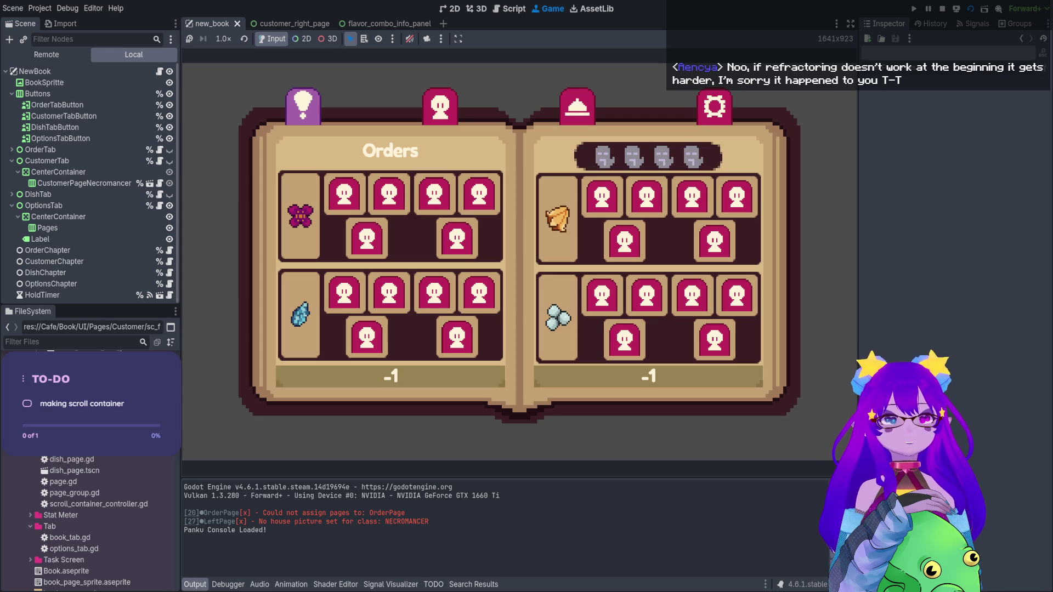
Stop the new_book test run after viewing the Orders pages
left_click(942, 9)
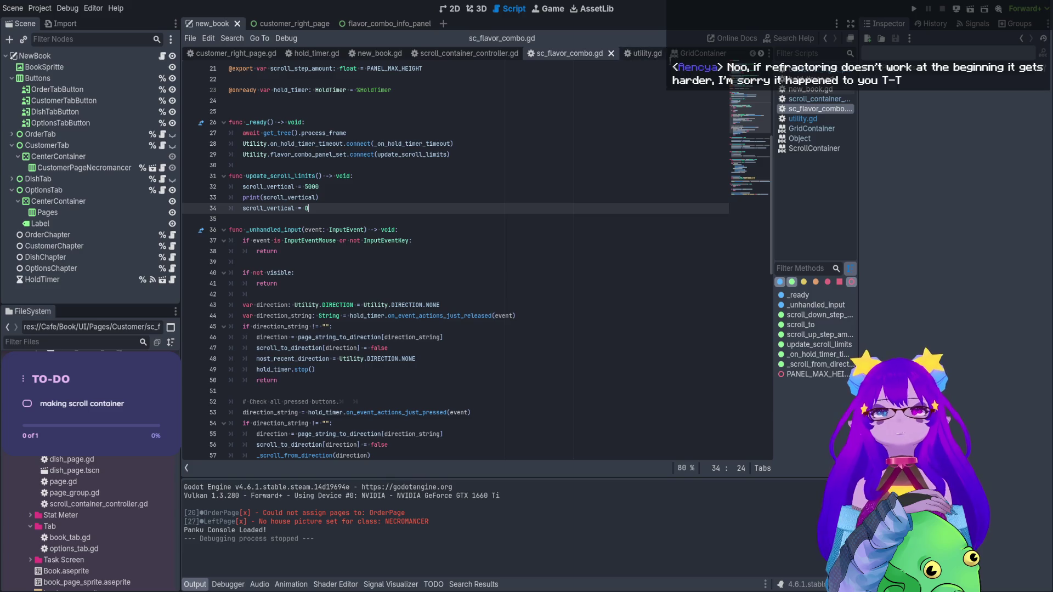
Open utility.gd, skim it via the minimap, and close it
left_click(636, 53)
mouse_move(748, 241)
left_mouse_down()
mouse_move(729, 456)
mouse_move(736, 74)
mouse_move(738, 100)
mouse_move(737, 88)
left_mouse_up()
left_click(658, 53)
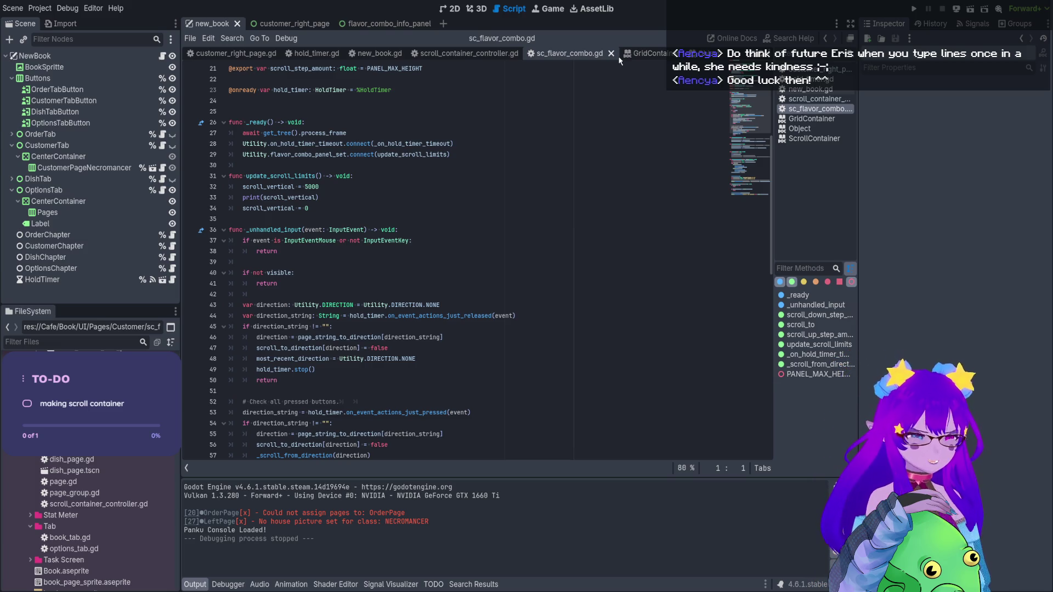
Review sc_flavor_combo.gd's scroll_vertical and connect lines, then open the new_book script
left_click(435, 276)
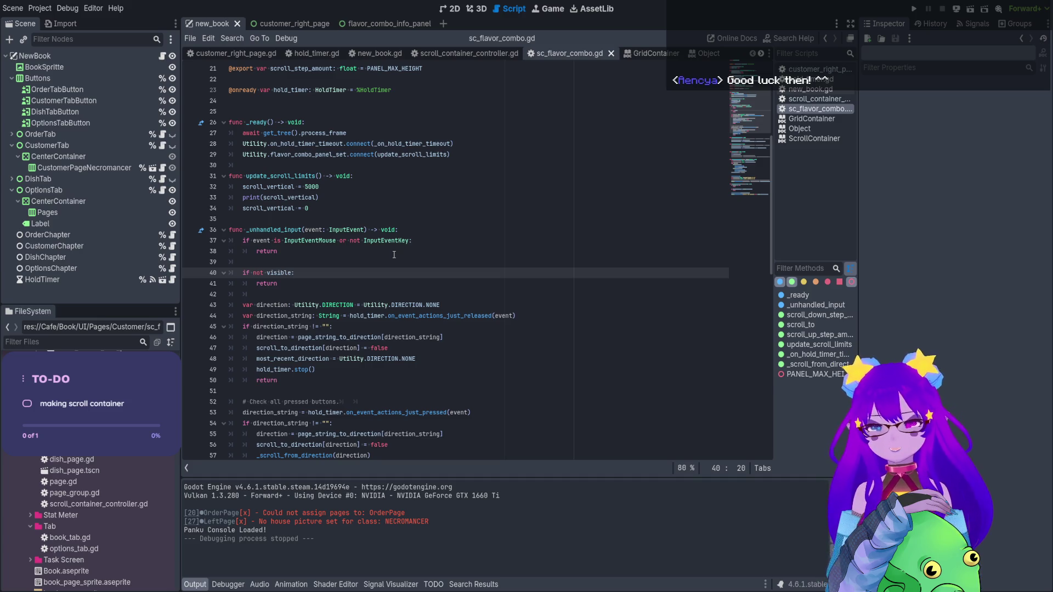
left_click(333, 257)
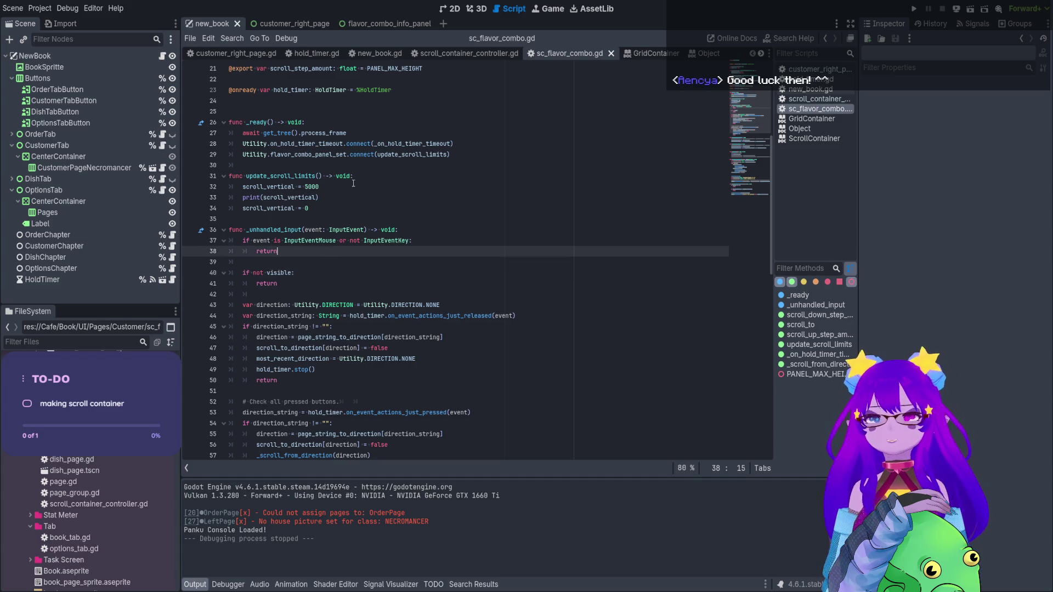
left_click(322, 207)
double_click(289, 185)
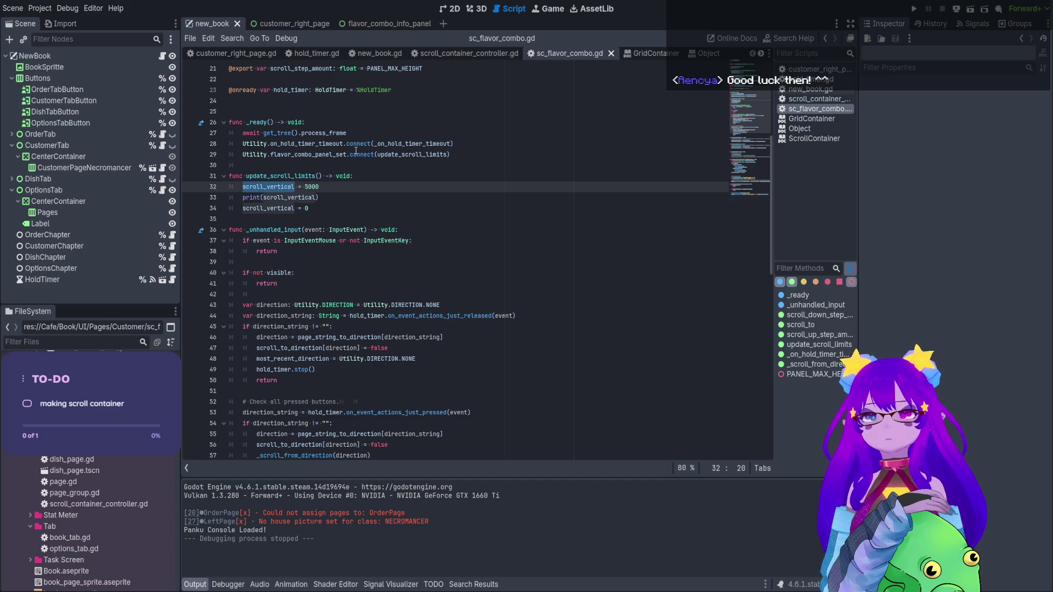
double_click(357, 155)
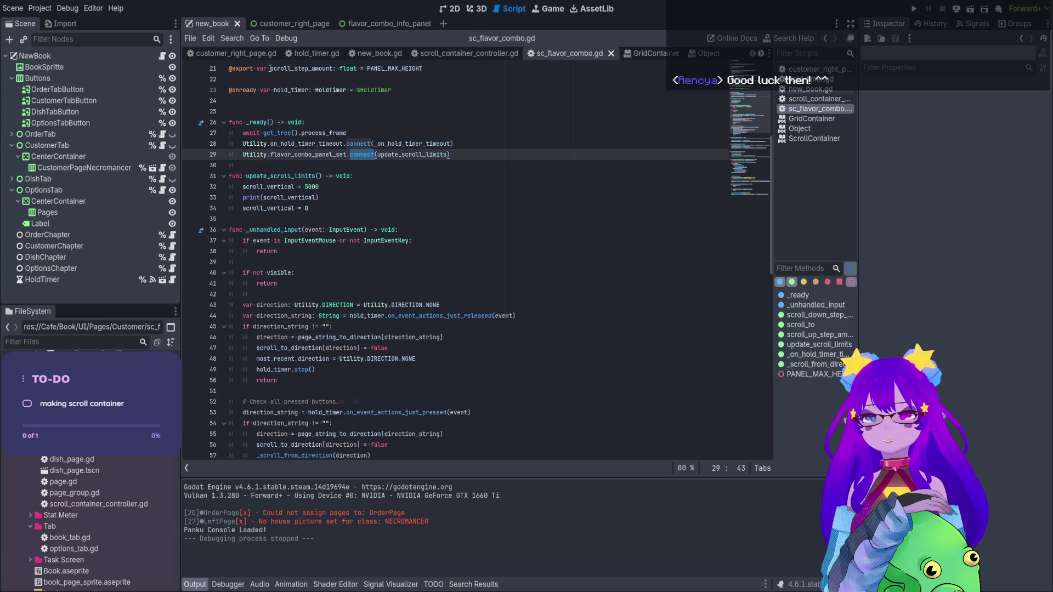
left_click(162, 58)
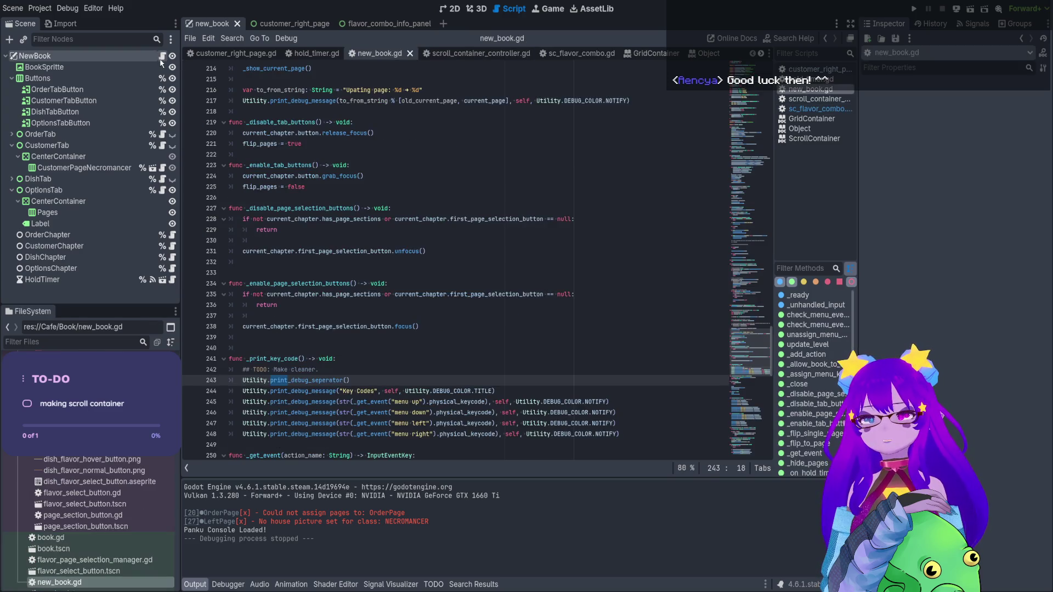
Add a breakpoint on line 32 of sc_flavor_combo.gd, the first line of update_scroll_limits
left_click(293, 23)
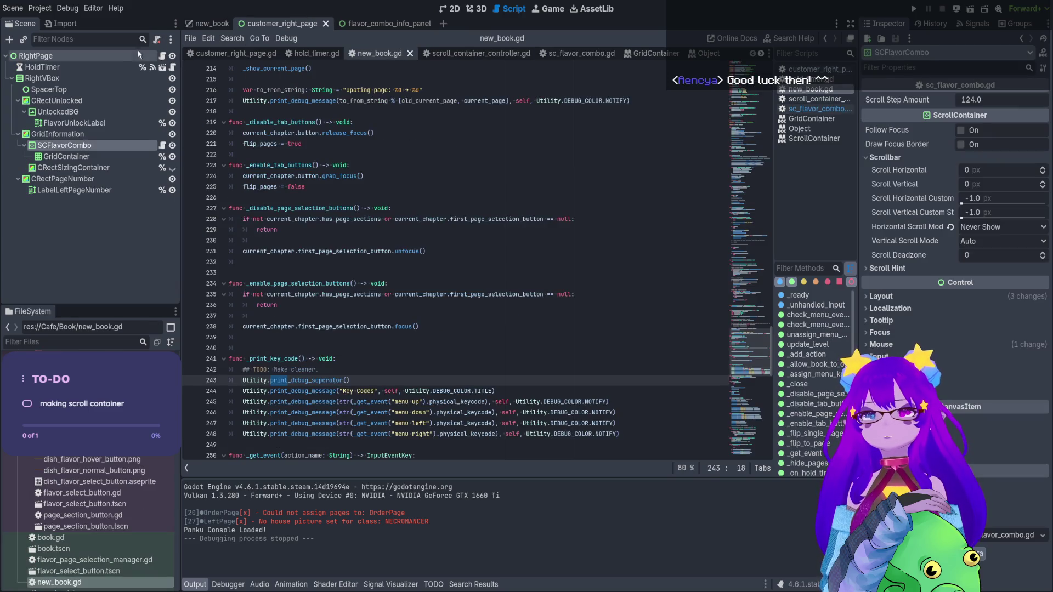
left_click(162, 57)
left_click(382, 445)
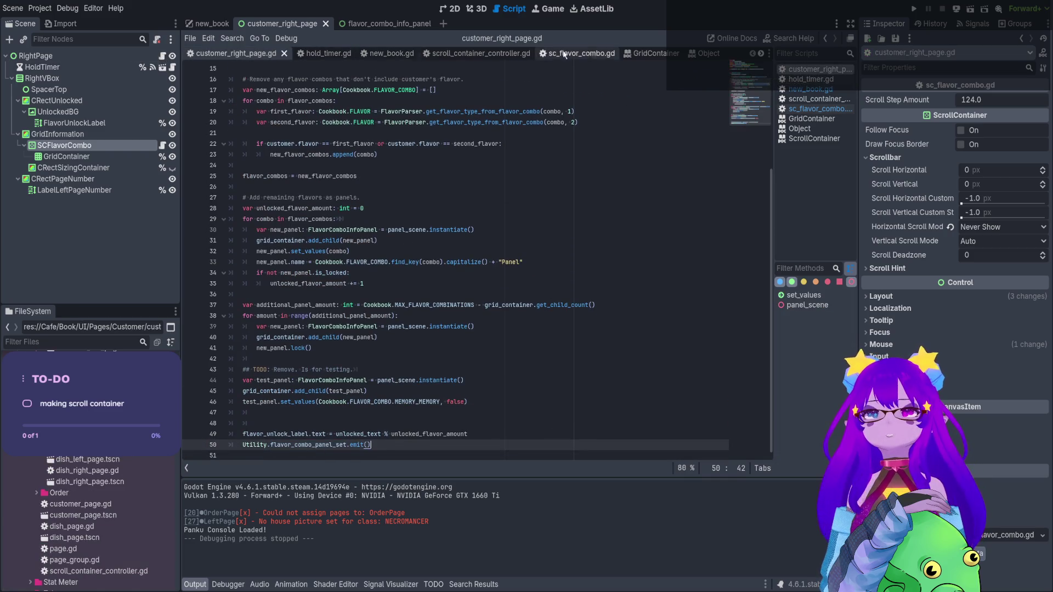
left_click(162, 146)
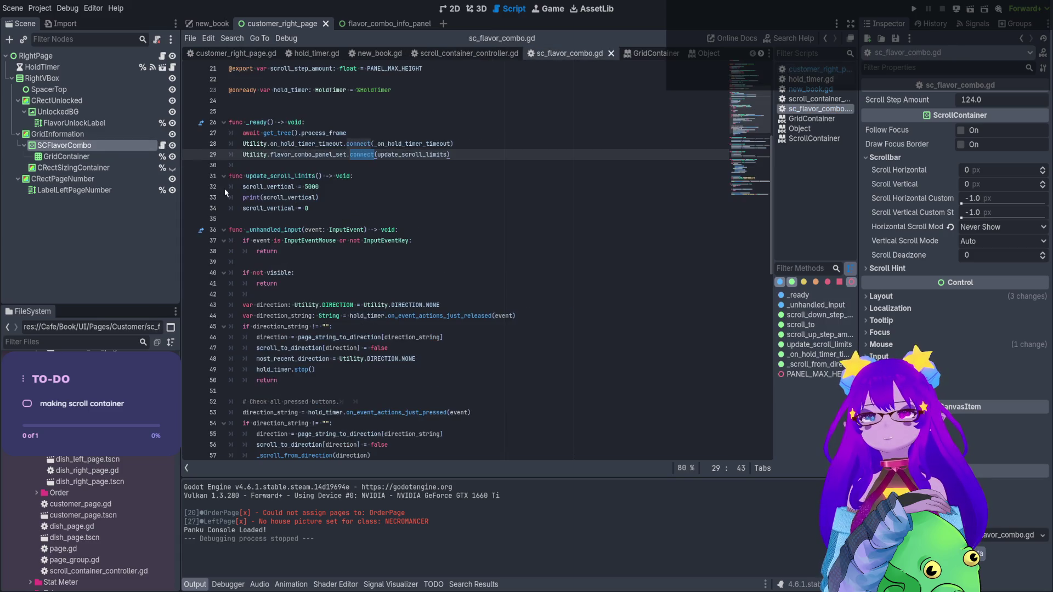
left_click(189, 189)
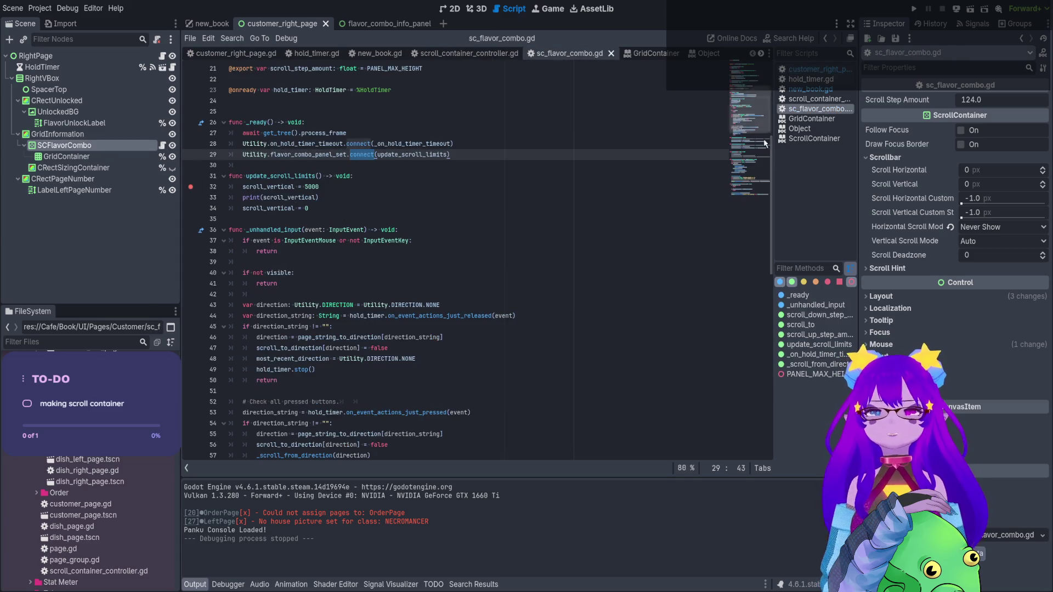
Save and run the new_book scene, open the Customer page, then stop the game
left_click(211, 24)
left_click(456, 233)
key("ctrl+s")
key("F6")
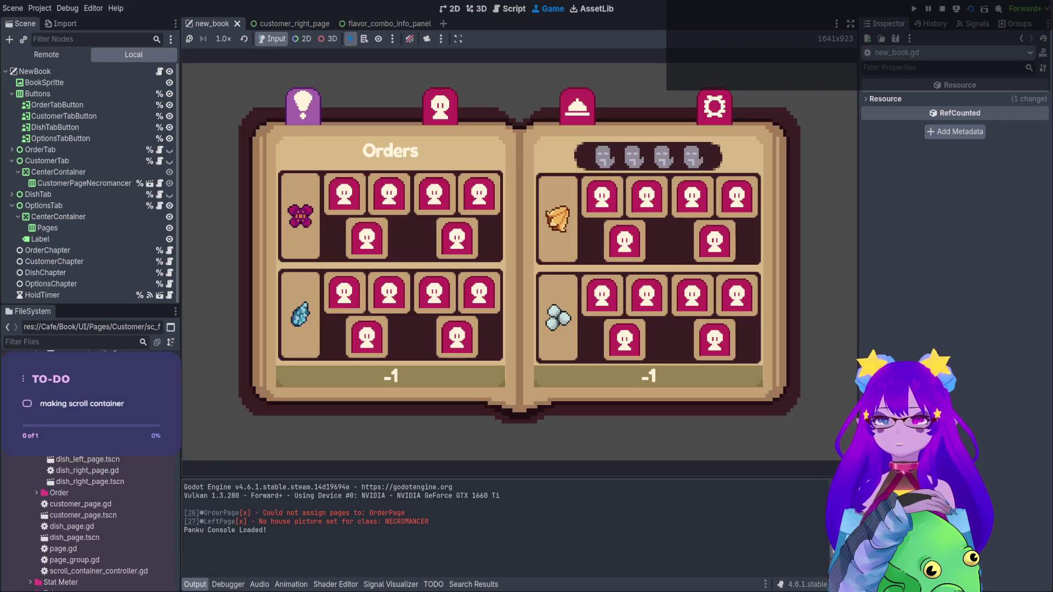
left_click(439, 106)
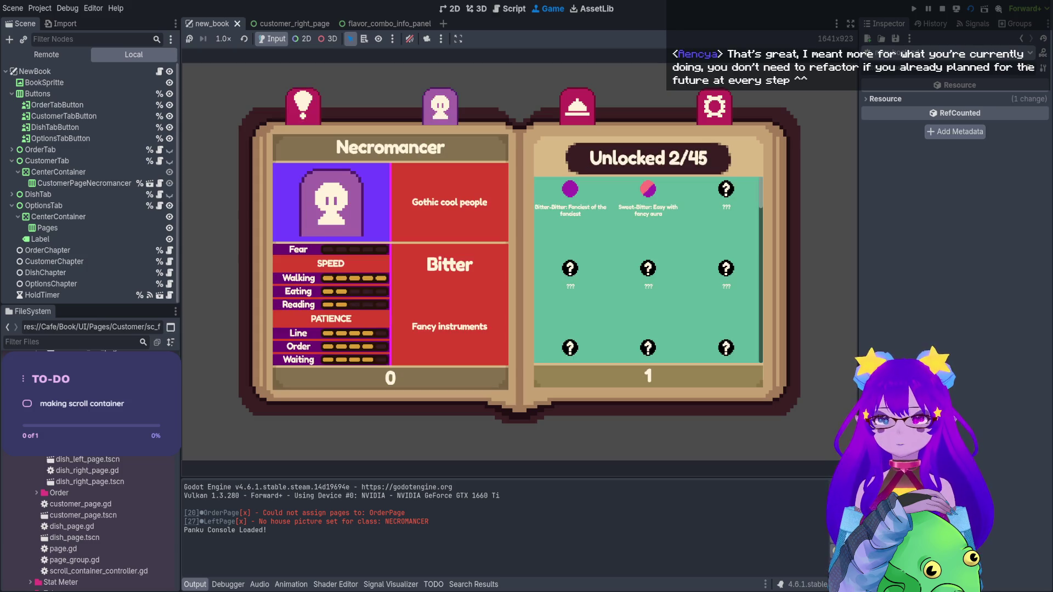
left_click(942, 9)
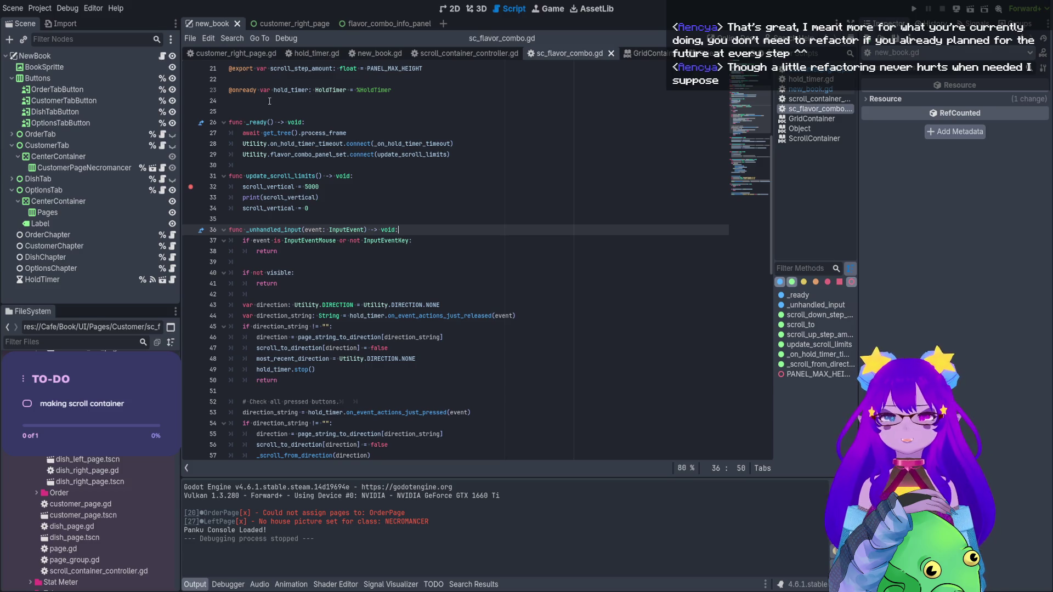
Review the print line and update_scroll_limits function in sc_flavor_combo.gd
left_click(330, 211)
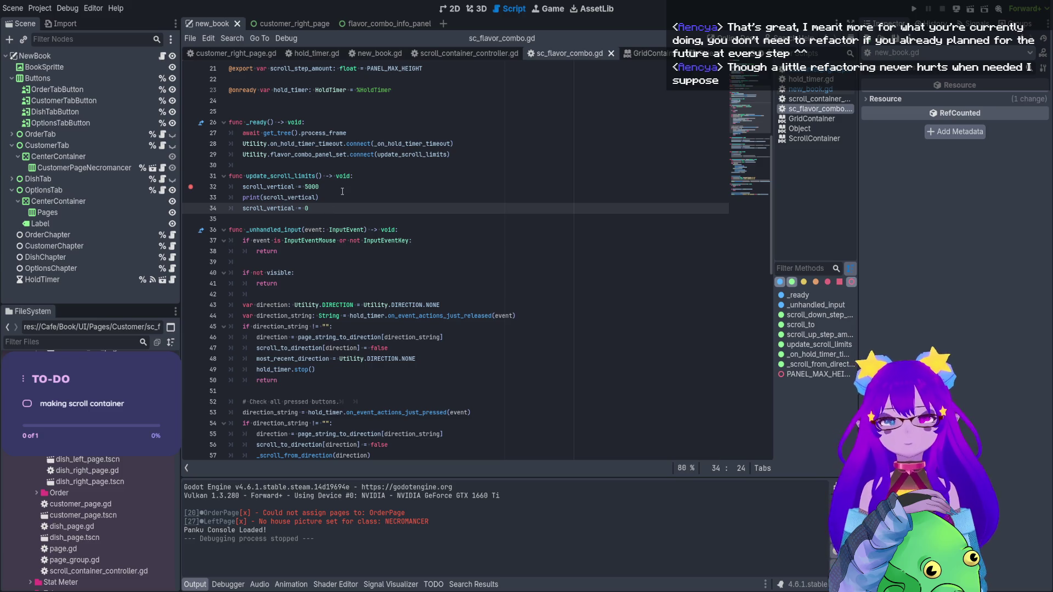
left_click(345, 198)
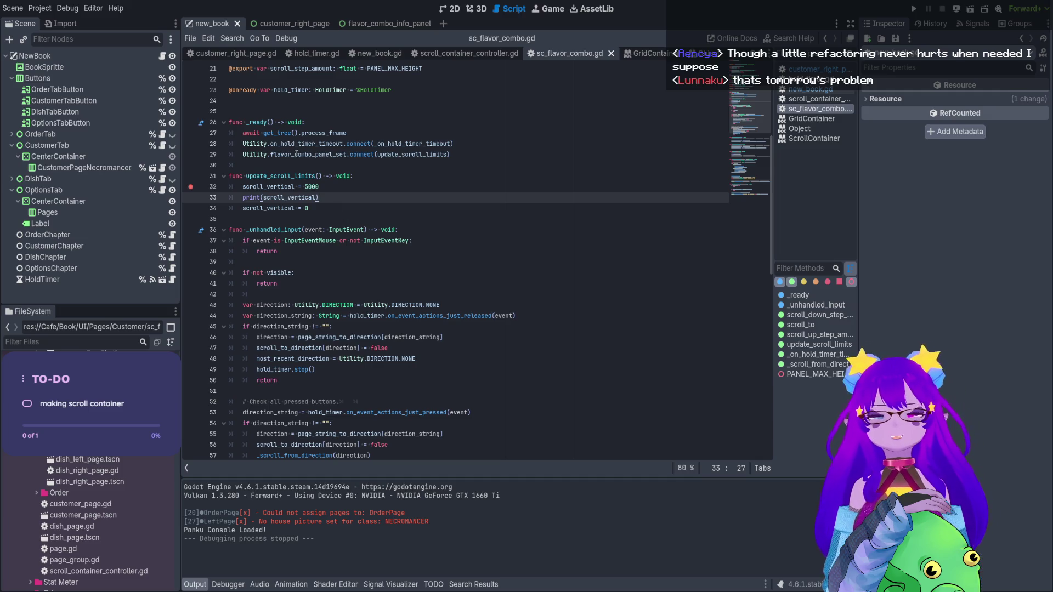
double_click(274, 176)
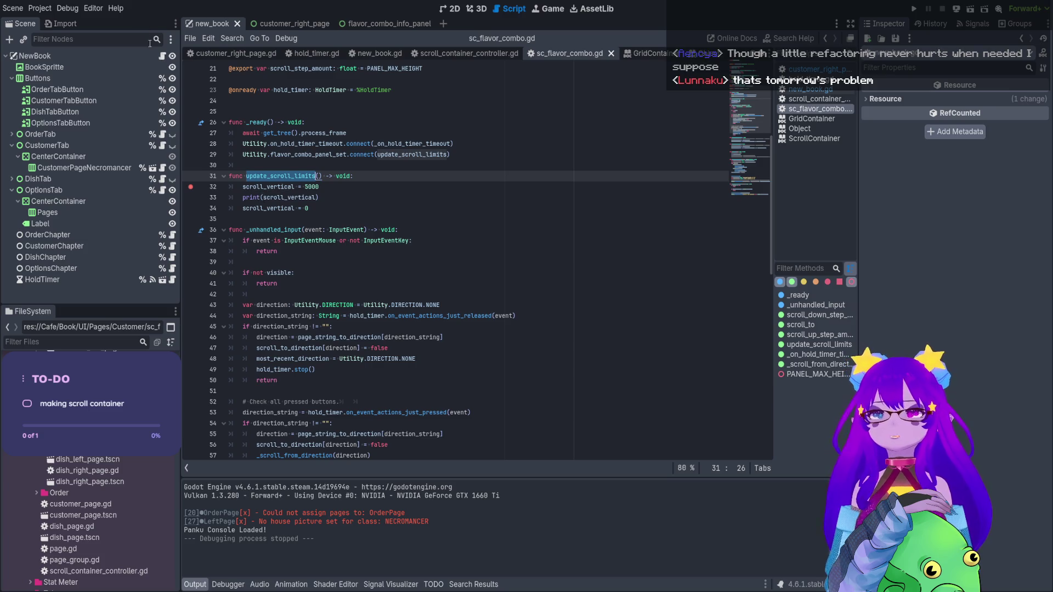
Set a breakpoint on line 50 of customer_right_page.gd, the flavor_combo_panel_set emit, and run
left_click(277, 24)
left_click(163, 57)
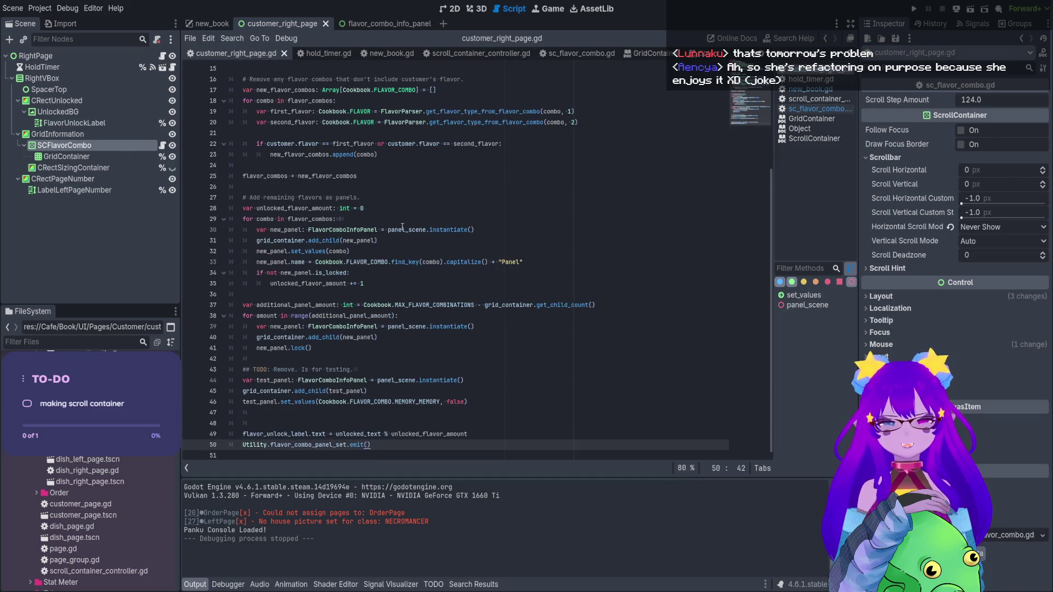
left_click(191, 444)
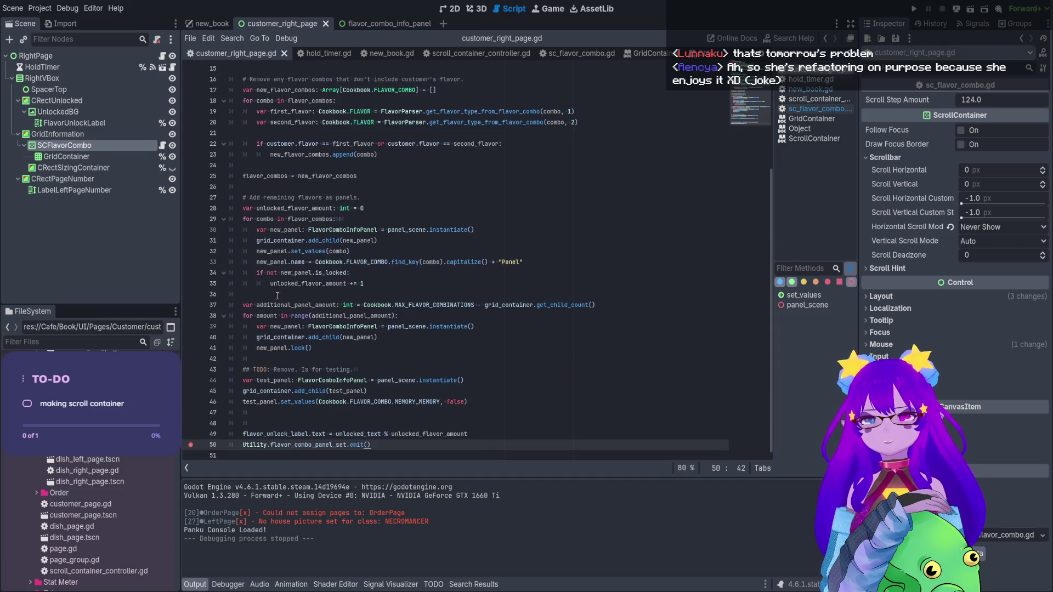
left_click(970, 9)
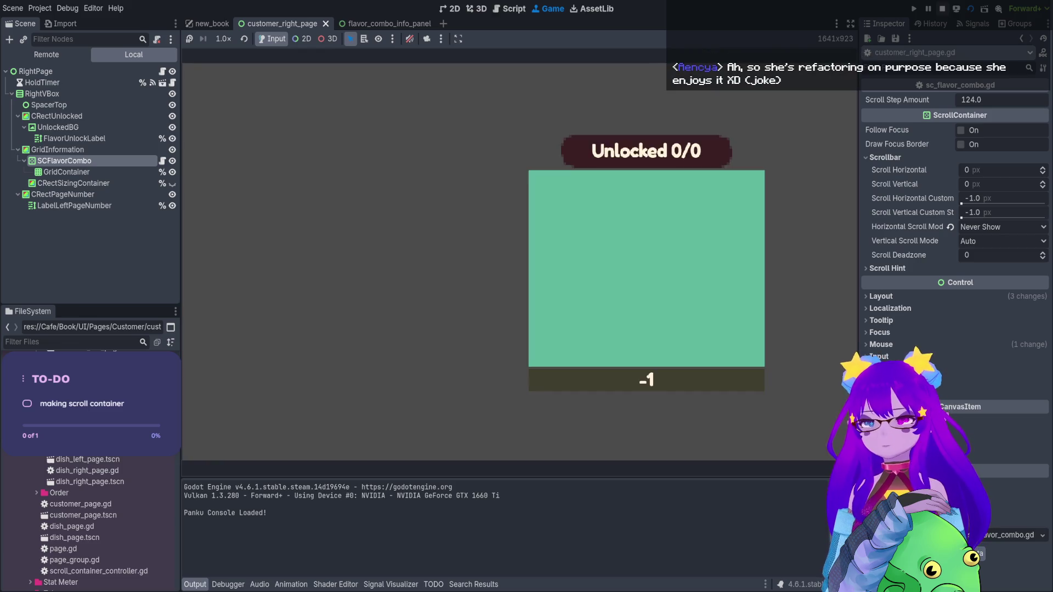
Run new_book, step over the breakpoint and into set_values, then end the debug session
key("F8")
left_click(205, 23)
key("F6")
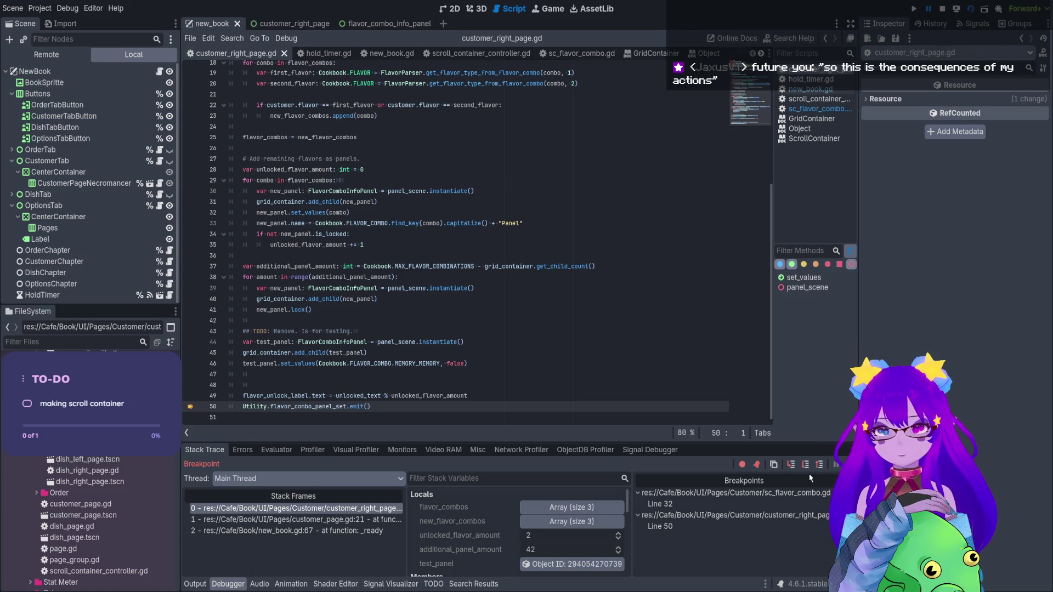
left_click(793, 469)
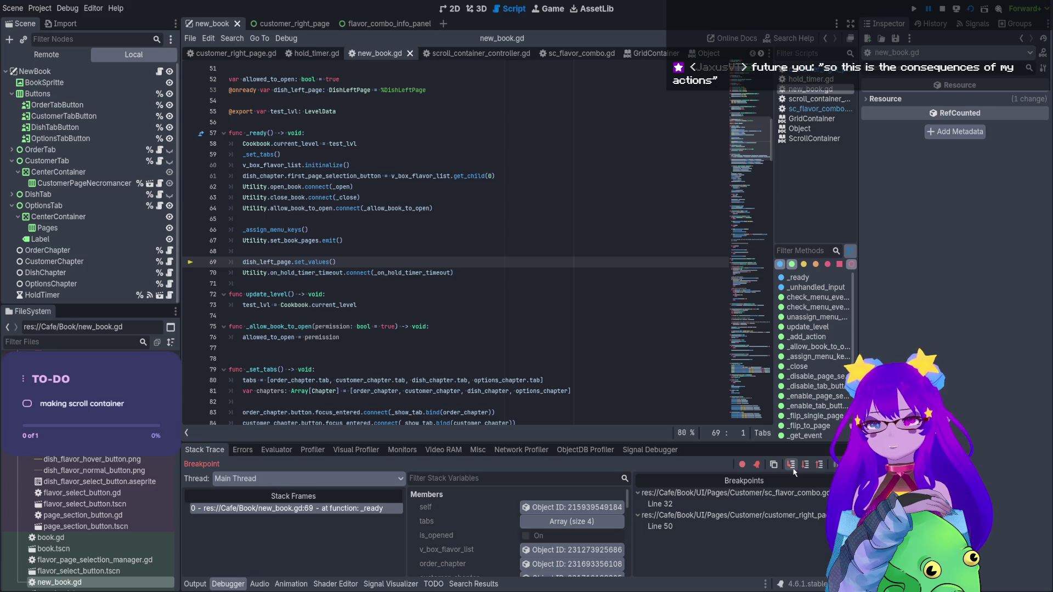
left_click(792, 470)
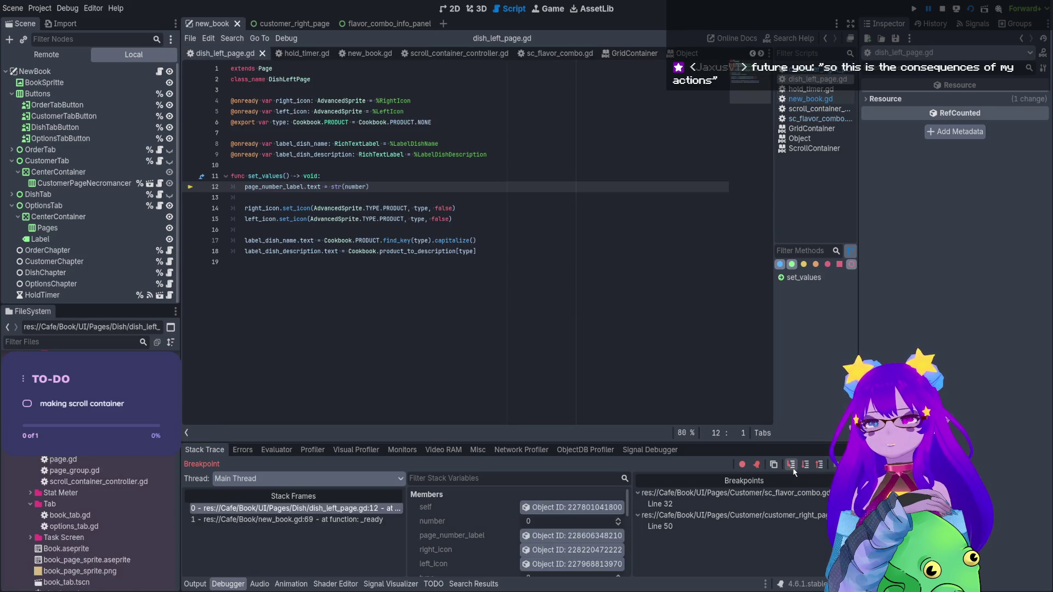
left_click(942, 10)
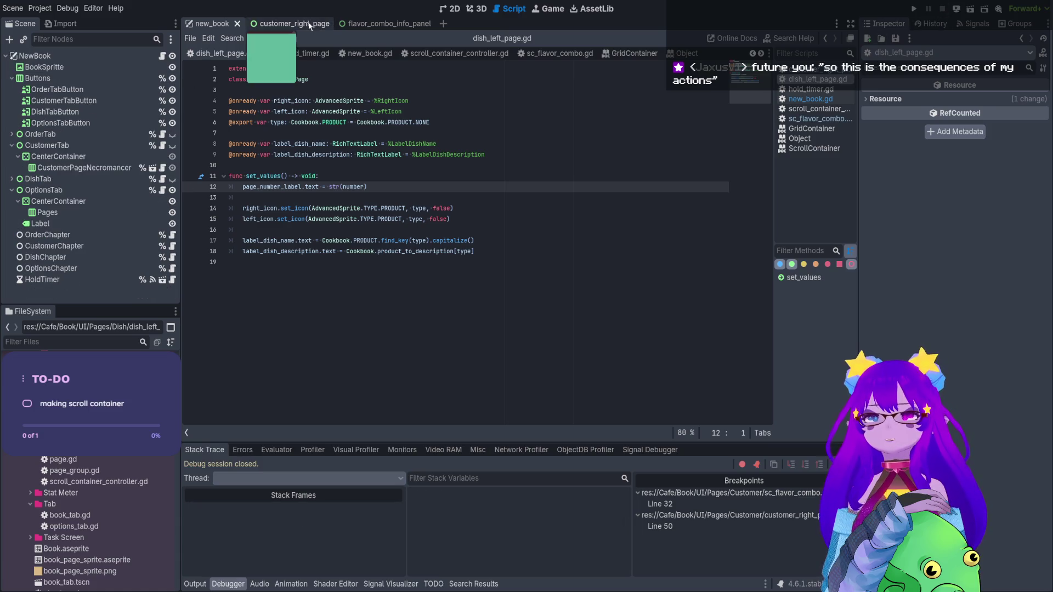
Remove the line 50 breakpoint in customer_right_page.gd and jump to flavor_combo_panel_set in utility.gd
left_click(280, 23)
left_click(162, 56)
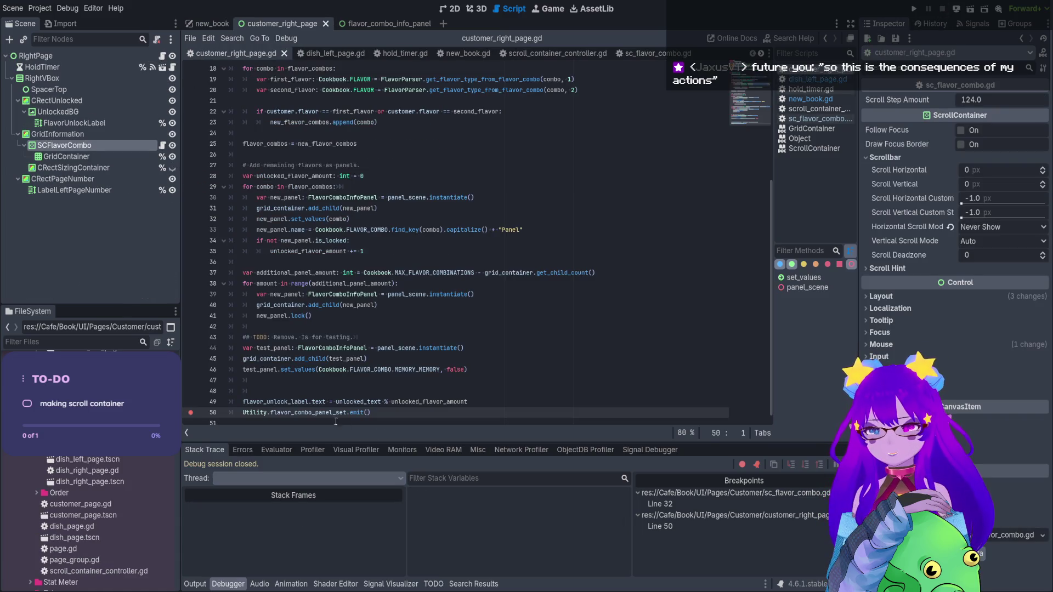
double_click(323, 413)
left_click(377, 414)
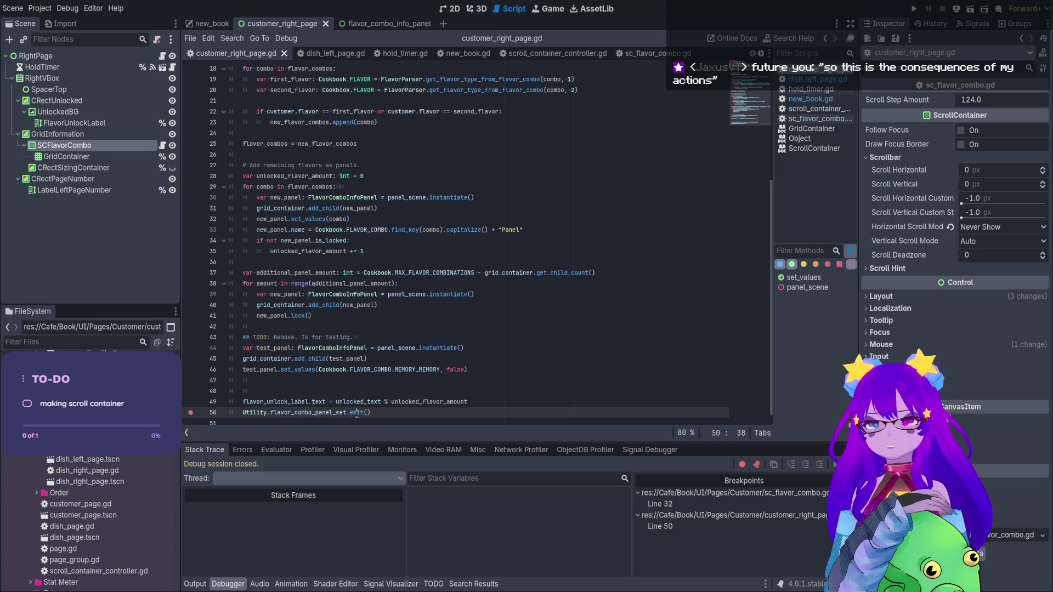
left_click_drag(377, 414, 243, 415)
left_click(190, 412)
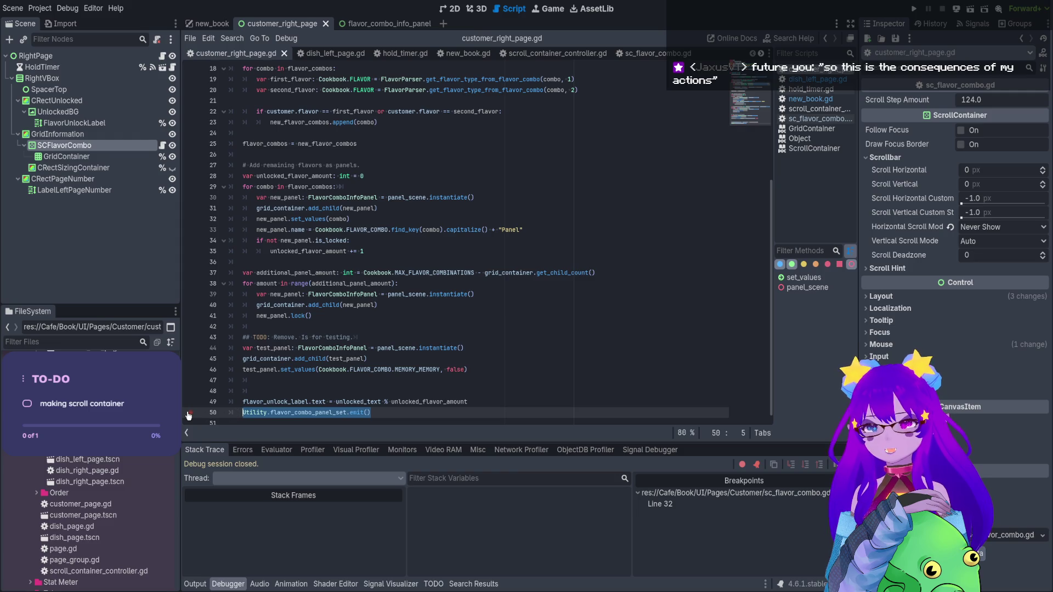
left_click(304, 415, "ctrl")
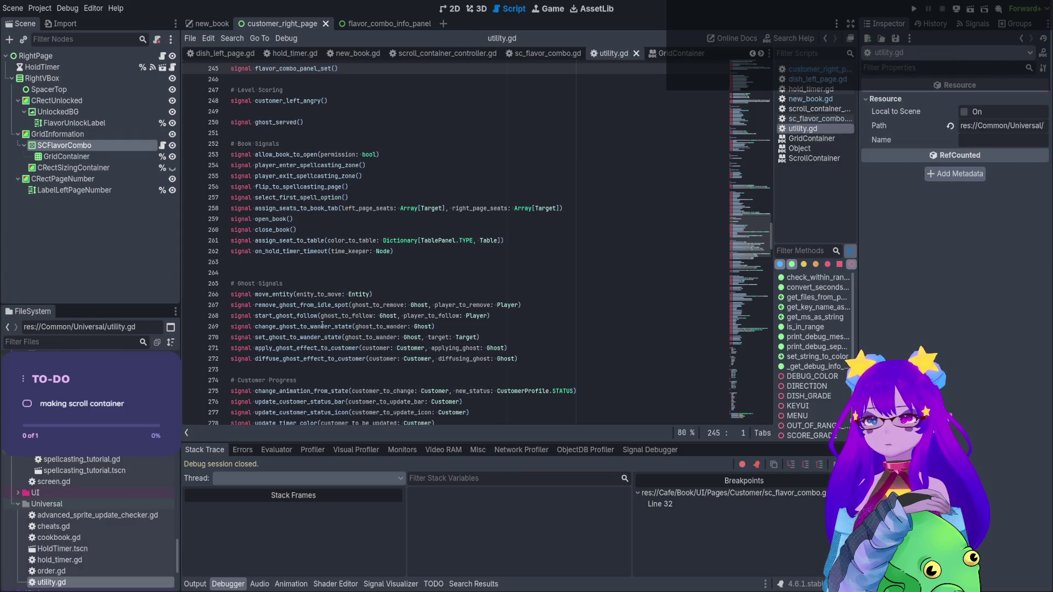
Check the flavor_combo_panel_set signal in utility.gd and save the customer_right_page changes
scroll(313, 246, "up", 3)
double_click(300, 166)
key("ctrl+c")
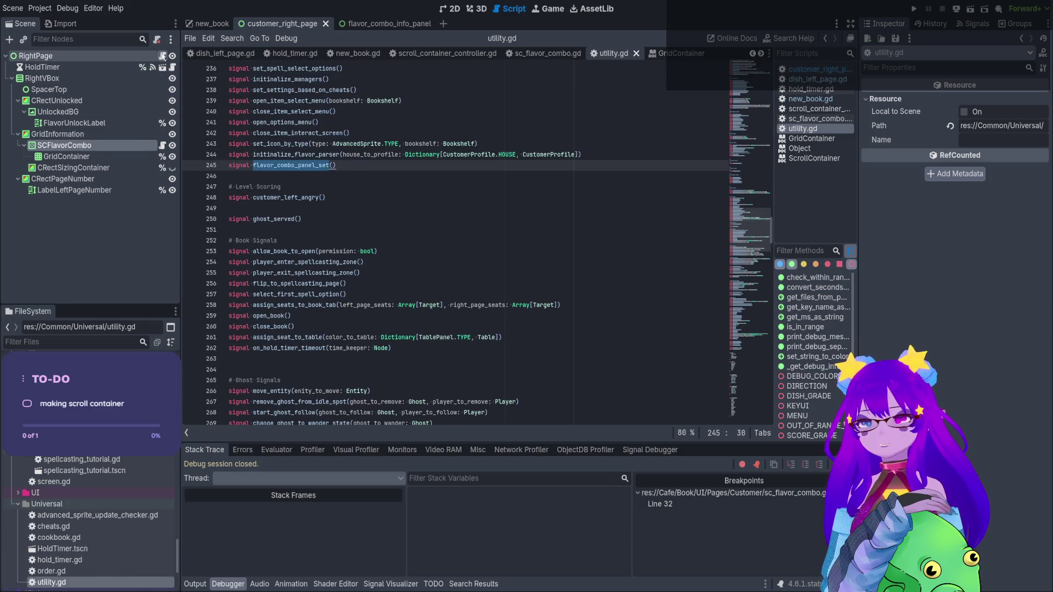
key("alt+Left")
double_click(333, 413)
key("ctrl+v")
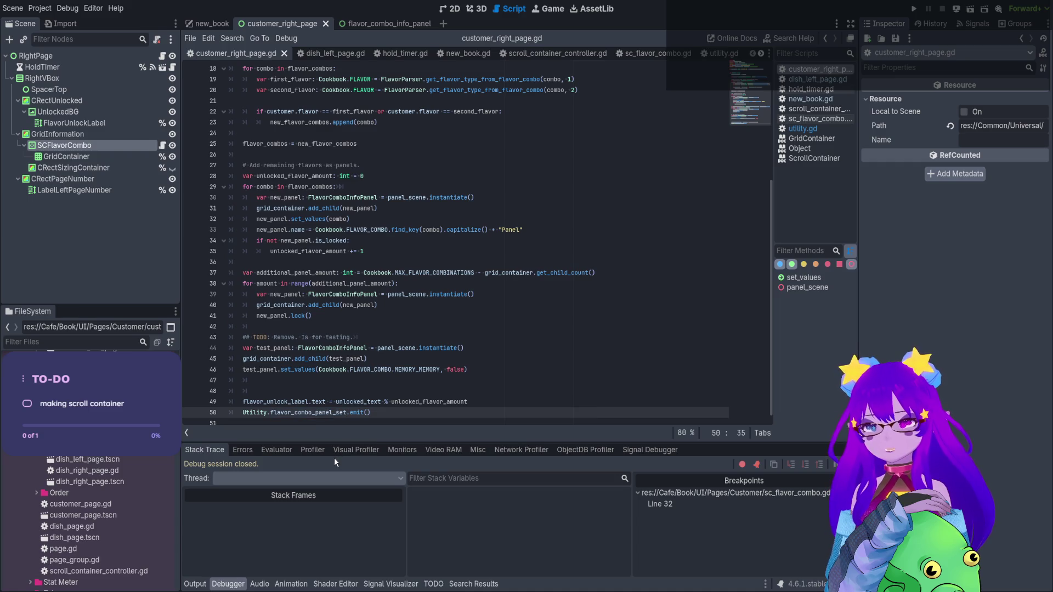
key("ctrl+s")
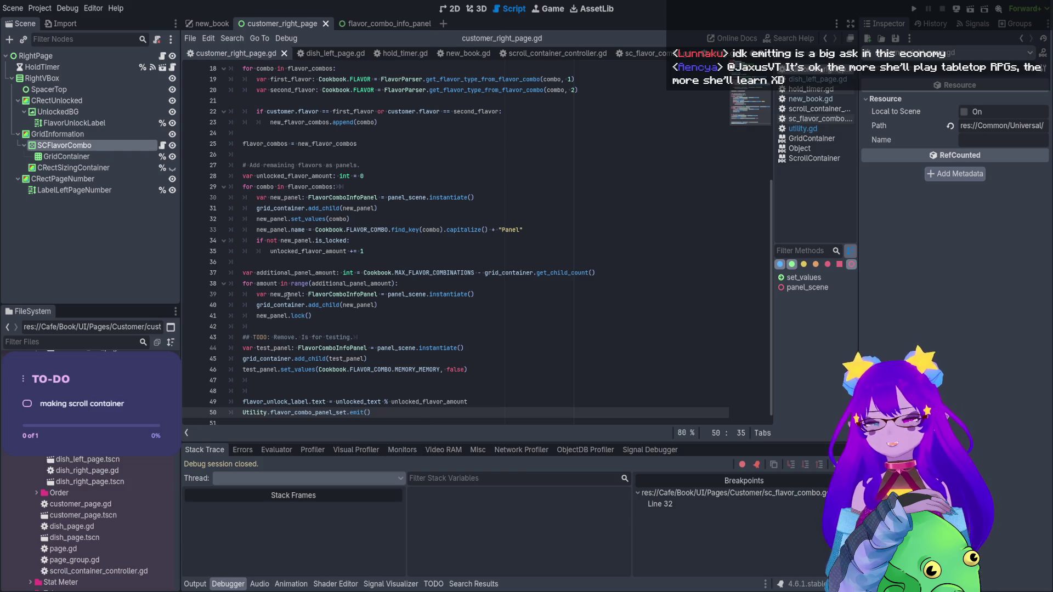
mouse_move(377, 415)
left_mouse_down()
mouse_move(263, 402)
mouse_move(243, 413)
left_mouse_up()
left_click(251, 415)
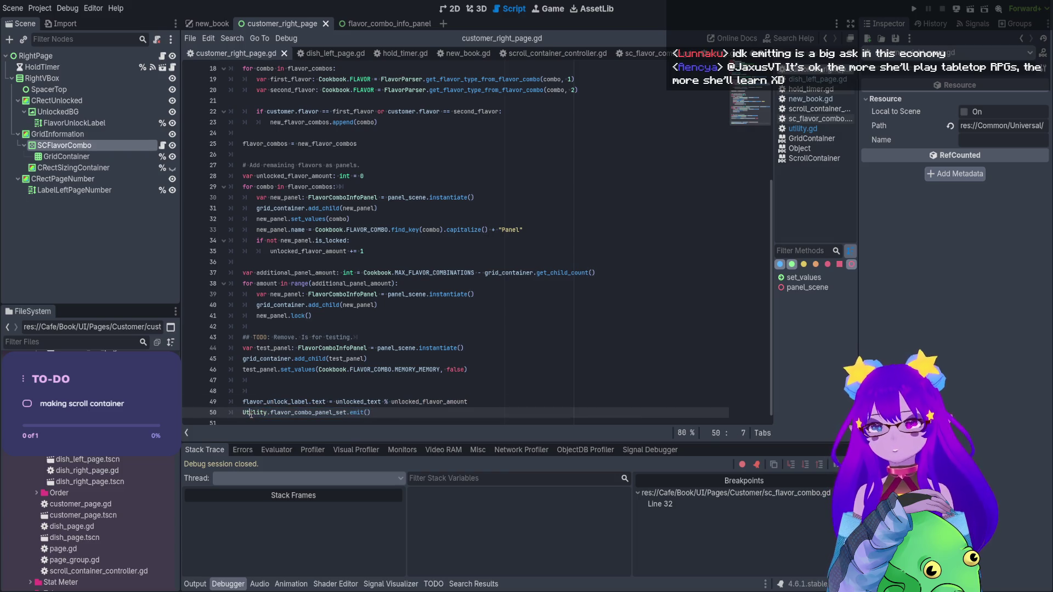
Check the connect line in sc_flavor_combo.gd, then test-run the current scene and new_book
left_click(162, 146)
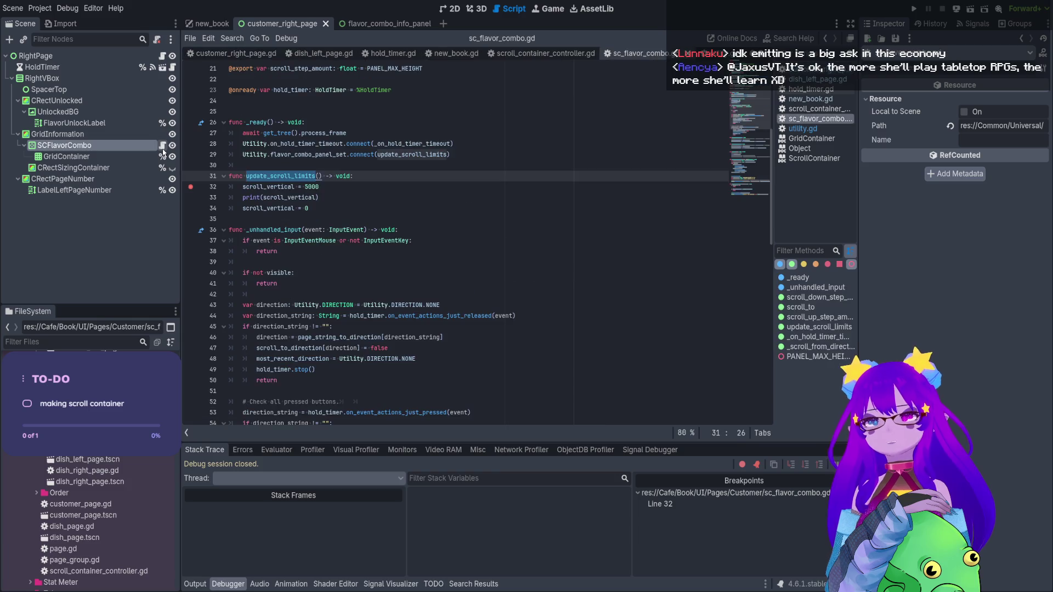
double_click(272, 154)
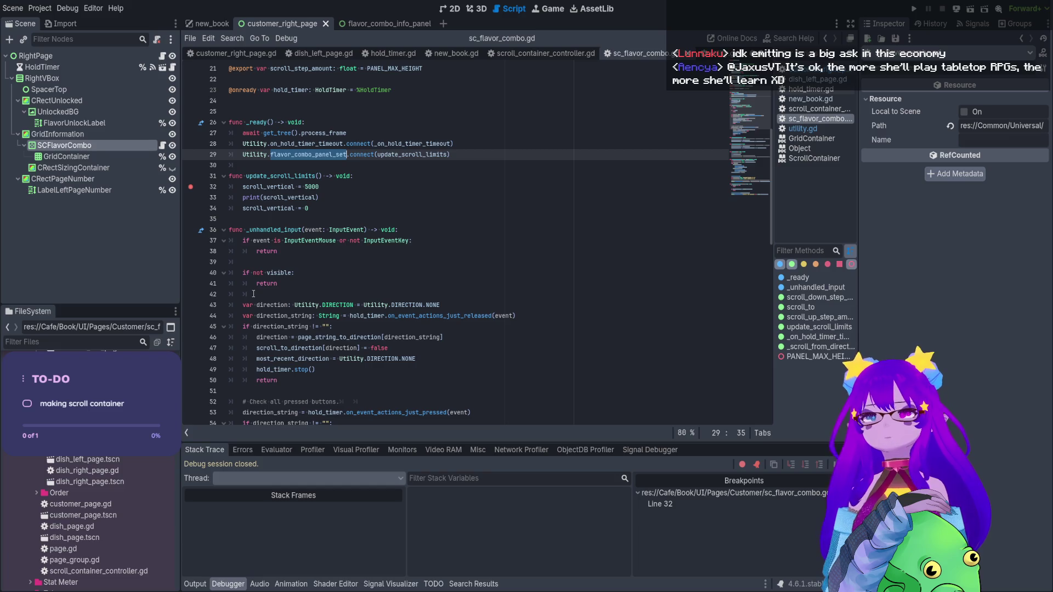
double_click(284, 176)
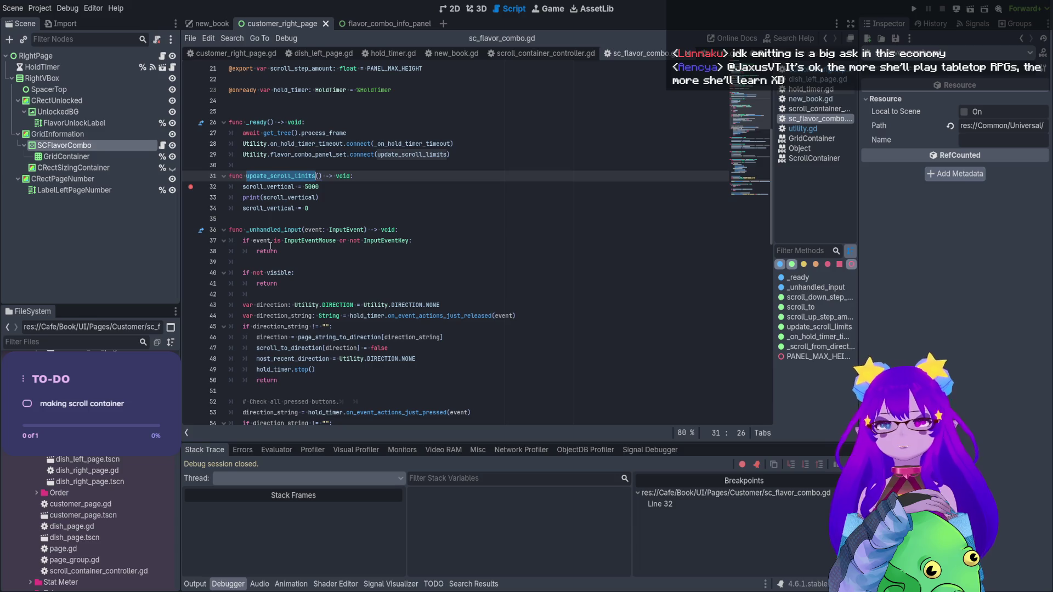
key("F6")
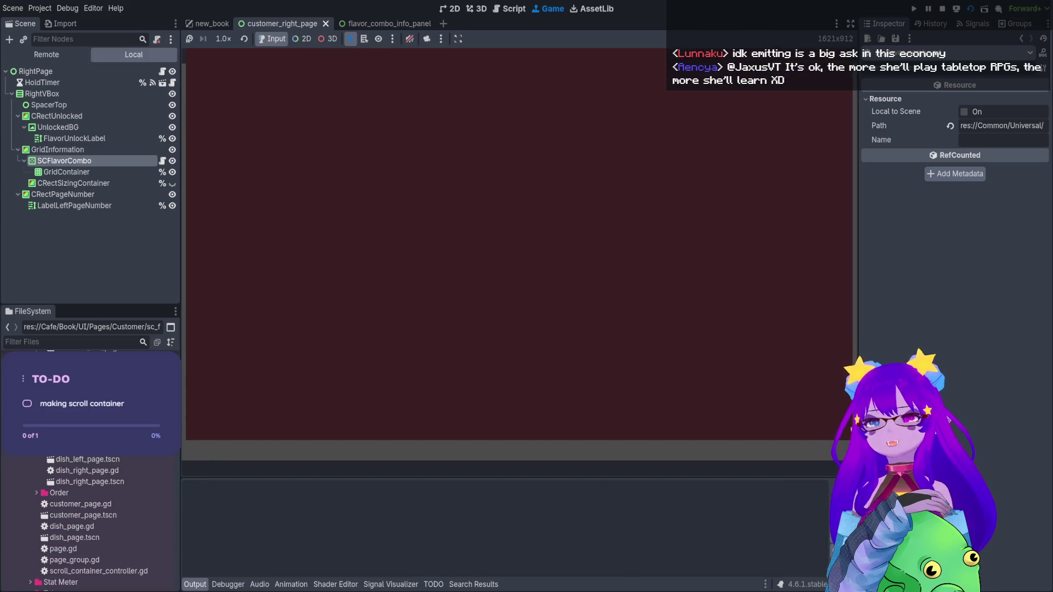
key("F8")
left_click(203, 22)
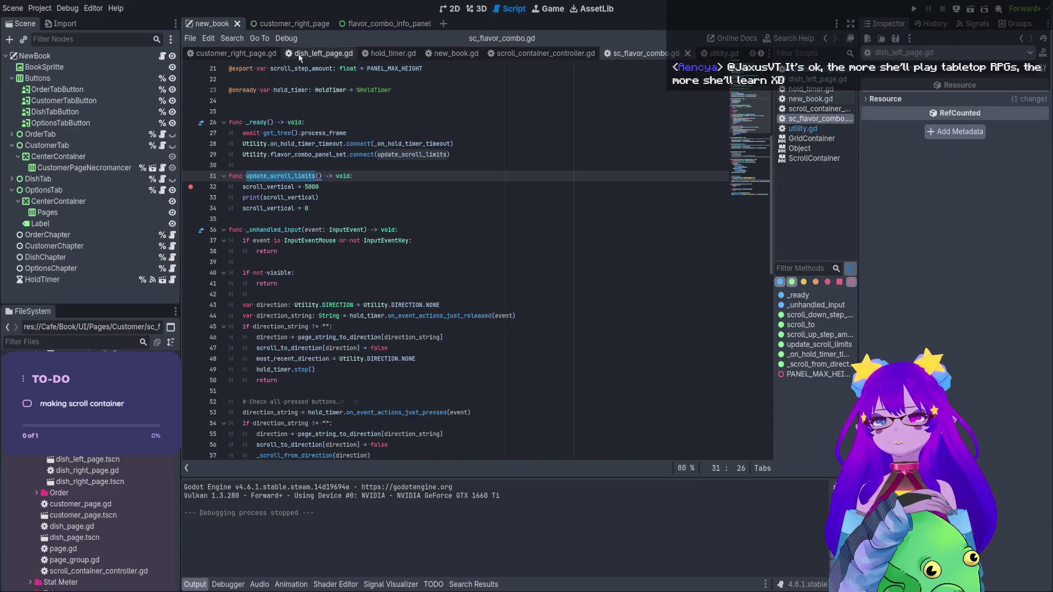
key("F6")
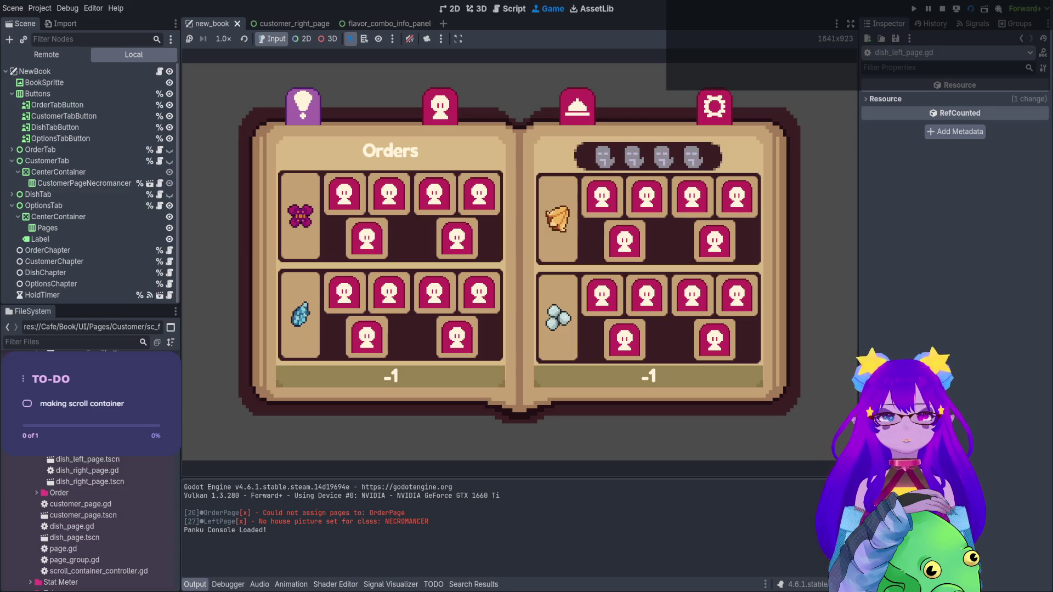
key("F8")
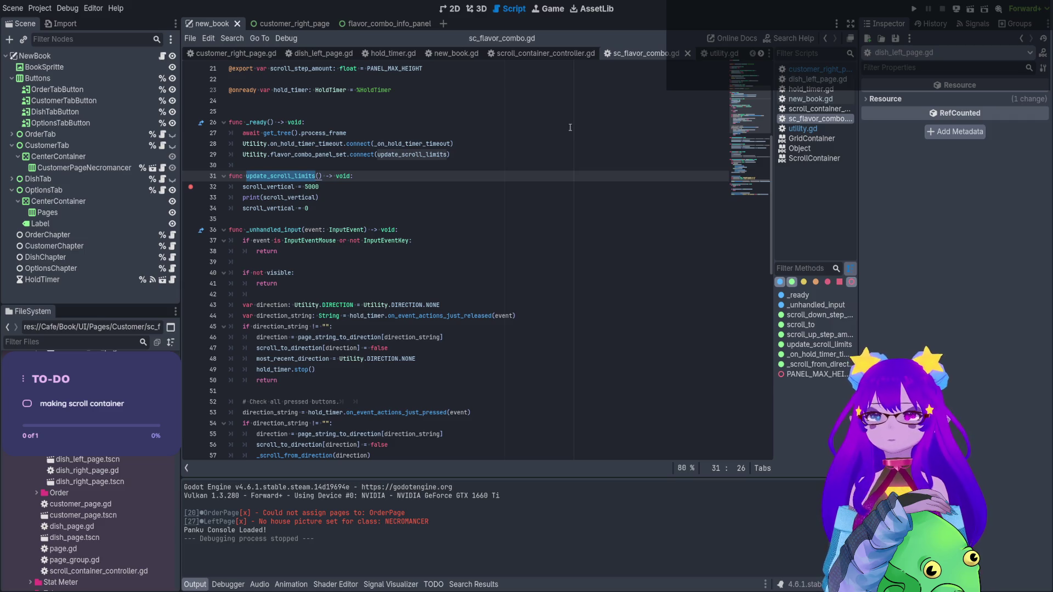
Open the RightPage script and insert blank lines after the header variables
left_click(282, 23)
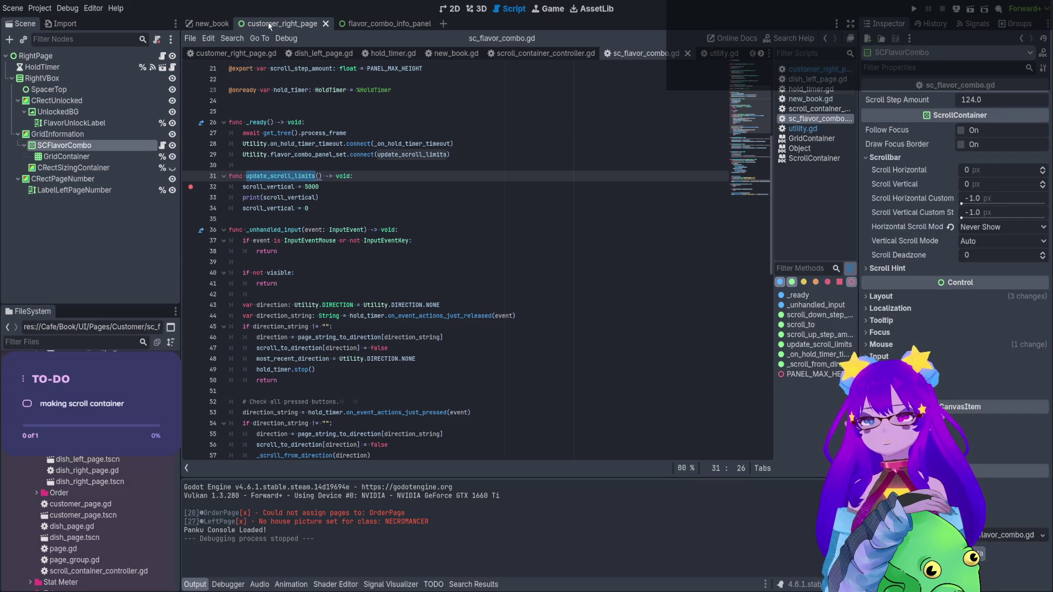
left_click(78, 57)
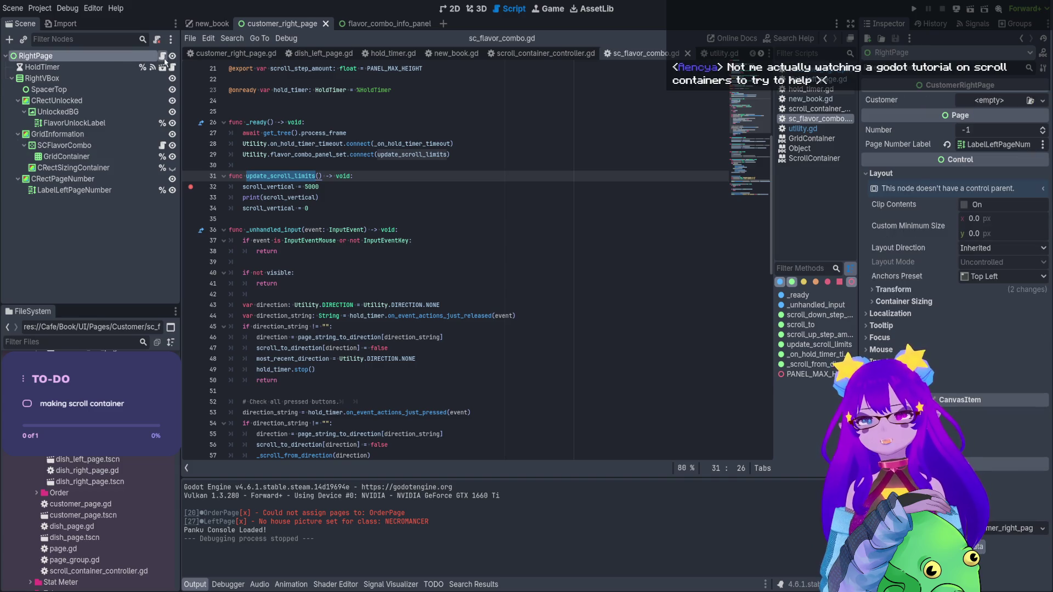
left_click(163, 57)
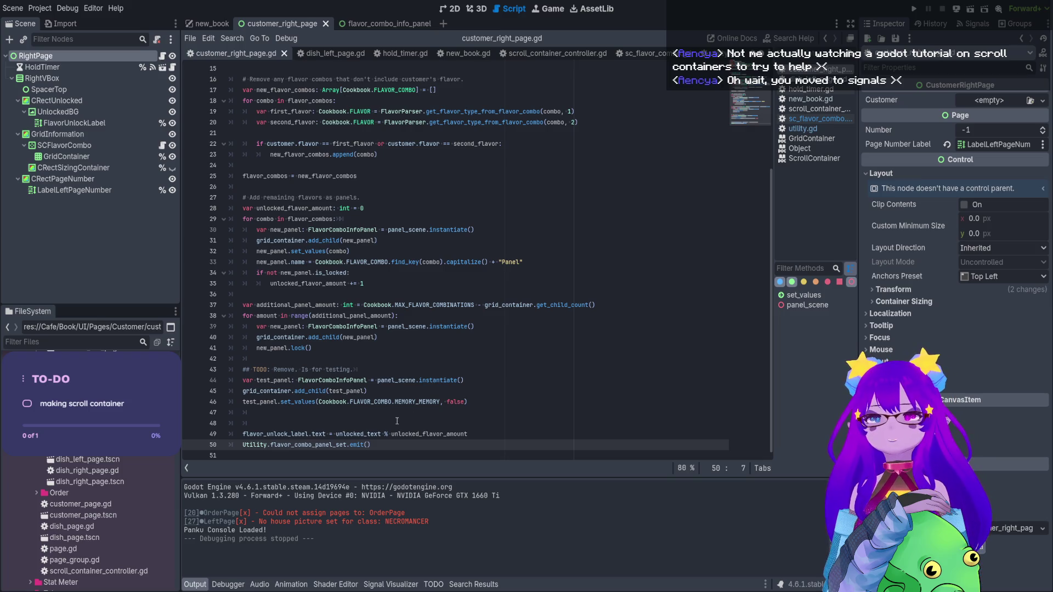
scroll(413, 240, "up", 5)
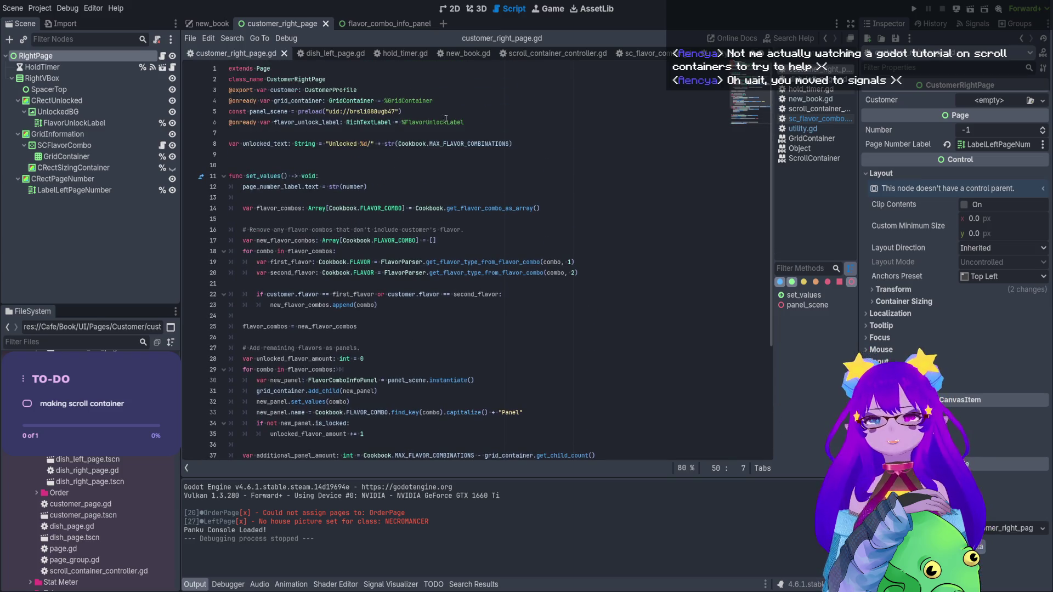
left_click(533, 142)
key("Return")
key("Return")
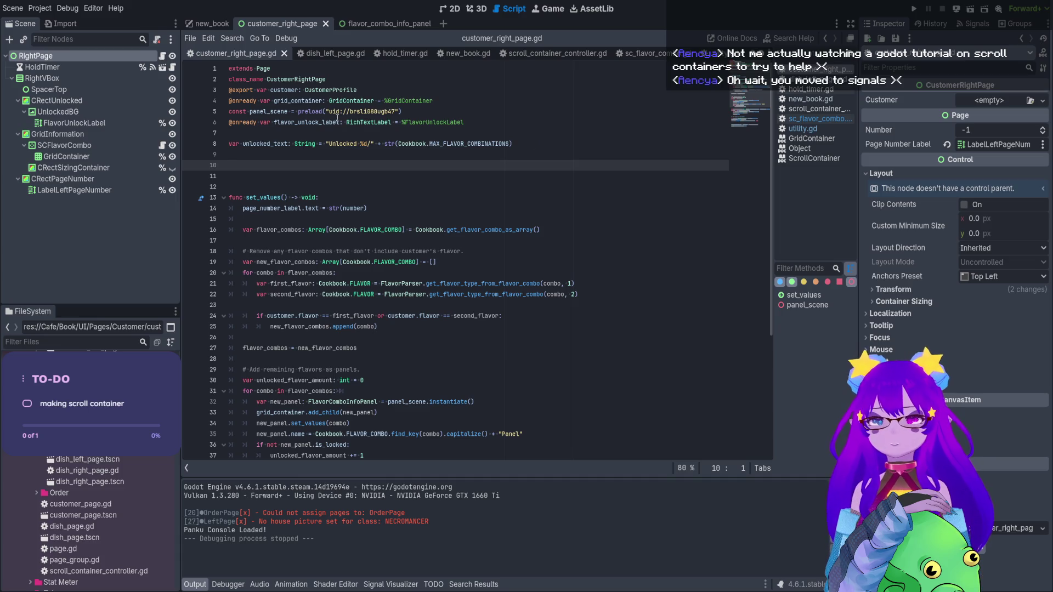
scroll(581, 176, "down", 5)
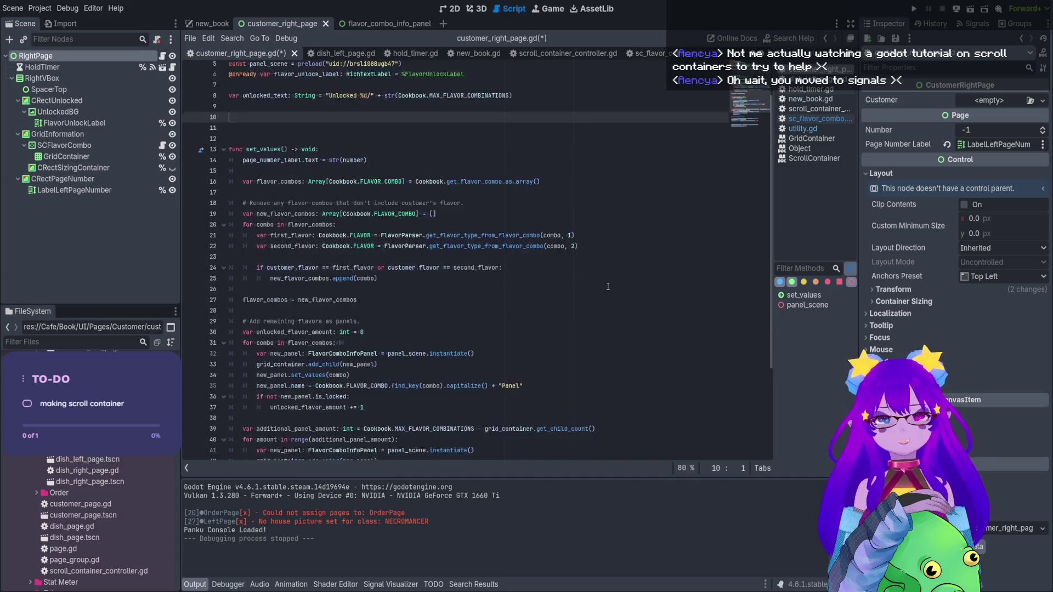
Delete the flavor_combo_panel_set signal declaration line in utility.gd and return to customer_right_page.gd
left_click(310, 444, "ctrl")
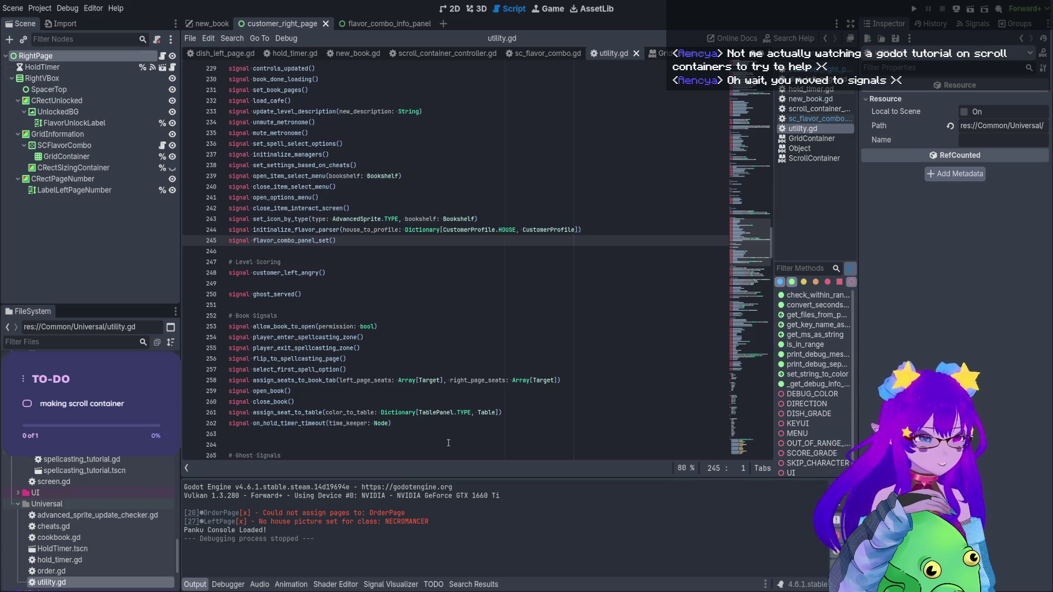
left_click_drag(336, 240, 228, 240)
key("BackSpace")
key("BackSpace")
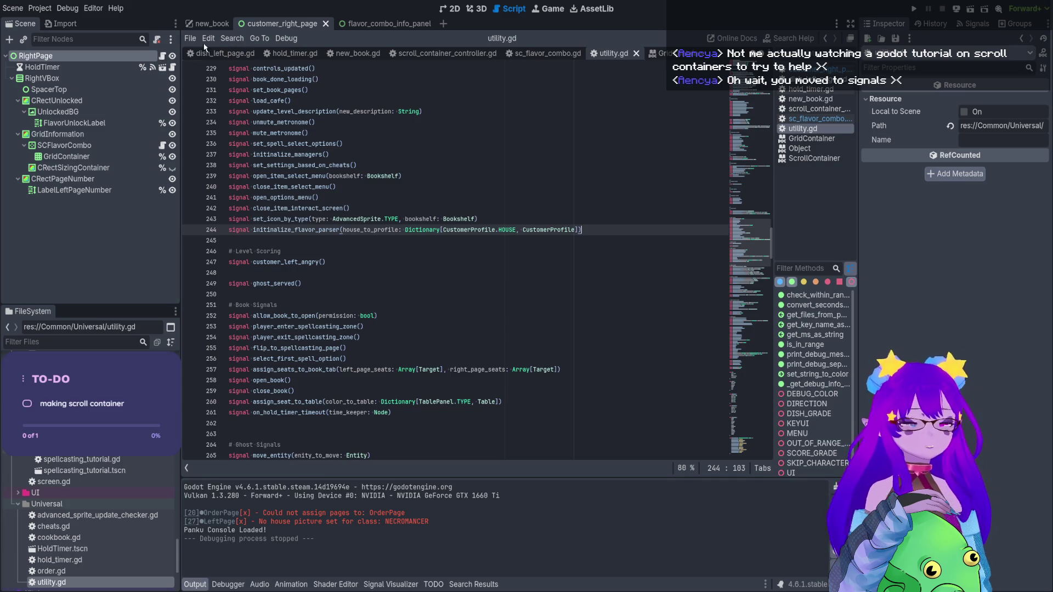
key("alt+Left")
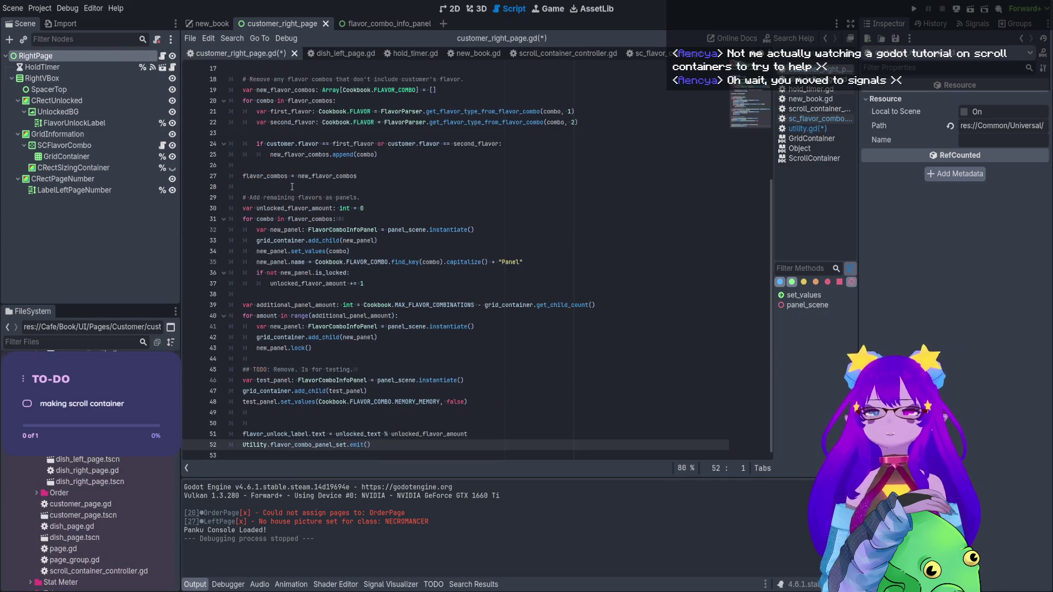
scroll(400, 430, "up", 5)
left_click(346, 155)
left_click(346, 166)
key("BackSpace")
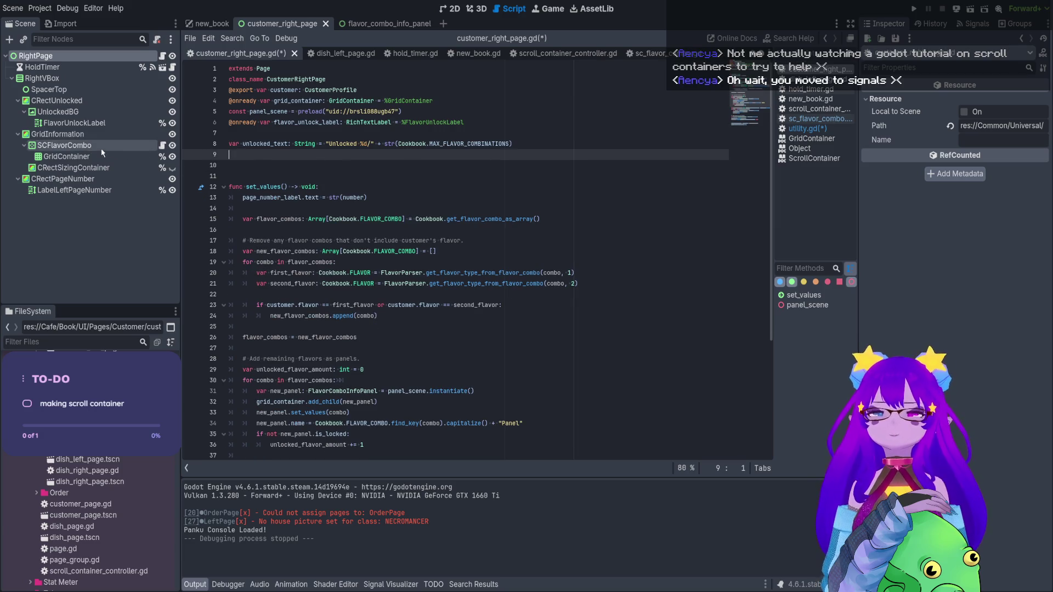
left_click(102, 148)
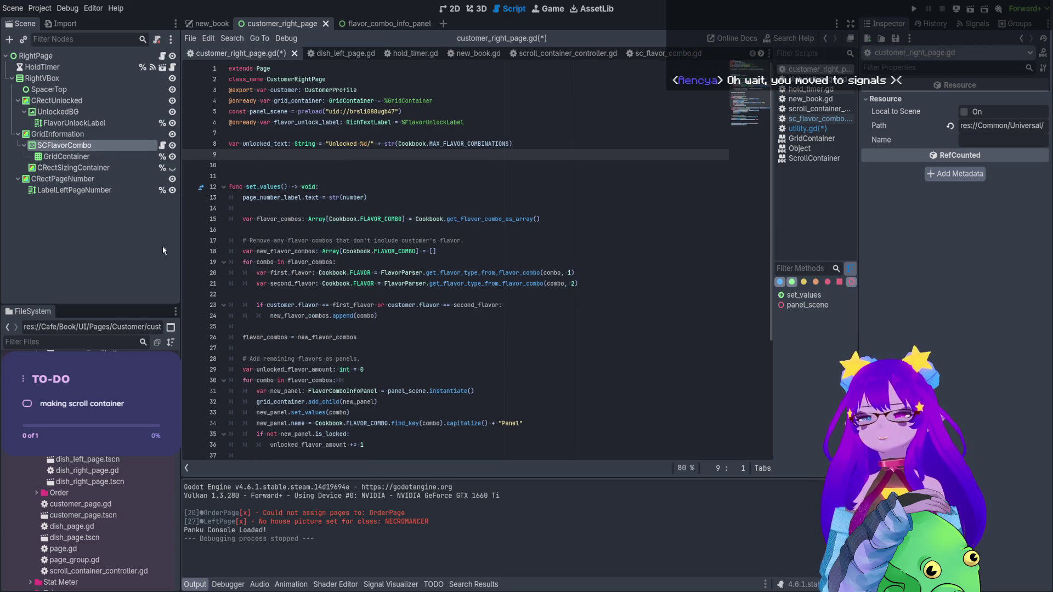
left_click_drag(82, 145, 263, 156)
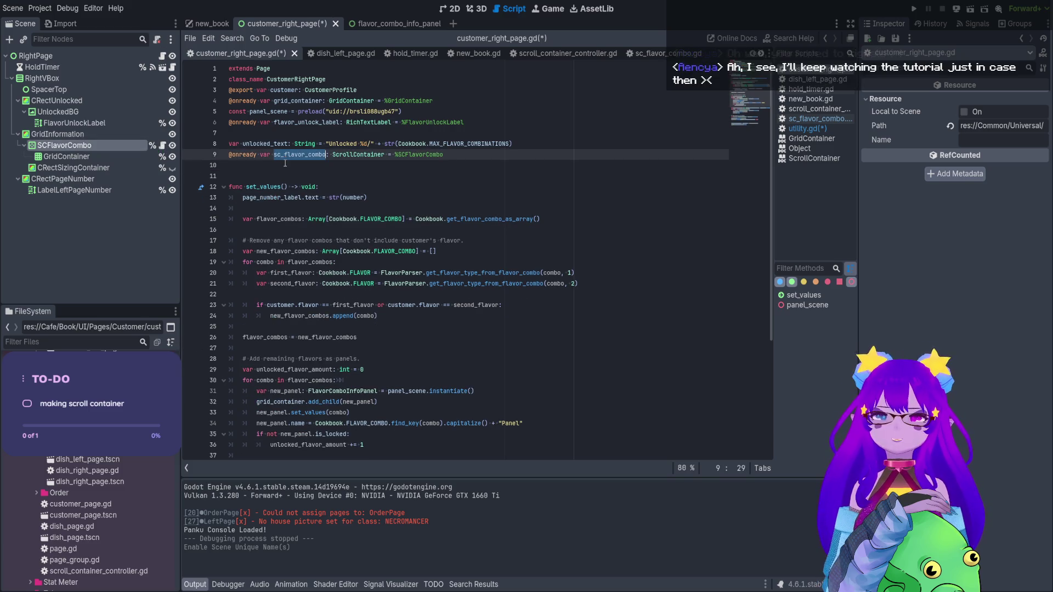